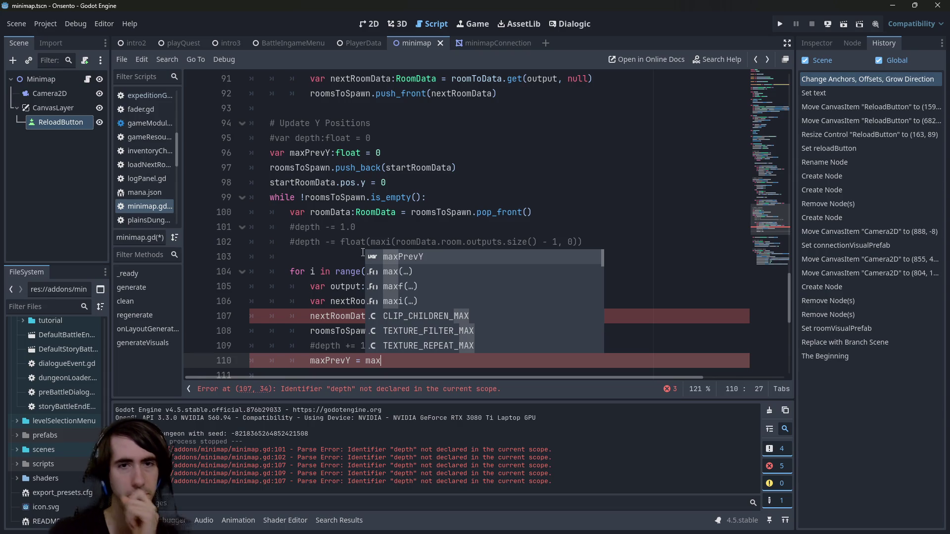
- Undo the maxPrevY edits in minimap.gd back to the plain depth variable
{"action": "left_click", "coordinate": [363, 253]}
{"action": "key", "text": "ctrl+z"}
{"action": "key", "text": "ctrl+z"}
{"action": "key", "text": "ctrl+z"}
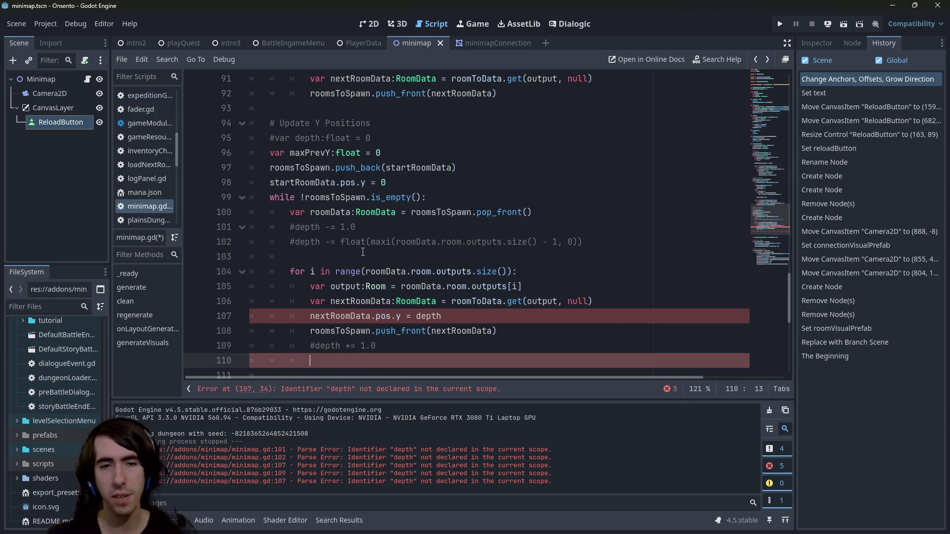
{"action": "key", "text": "ctrl+z"}
{"action": "key", "text": "ctrl+z"}
{"action": "key", "text": "ctrl+z"}
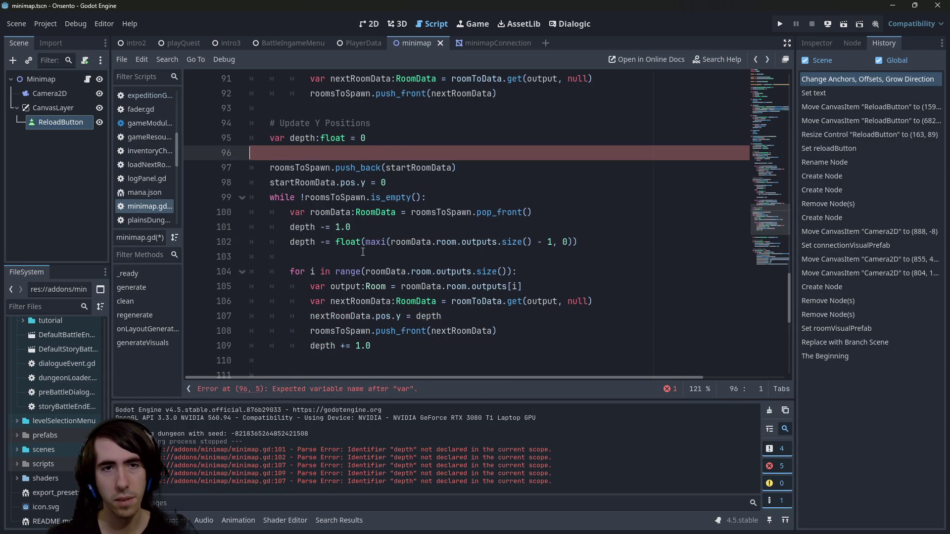
{"action": "key", "text": "ctrl+z"}
- Comment out the depth -= float(maxi(...)) line and run the current scene
{"action": "left_click", "coordinate": [614, 233]}
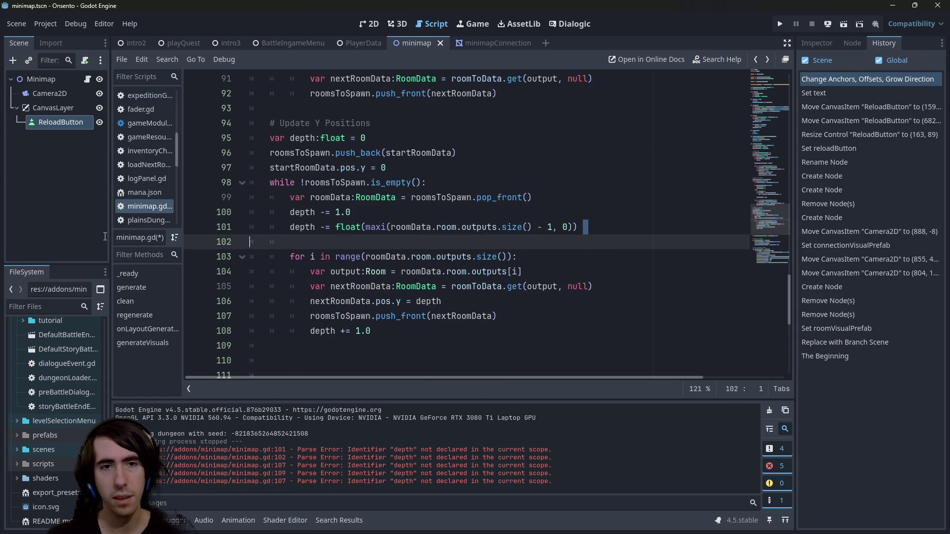
{"action": "key", "text": "ctrl+k"}
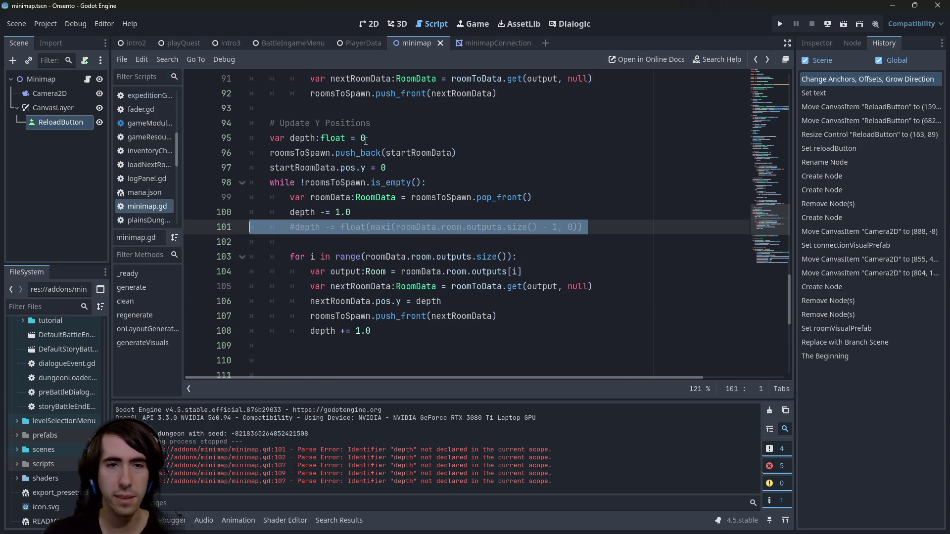
{"action": "left_click", "coordinate": [845, 25]}
{"action": "left_click", "coordinate": [626, 221]}
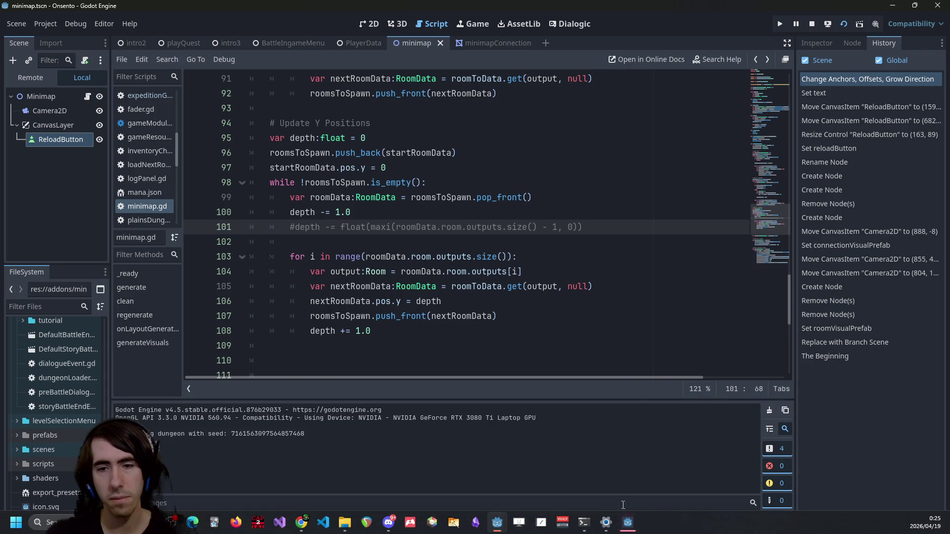
- Close the game, move depth += 1.0 to the loop's start, save, and rerun
{"action": "left_click", "coordinate": [628, 528]}
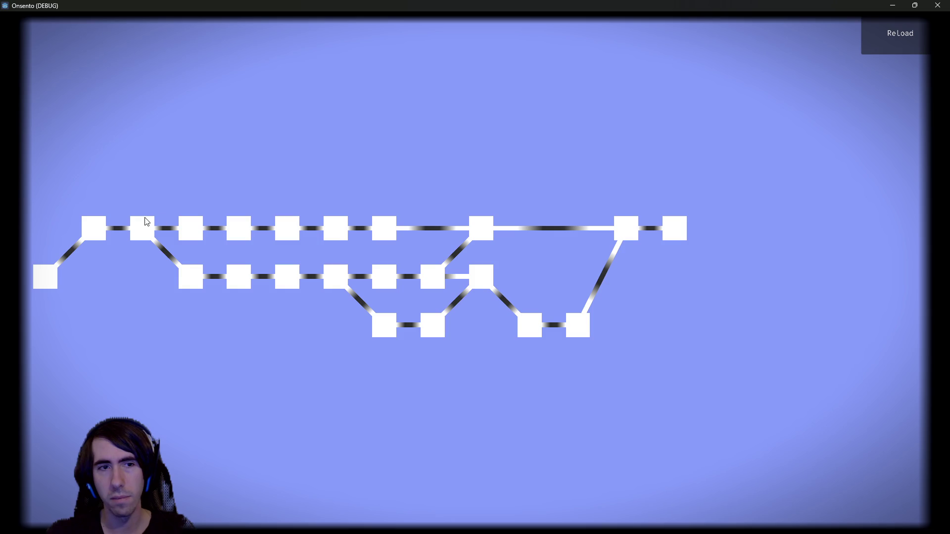
{"action": "left_click", "coordinate": [937, 5]}
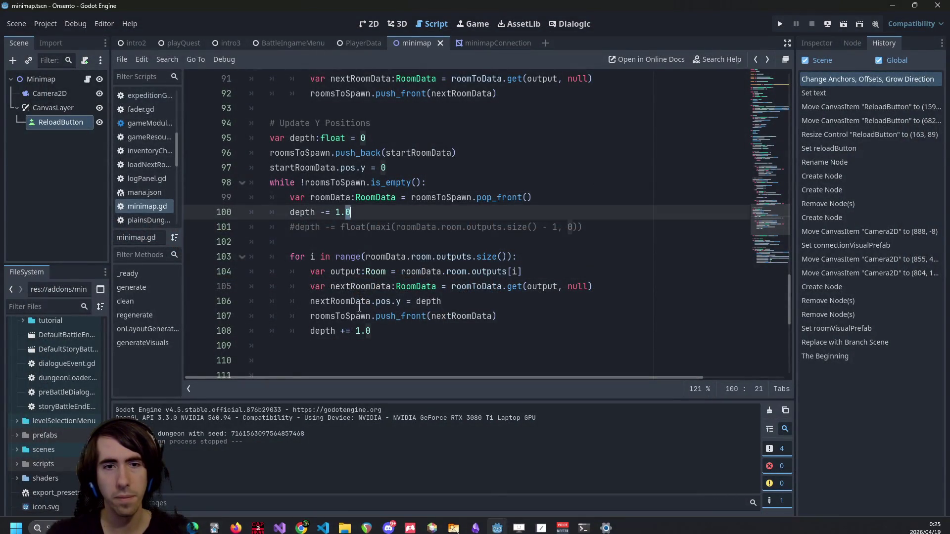
{"action": "left_click", "coordinate": [416, 331]}
{"action": "key", "text": "alt+Up"}
{"action": "key", "text": "alt+Up"}
{"action": "key", "text": "alt+Up"}
{"action": "key", "text": "ctrl+s"}
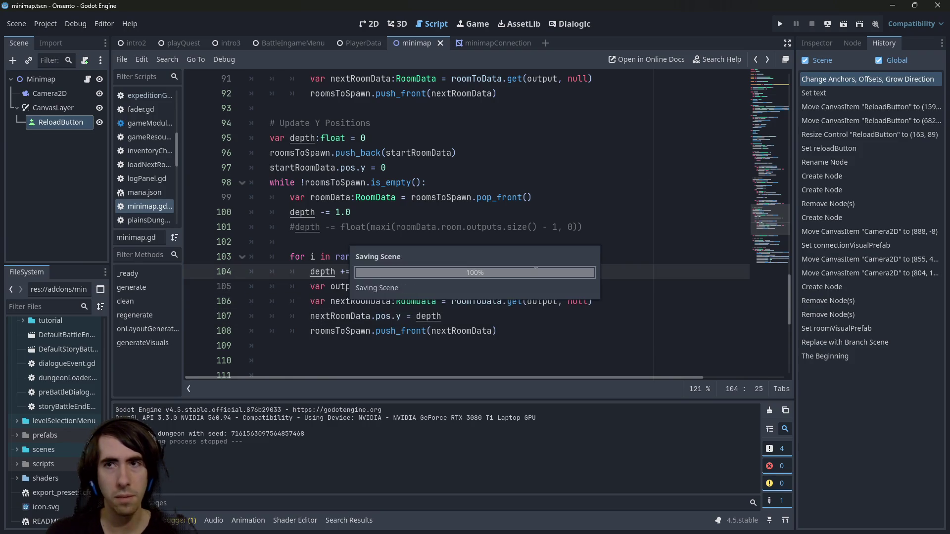
{"action": "left_click", "coordinate": [841, 23]}
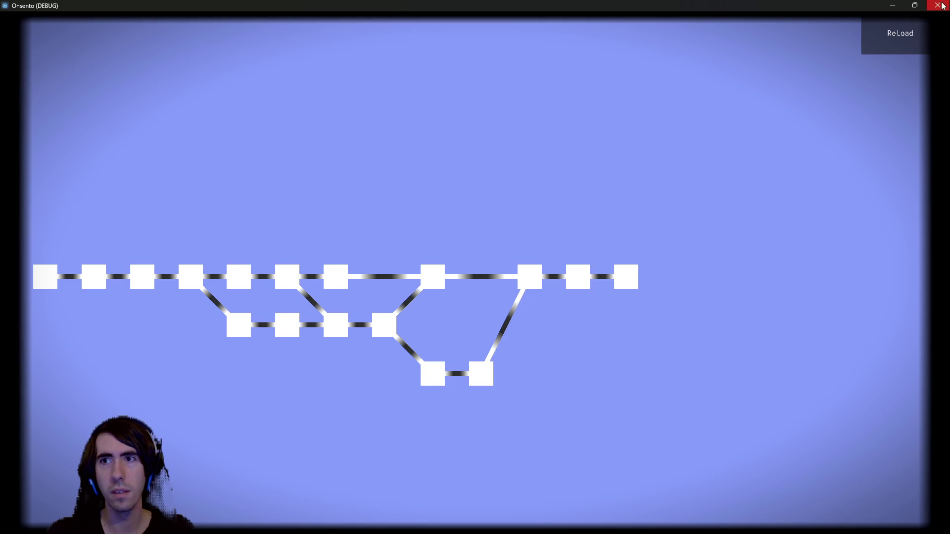
- Close the game, move depth += 1.0 back to the loop's end, and save
{"action": "left_click", "coordinate": [937, 5]}
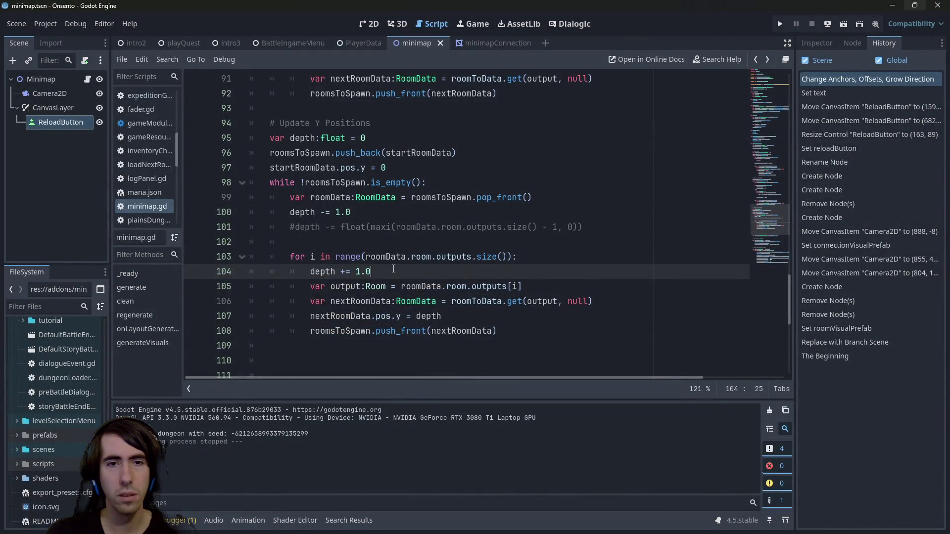
{"action": "key", "text": "alt+Down"}
{"action": "key", "text": "alt+Down"}
{"action": "key", "text": "alt+Down"}
{"action": "key", "text": "ctrl+s"}
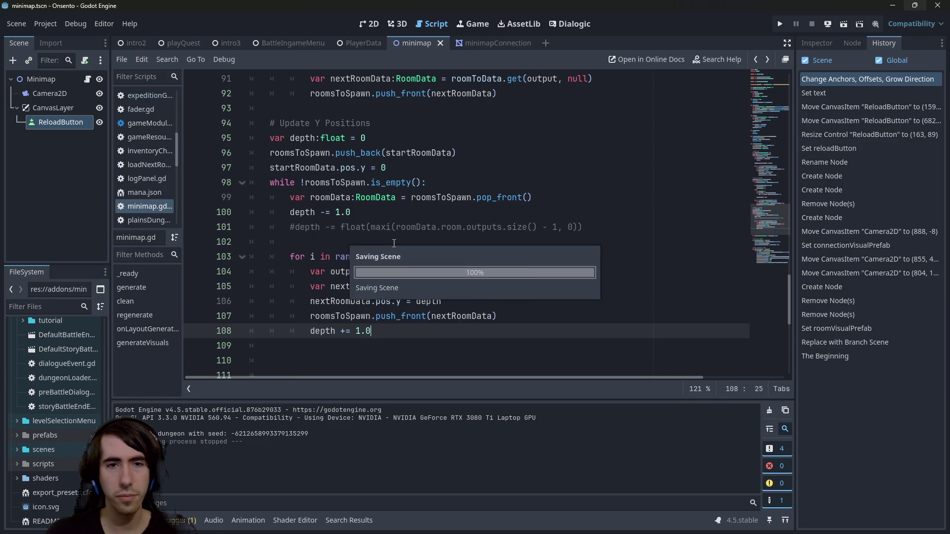
{"action": "left_click_drag", "start_coordinate": [371, 331], "coordinate": [311, 331]}
{"action": "key", "text": "ctrl+c"}
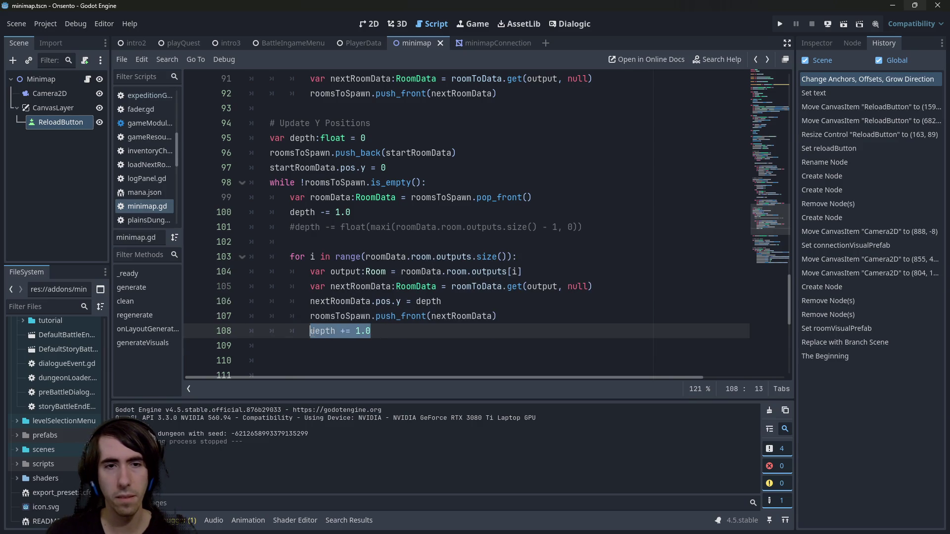
- Try a depth -= 0.5 line before the for loop, then undo it
{"action": "left_click", "coordinate": [333, 239]}
{"action": "key", "text": "Return"}
{"action": "key", "text": "ctrl+v"}
{"action": "key", "text": "BackSpace"}
{"action": "key", "text": "BackSpace"}
{"action": "key", "text": "BackSpace"}
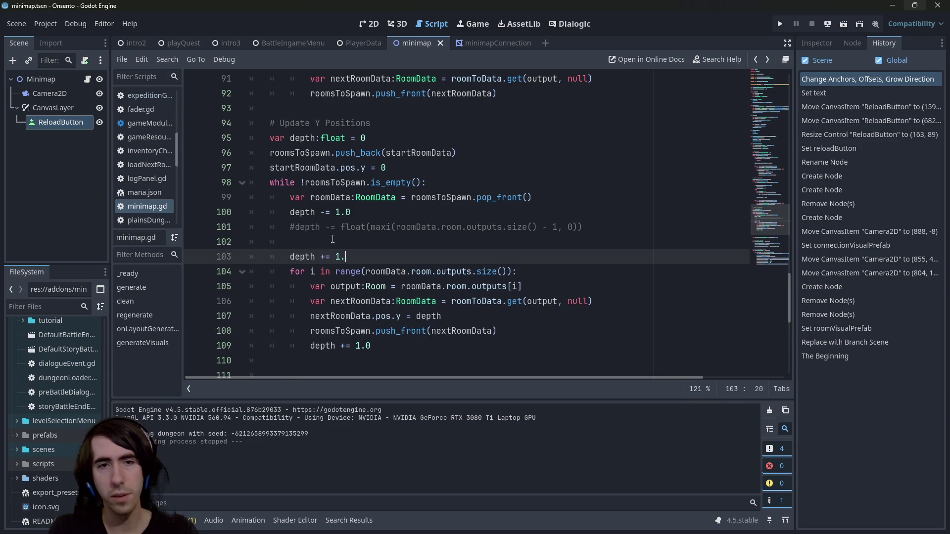
{"action": "key", "text": "BackSpace"}
{"action": "key", "text": "BackSpace"}
{"action": "type", "text": "-= 0.5"}
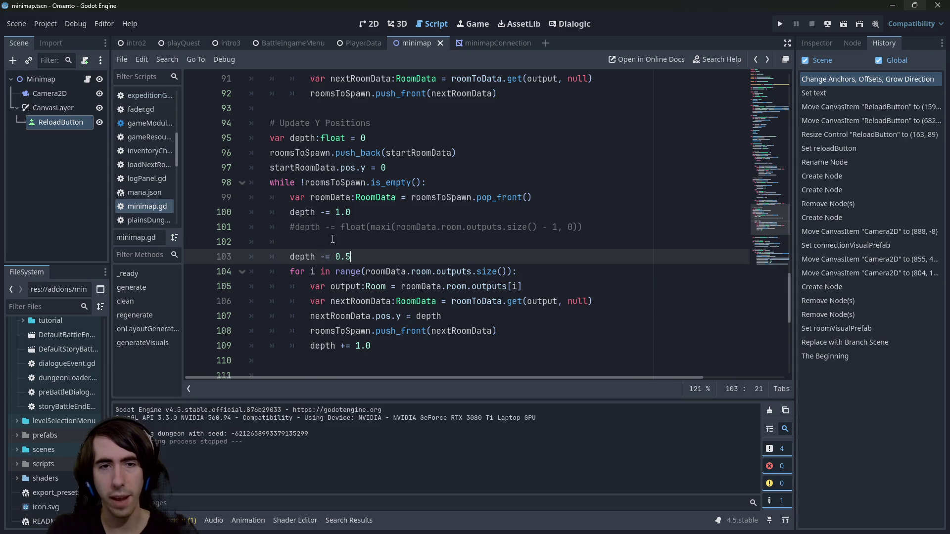
{"action": "key", "text": "shift+Home"}
{"action": "key", "text": "shift+Home"}
{"action": "key", "text": "Down"}
{"action": "key", "text": "Down"}
{"action": "key", "text": "Down"}
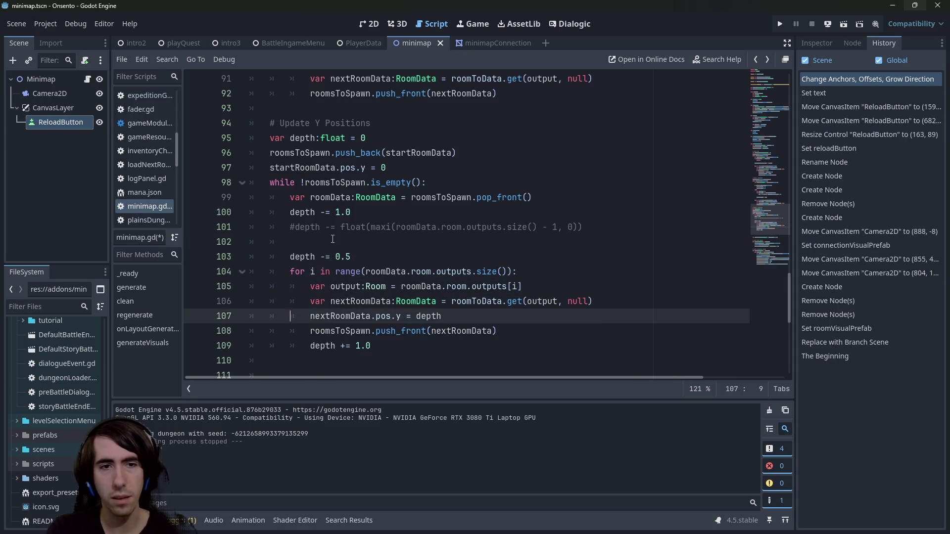
{"action": "key", "text": "Down"}
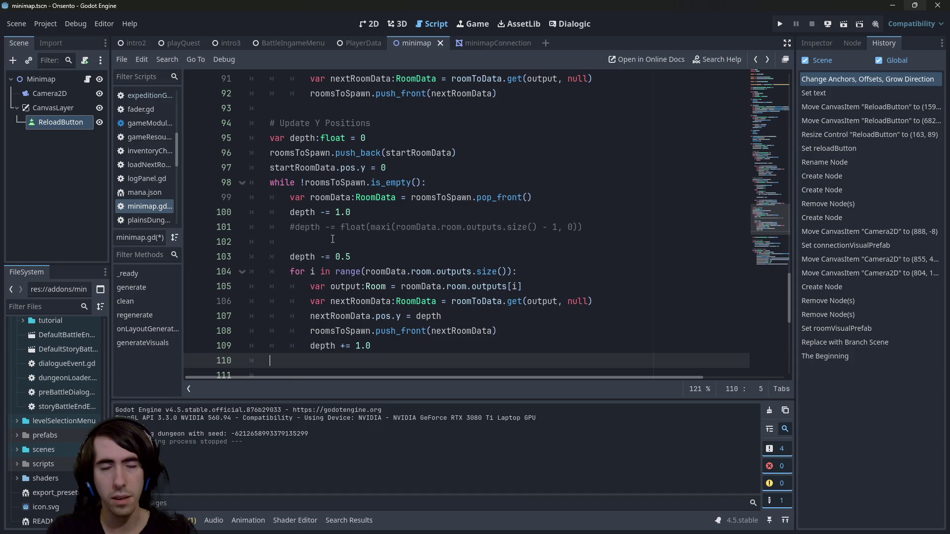
{"action": "key", "text": "ctrl+z"}
{"action": "key", "text": "ctrl+z"}
{"action": "key", "text": "ctrl+z"}
- Add 'depth -= float(roomData.room.outputs.size()) / 2.0' before the loop and save
{"action": "key", "text": "Return"}
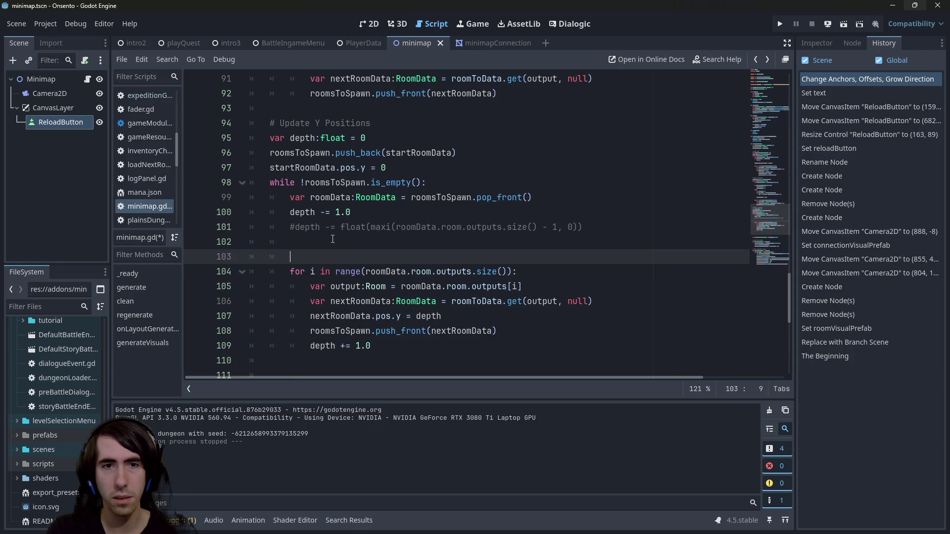
{"action": "type", "text": "depth -= 0"}
{"action": "key", "text": "BackSpace"}
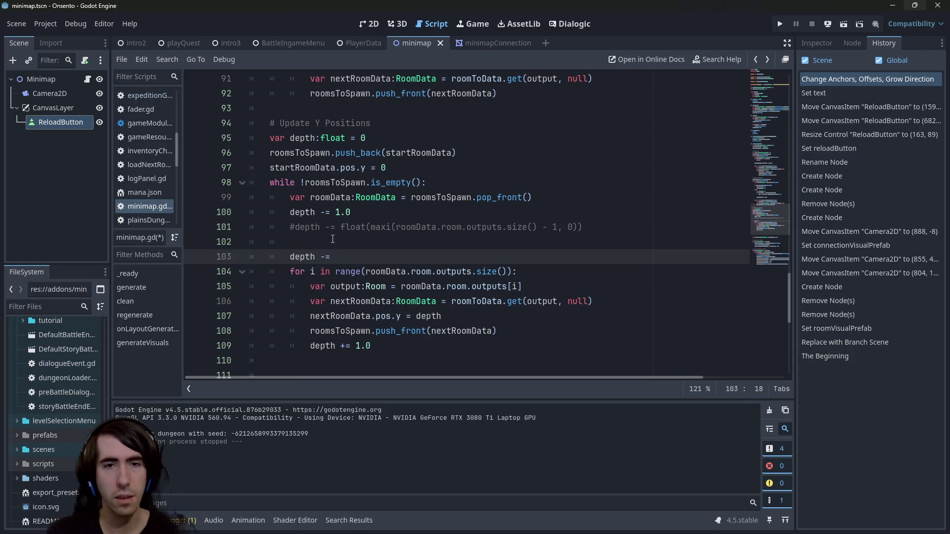
{"action": "left_click_drag", "start_coordinate": [365, 272], "coordinate": [509, 272]}
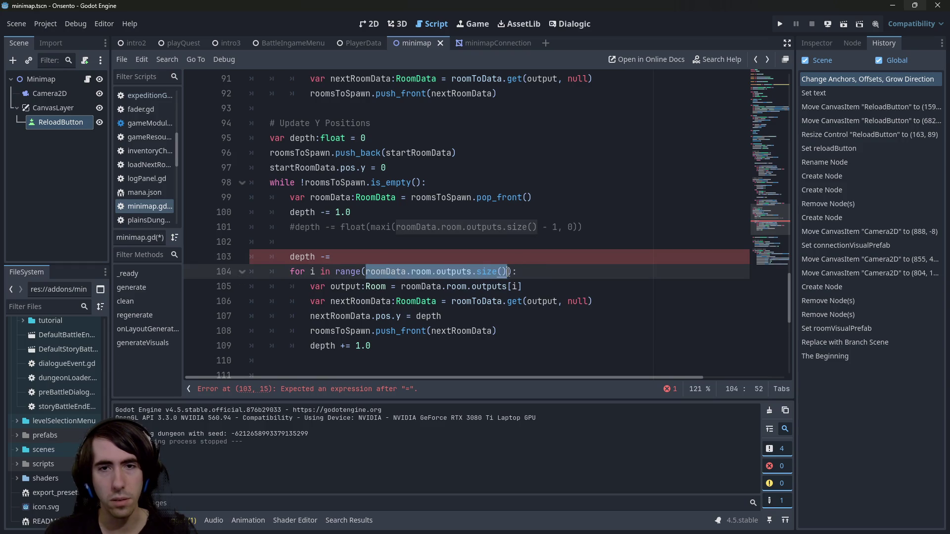
{"action": "key", "text": "ctrl+c"}
{"action": "left_click", "coordinate": [470, 263]}
{"action": "key", "text": "ctrl+v"}
{"action": "type", "text": "/ 2.0"}
{"action": "key", "text": "ctrl+Left"}
{"action": "key", "text": "ctrl+Left"}
{"action": "key", "text": "ctrl+Left"}
{"action": "key", "text": "ctrl+Left"}
{"action": "key", "text": "ctrl+Left"}
{"action": "key", "text": "ctrl+Left"}
{"action": "type", "text": "float("}
{"action": "key", "text": "ctrl+Right"}
{"action": "key", "text": "ctrl+Right"}
{"action": "key", "text": "ctrl+Right"}
{"action": "key", "text": "Right"}
{"action": "type", "text": ")"}
{"action": "key", "text": "ctrl+s"}
- Copy that line after the loop with += instead of -=, then run the scene with F6
{"action": "left_click", "coordinate": [208, 254]}
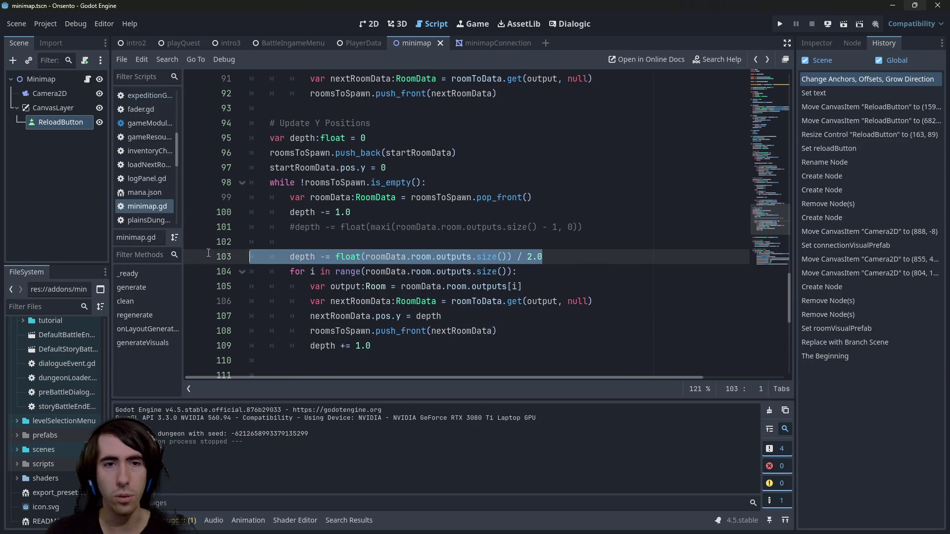
{"action": "key", "text": "ctrl+c"}
{"action": "left_click", "coordinate": [358, 367]}
{"action": "key", "text": "ctrl+v"}
{"action": "left_click", "coordinate": [325, 360]}
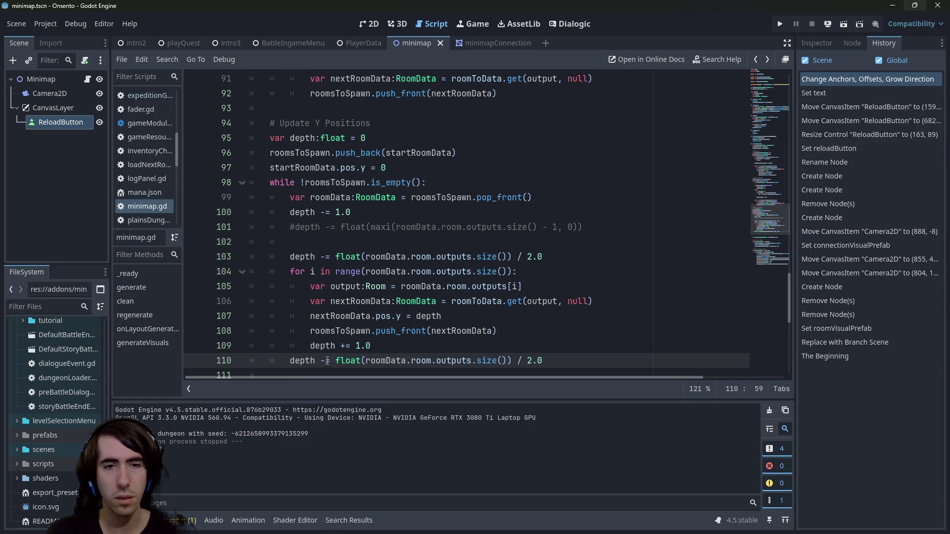
{"action": "key", "text": "BackSpace"}
{"action": "type", "text": "+"}
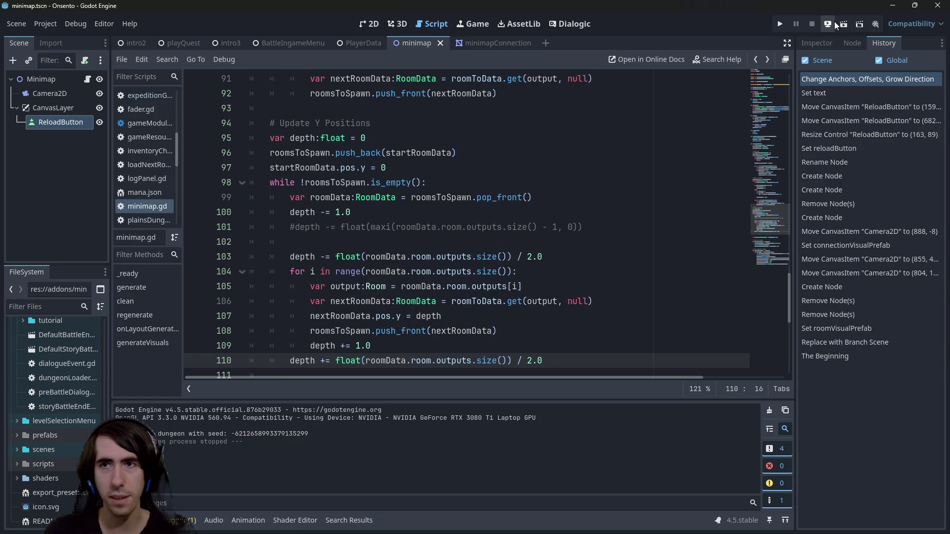
{"action": "key", "text": "F6"}
{"action": "left_click_drag", "start_coordinate": [543, 257], "coordinate": [404, 257]}
{"action": "left_click", "coordinate": [356, 254]}
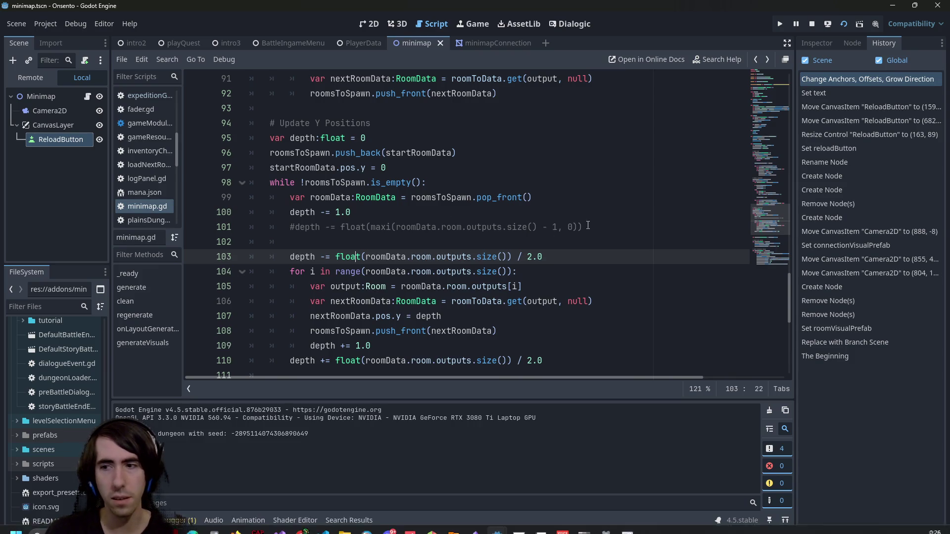
- Check the minimap in the running game, close it with F8, and select the depth -= 1.0 line
{"action": "left_click", "coordinate": [630, 523]}
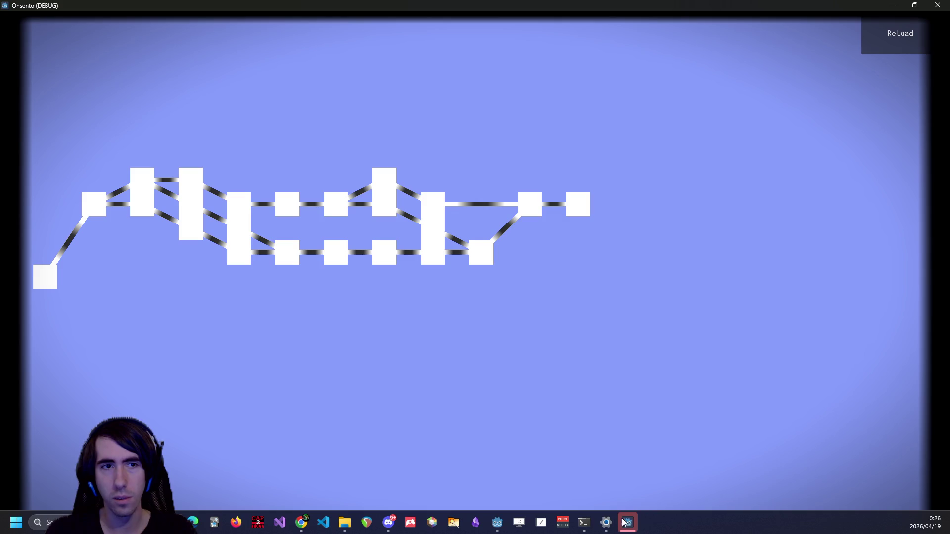
{"action": "key", "text": "F8"}
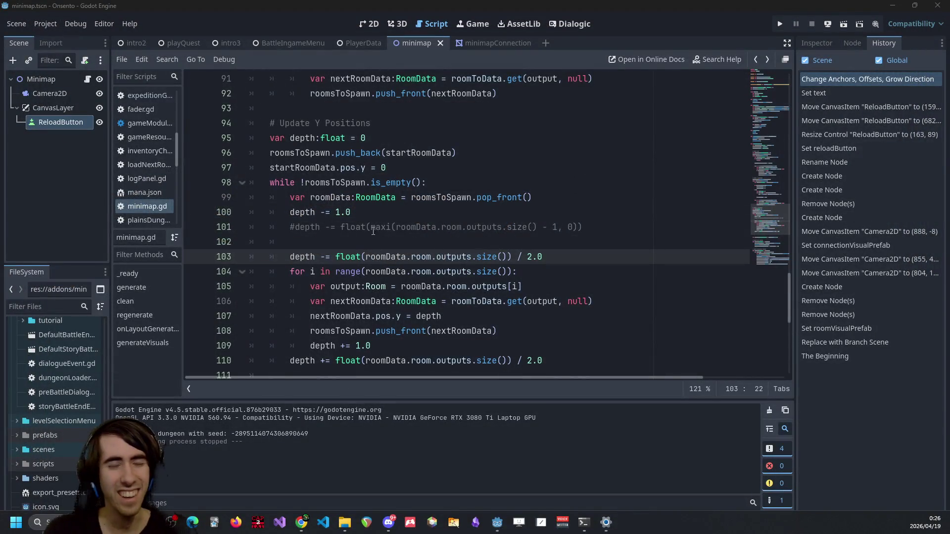
{"action": "left_click_drag", "start_coordinate": [377, 216], "coordinate": [225, 212]}
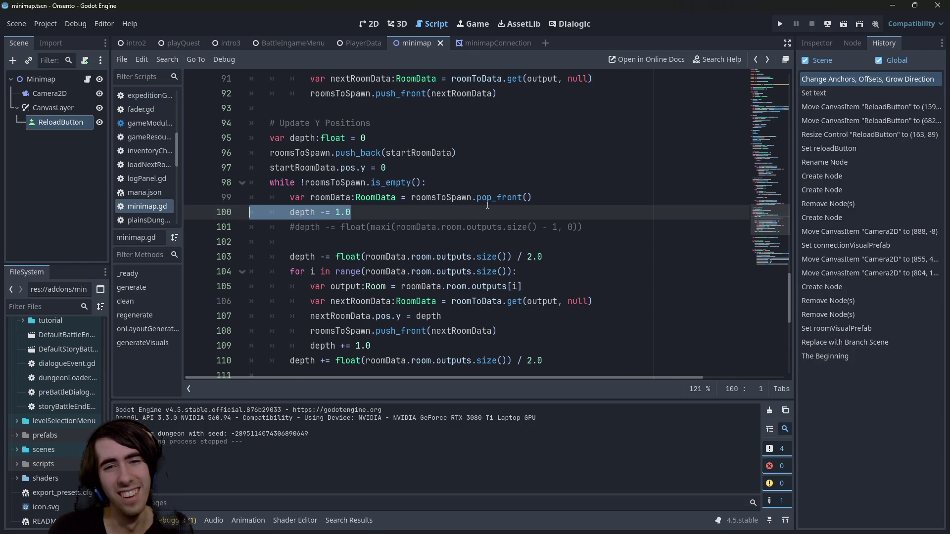
{"action": "mouse_move", "coordinate": [487, 204]}
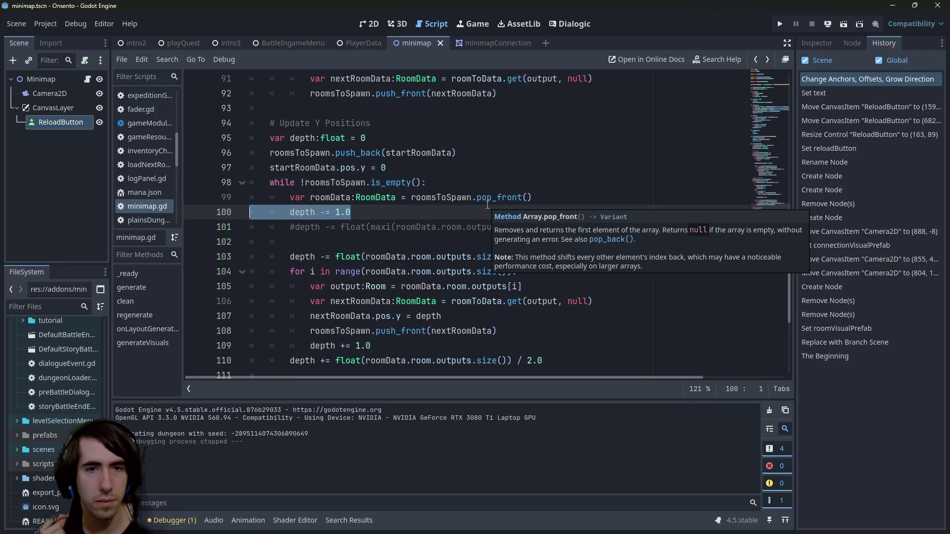
- Move depth += 1.0 up two lines to open the for loop, then save and run
{"action": "left_click", "coordinate": [386, 256]}
{"action": "left_click", "coordinate": [384, 346]}
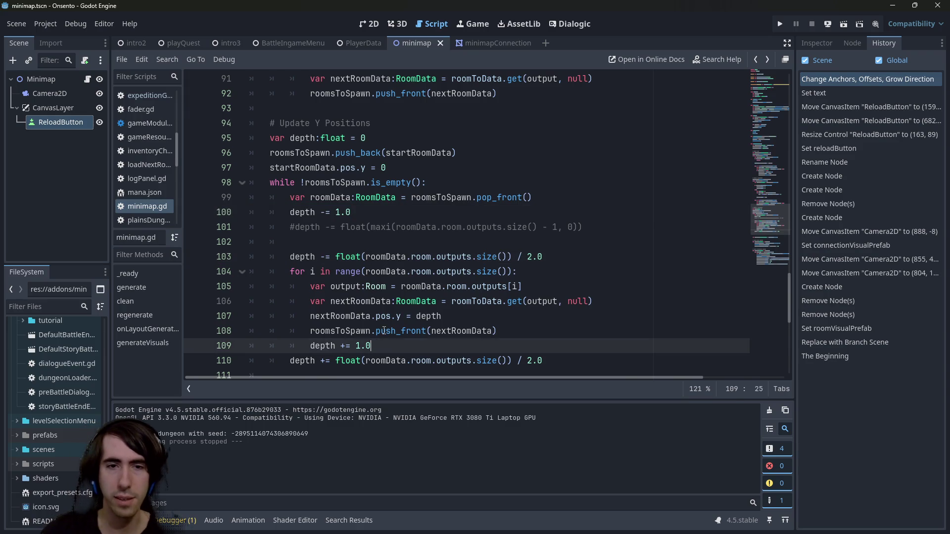
{"action": "key", "text": "alt+Up"}
{"action": "key", "text": "alt+Up"}
{"action": "key", "text": "alt+Up"}
{"action": "key", "text": "alt+Up"}
{"action": "left_click", "coordinate": [780, 24]}
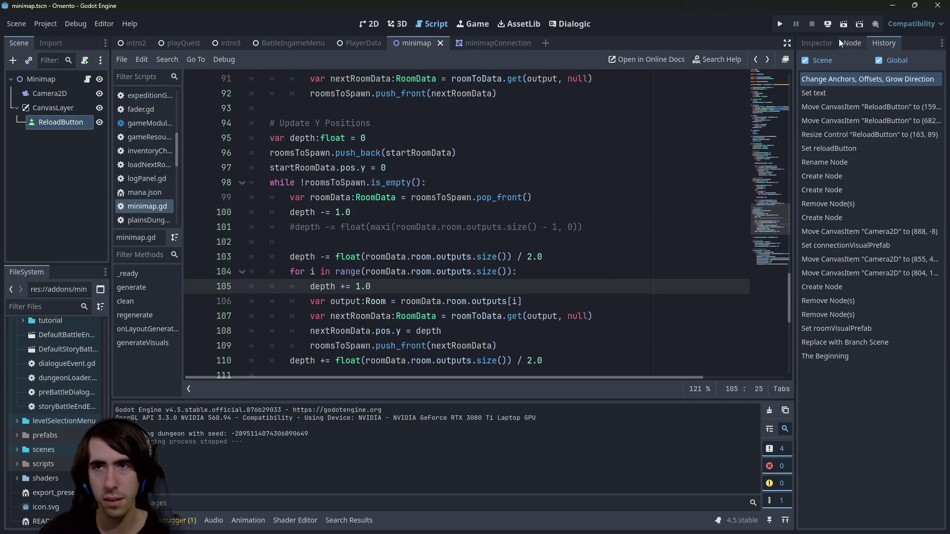
- Inspect the minimap in the running game, then close the game window
{"action": "left_click_drag", "start_coordinate": [352, 212], "coordinate": [238, 205]}
{"action": "left_click", "coordinate": [383, 215]}
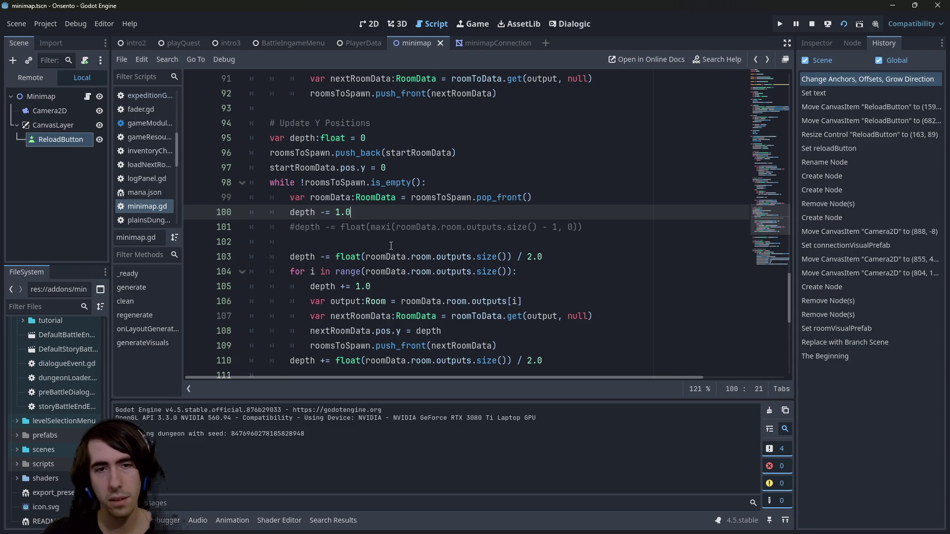
{"action": "left_click", "coordinate": [624, 531]}
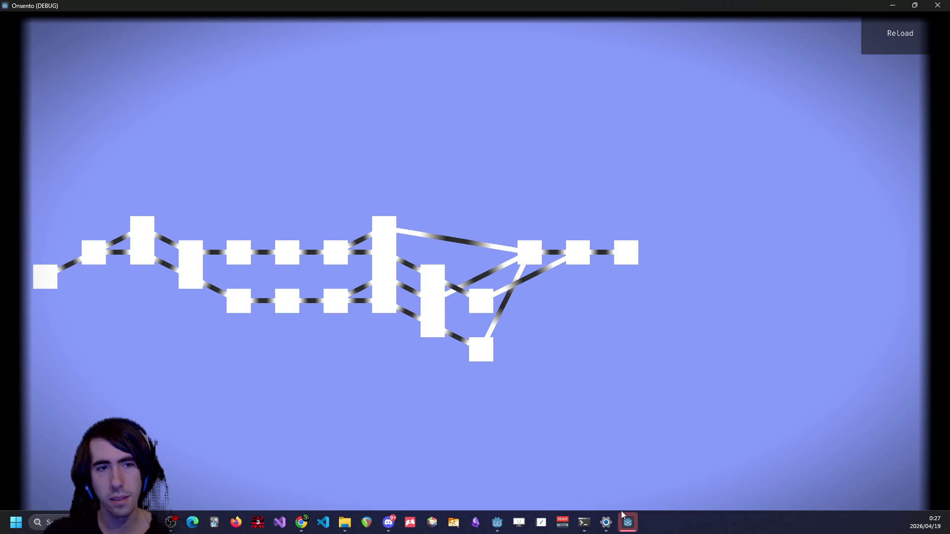
{"action": "left_click", "coordinate": [938, 6]}
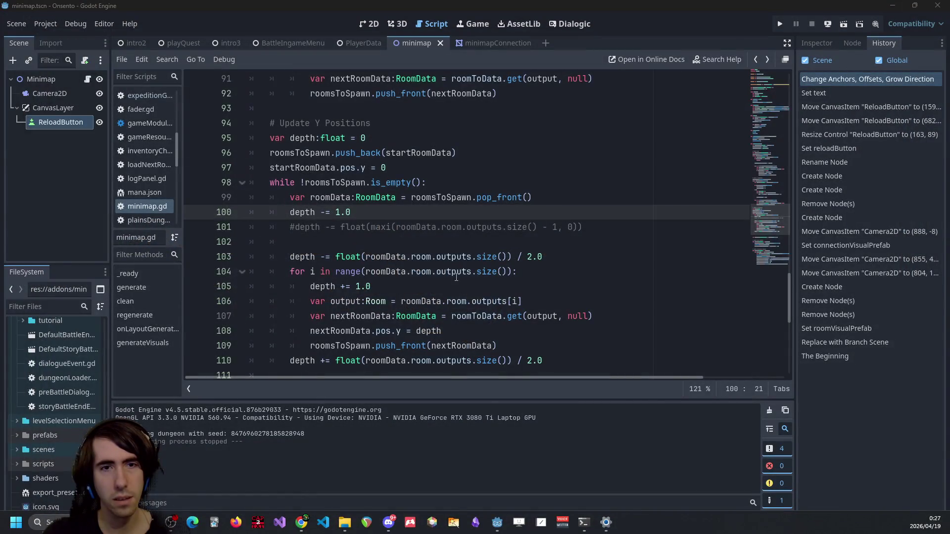
{"action": "left_click", "coordinate": [566, 261]}
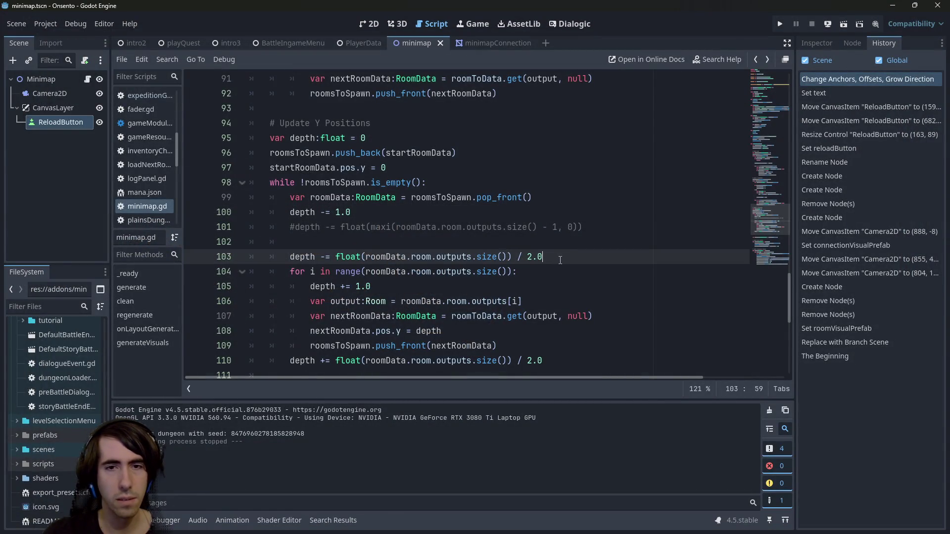
- Comment out the half-output depth lines 103 and 110, then run the scene to compare layouts
{"action": "key", "text": "ctrl+k"}
{"action": "key", "text": "Down"}
{"action": "key", "text": "Down"}
{"action": "key", "text": "Down"}
{"action": "key", "text": "Down"}
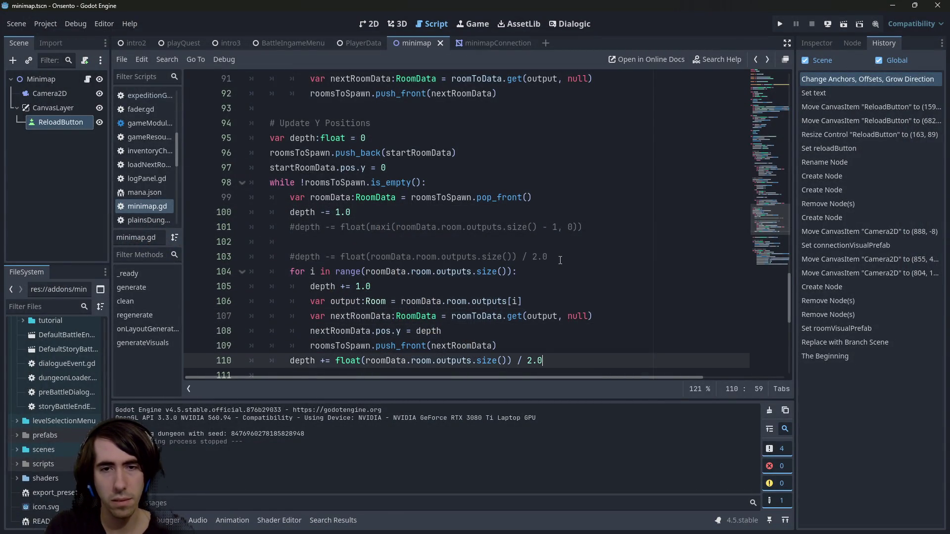
{"action": "key", "text": "ctrl+k"}
{"action": "left_click", "coordinate": [840, 26]}
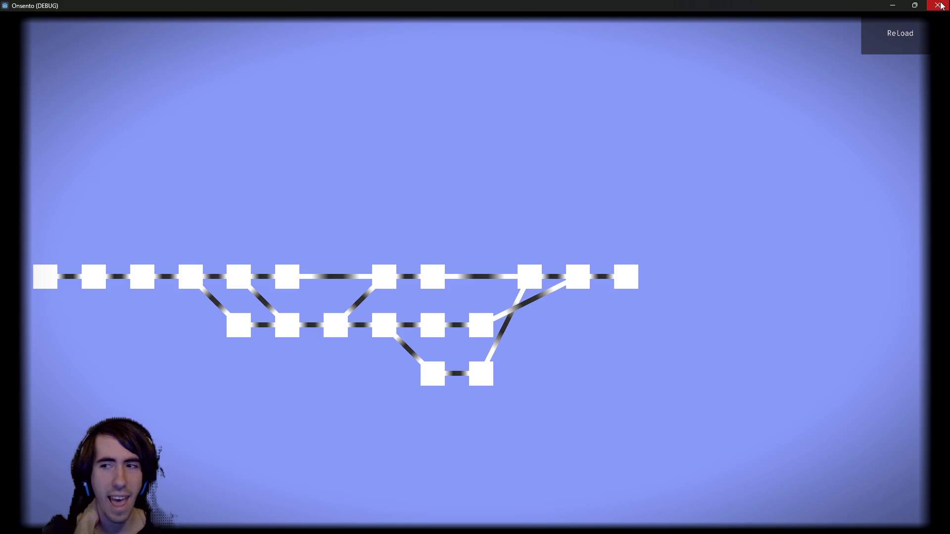
{"action": "left_click", "coordinate": [939, 6]}
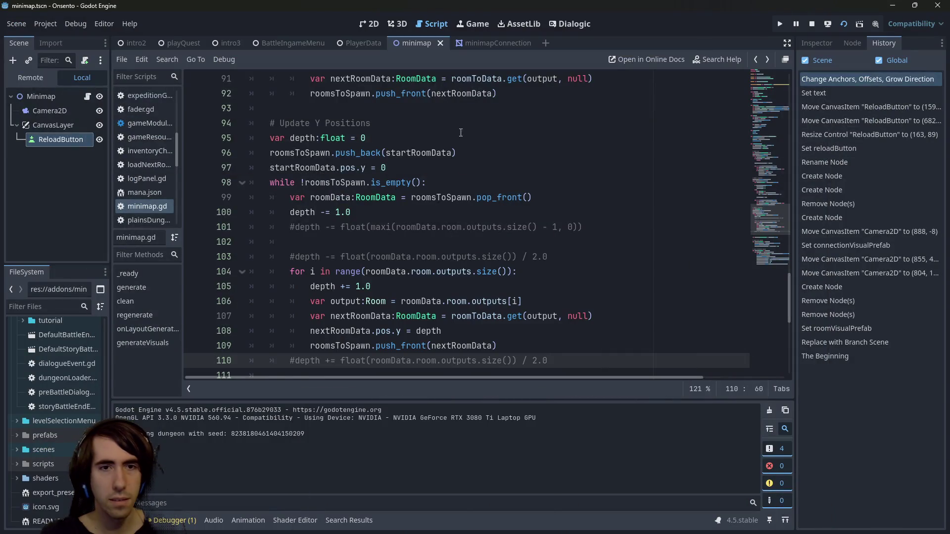
{"action": "key", "text": "F6"}
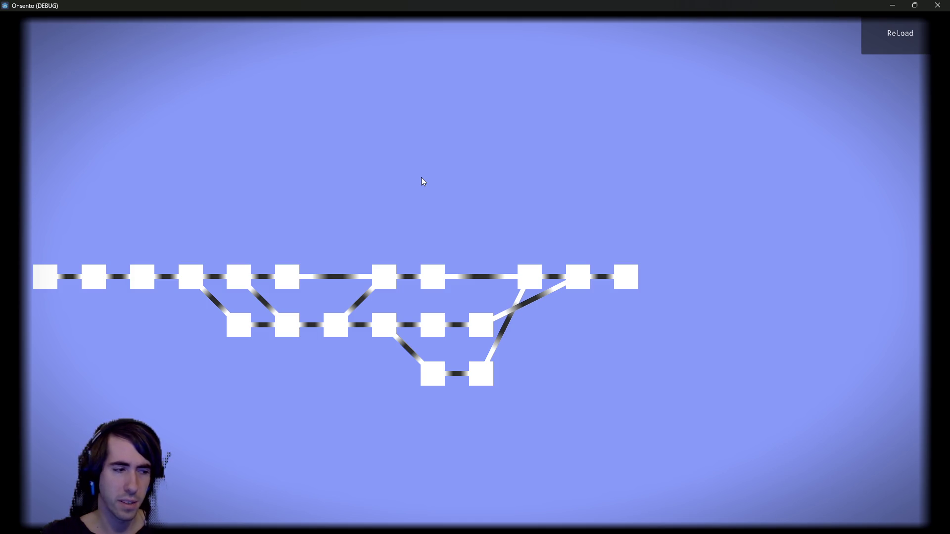
- Close and rerun the game, then minimize its window
{"action": "left_click", "coordinate": [937, 5]}
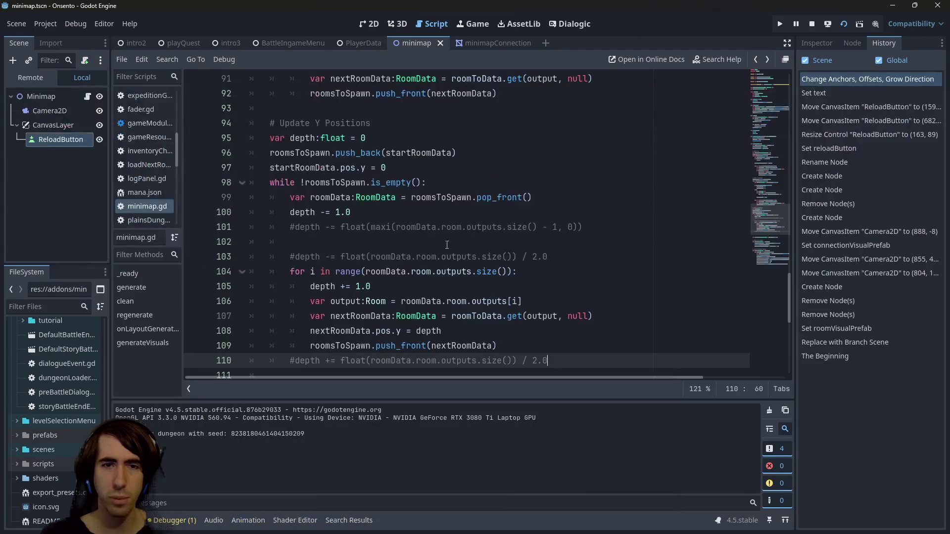
{"action": "scroll", "coordinate": [397, 304], "scroll_direction": "down", "scroll_amount": 1}
{"action": "scroll", "coordinate": [397, 304], "scroll_direction": "up", "scroll_amount": 1}
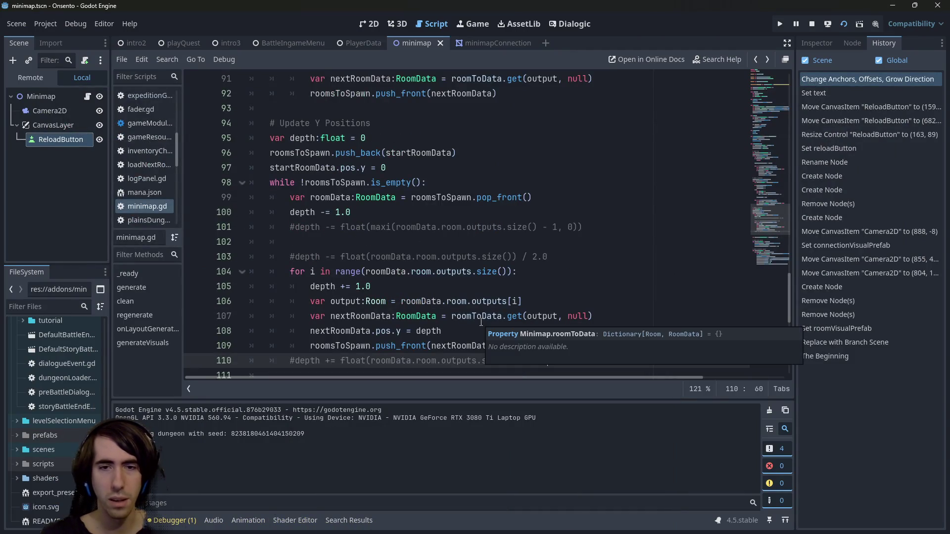
{"action": "key", "text": "F6"}
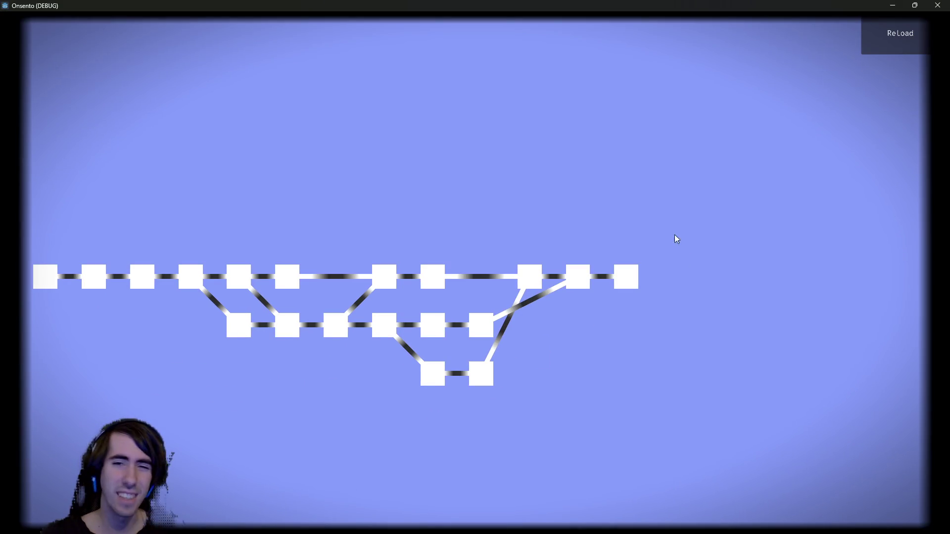
{"action": "left_click", "coordinate": [892, 5]}
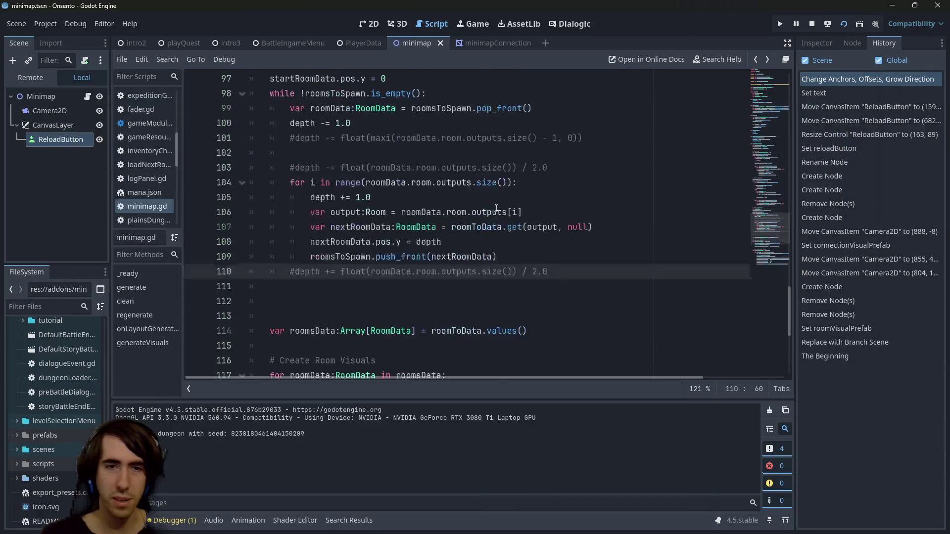
- Delete the commented-out depth -= and depth += lines around the loop and save
{"action": "left_click", "coordinate": [588, 219]}
{"action": "key", "text": "shift+Up"}
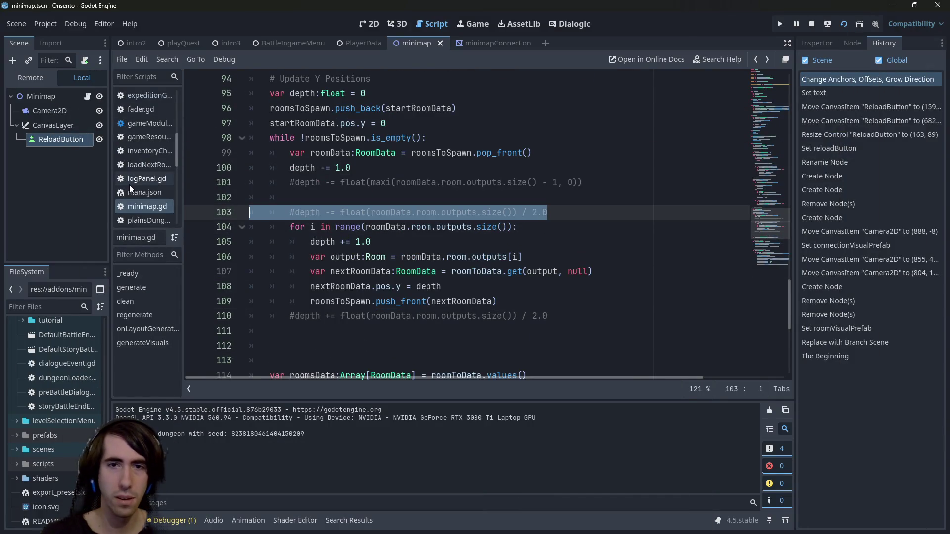
{"action": "key", "text": "BackSpace"}
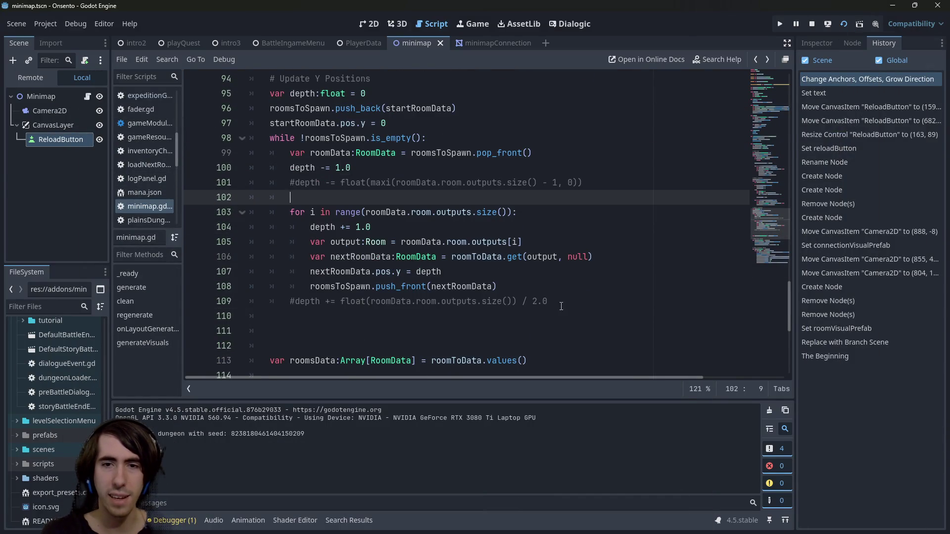
{"action": "left_click", "coordinate": [559, 307]}
{"action": "key", "text": "shift+Up"}
{"action": "key", "text": "BackSpace"}
{"action": "key", "text": "ctrl+s"}
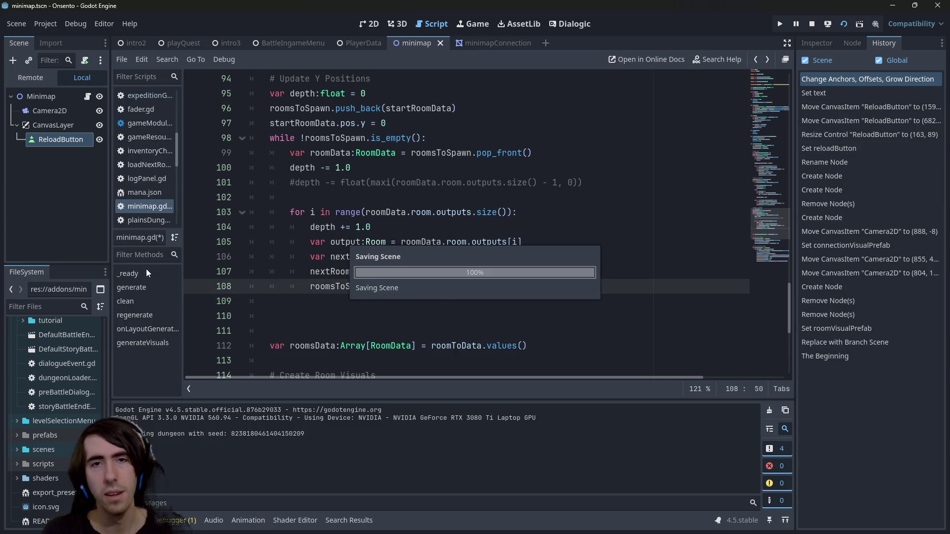
- Delete the commented-out maxi depth line 101 and save
{"action": "left_click_drag", "start_coordinate": [588, 182], "coordinate": [250, 183]}
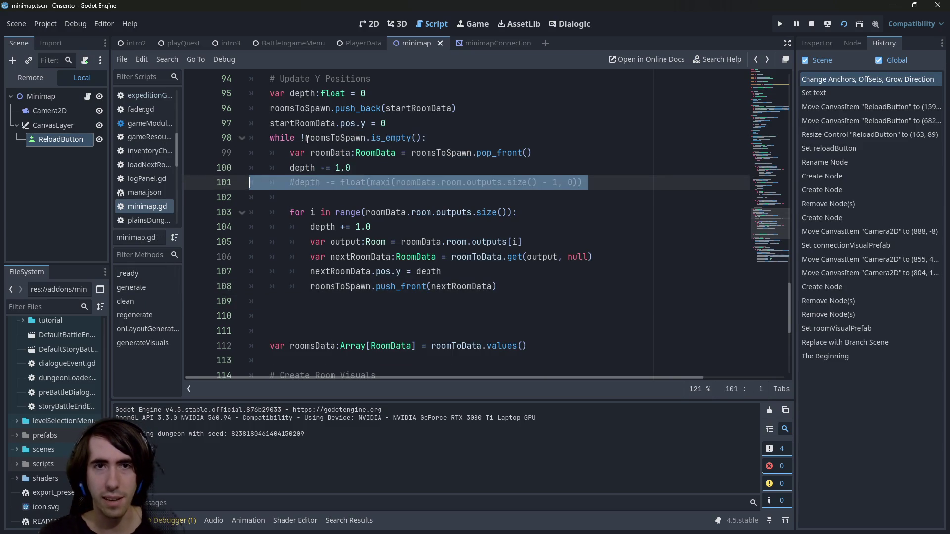
{"action": "scroll", "coordinate": [307, 140], "scroll_direction": "up", "scroll_amount": 1}
{"action": "key", "text": "BackSpace"}
{"action": "key", "text": "BackSpace"}
{"action": "key", "text": "ctrl+s"}
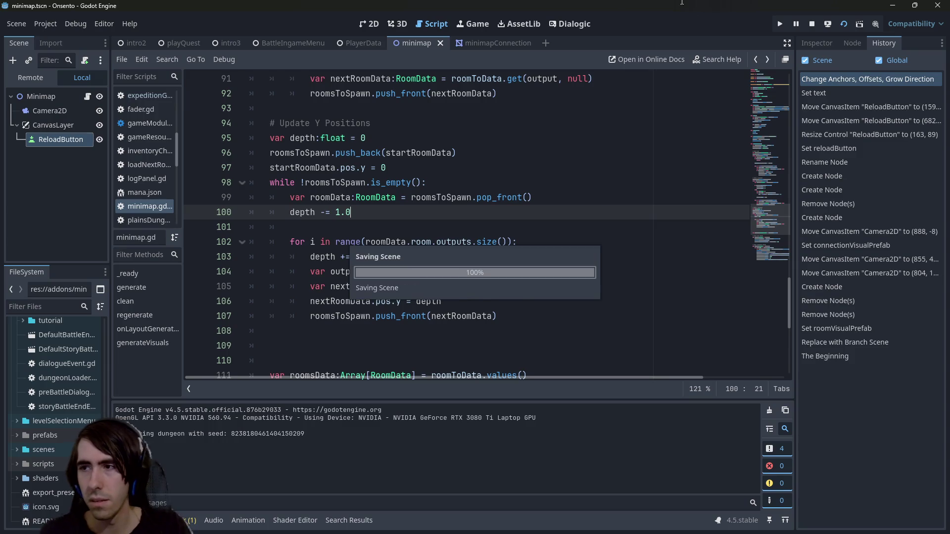
- Stop the game, return to the minimap scene, and add a blank line at line 93
{"action": "left_click", "coordinate": [811, 23]}
{"action": "mouse_move", "coordinate": [385, 50]}
{"action": "left_mouse_down"}
{"action": "mouse_move", "coordinate": [498, 47]}
{"action": "mouse_move", "coordinate": [381, 51]}
{"action": "mouse_move", "coordinate": [470, 45]}
{"action": "mouse_move", "coordinate": [290, 41]}
{"action": "left_mouse_up"}
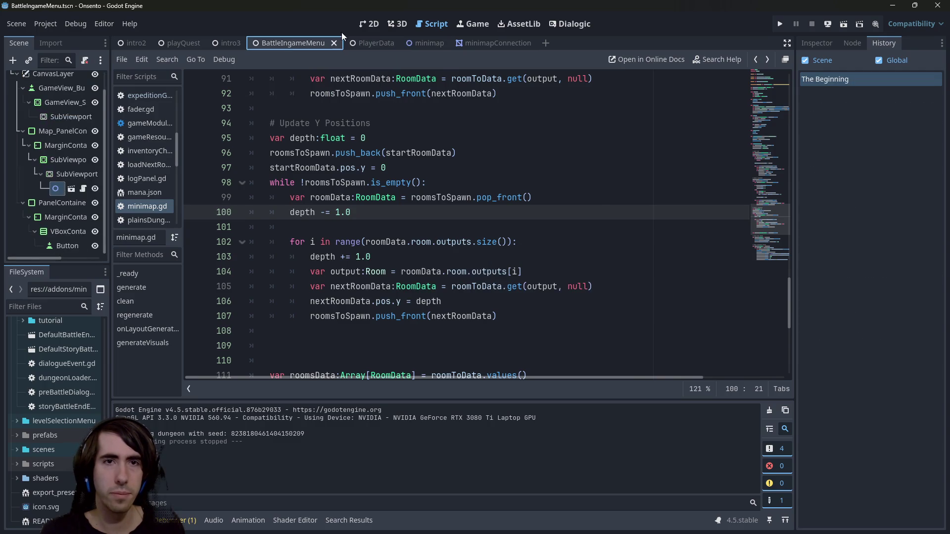
{"action": "left_click", "coordinate": [369, 24]}
{"action": "left_click", "coordinate": [444, 22]}
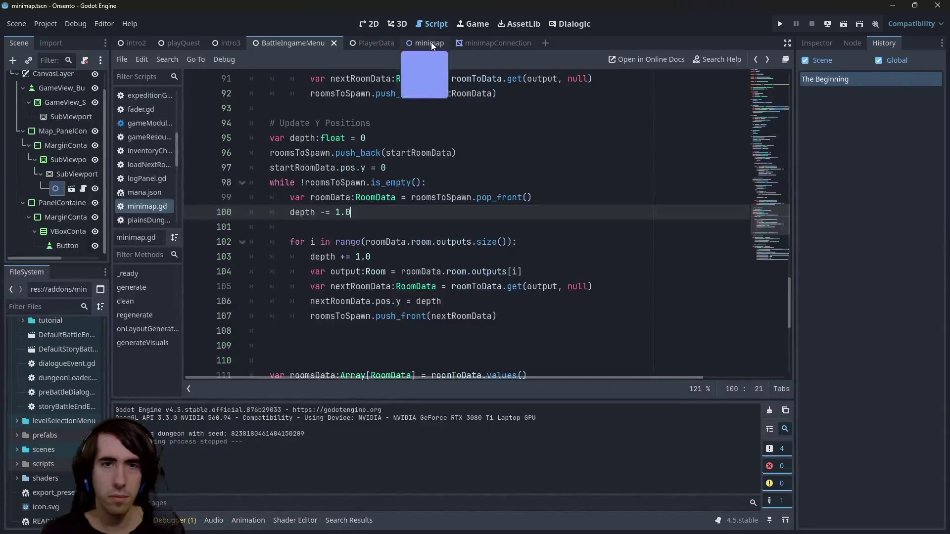
{"action": "left_click", "coordinate": [432, 43]}
{"action": "left_click", "coordinate": [412, 113]}
{"action": "key", "text": "Return"}
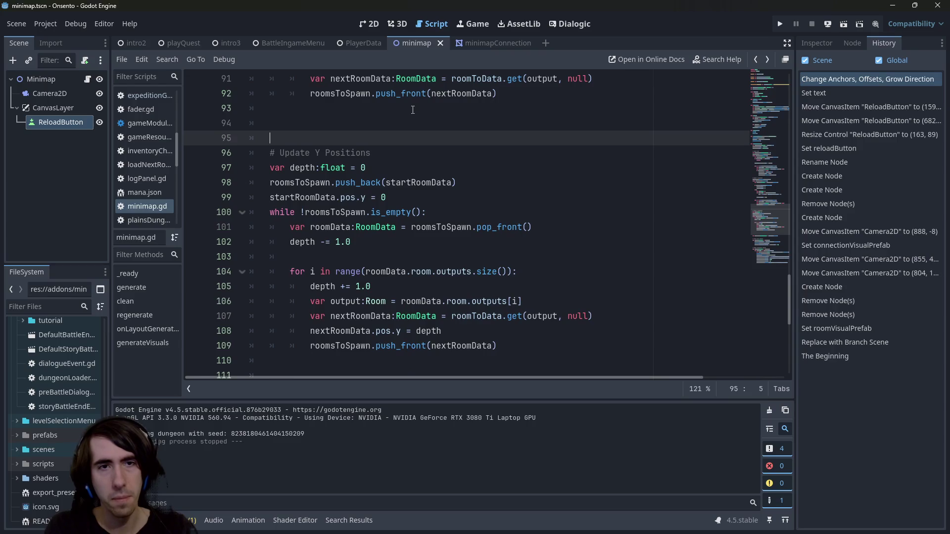
- Write TODO notes 'make Y dependent on position' and 'branches should spread rooms in a symmetrical way', then save
{"action": "type", "text": "# TODO : make Y dep"}
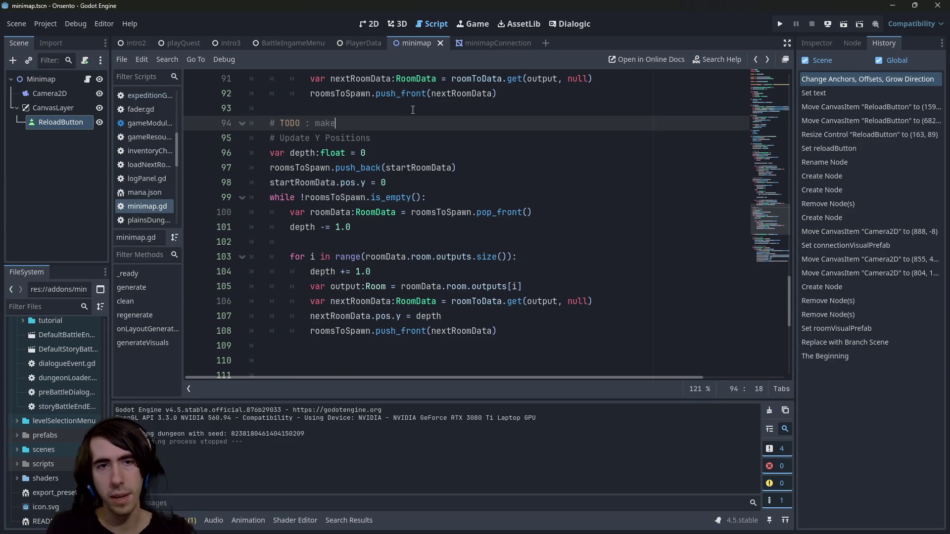
{"action": "type", "text": "endent on pr"}
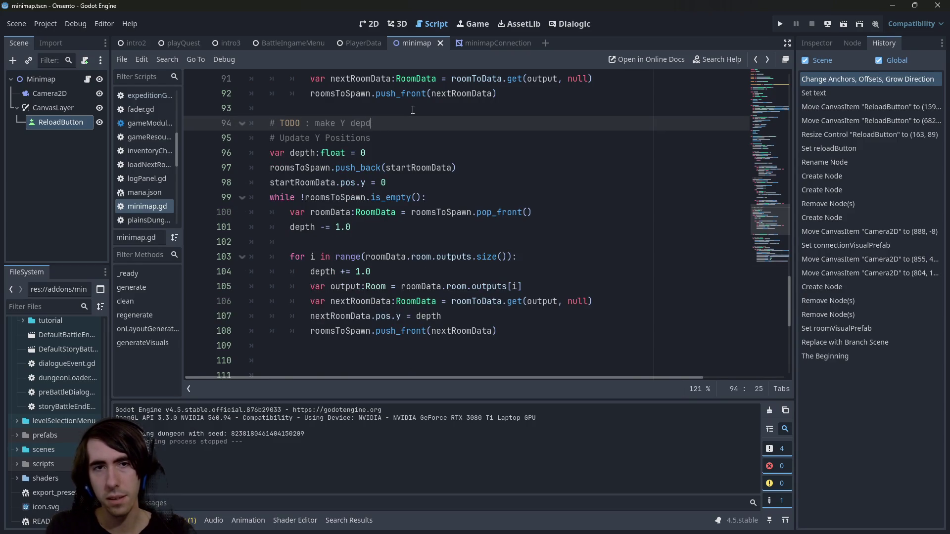
{"action": "type", "text": "position"}
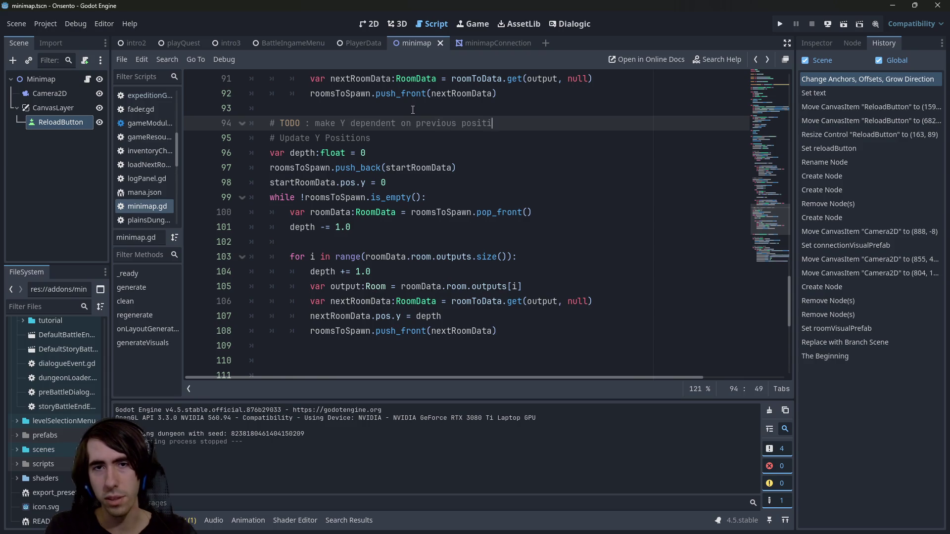
{"action": "key", "text": "Return"}
{"action": "type", "text": "branches should "}
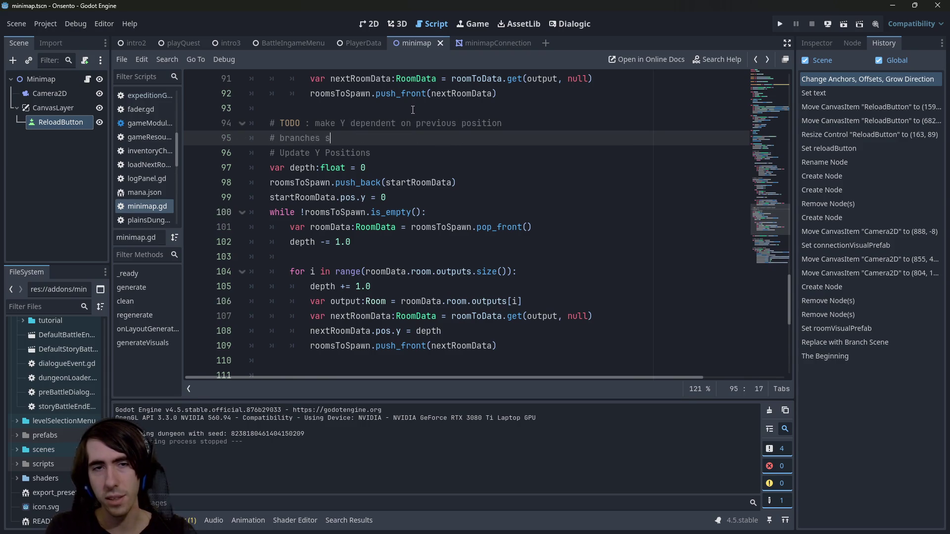
{"action": "type", "text": "spread rooms in a symmetrical "}
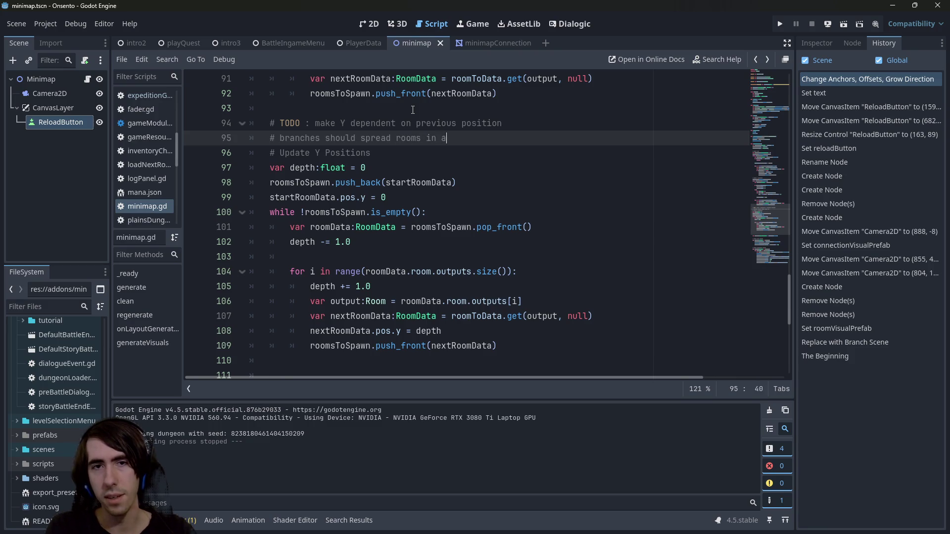
{"action": "type", "text": "way"}
{"action": "key", "text": "Down"}
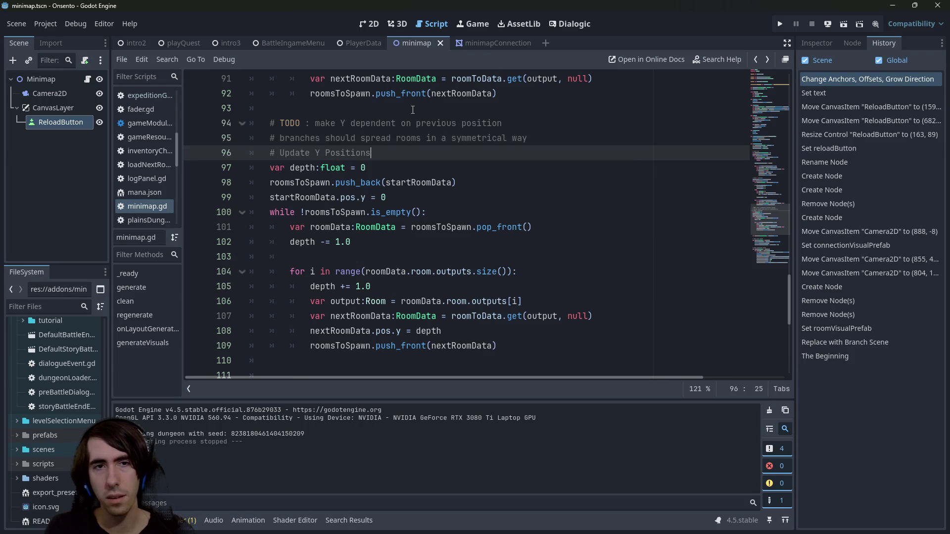
{"action": "key", "text": "alt+Up"}
{"action": "key", "text": "alt+Up"}
{"action": "key", "text": "ctrl+s"}
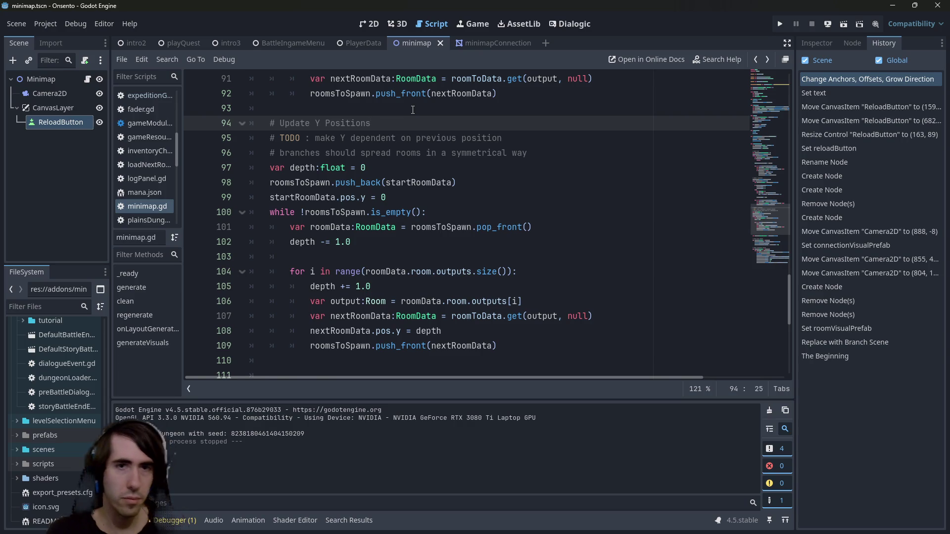
- Put the symmetrical-branches note first, remove the leftover comment line, and save
{"action": "key", "text": "Down"}
{"action": "key", "text": "Down"}
{"action": "key", "text": "ctrl+Left"}
{"action": "key", "text": "ctrl+Left"}
{"action": "key", "text": "ctrl+Left"}
{"action": "key", "text": "ctrl+shift+Right"}
{"action": "key", "text": "ctrl+shift+Right"}
{"action": "key", "text": "ctrl+shift+Right"}
{"action": "key", "text": "ctrl+shift+Right"}
{"action": "key", "text": "ctrl+shift+Right"}
{"action": "key", "text": "ctrl+shift+Right"}
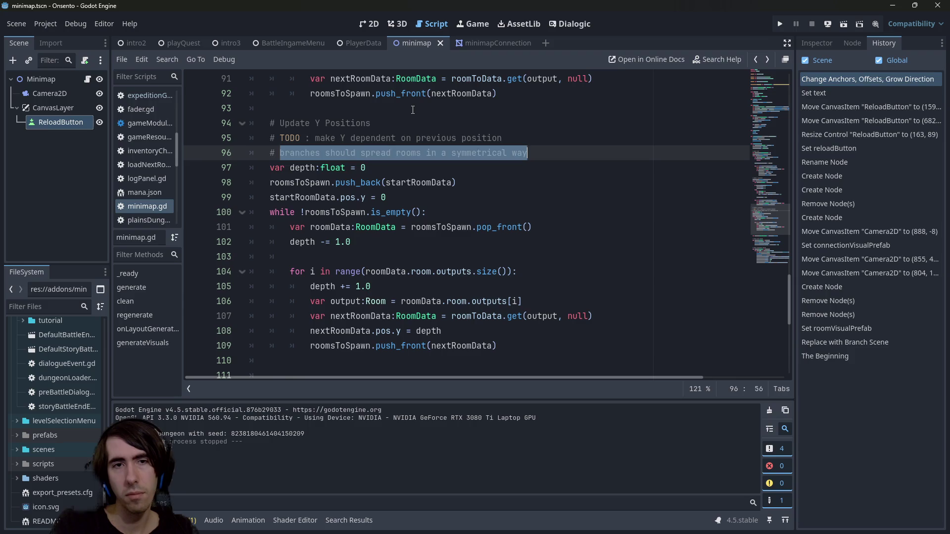
{"action": "key", "text": "BackSpace"}
{"action": "key", "text": "Up"}
{"action": "type", "text": "branches should spread rooms in a symmetrical way"}
{"action": "key", "text": "Return"}
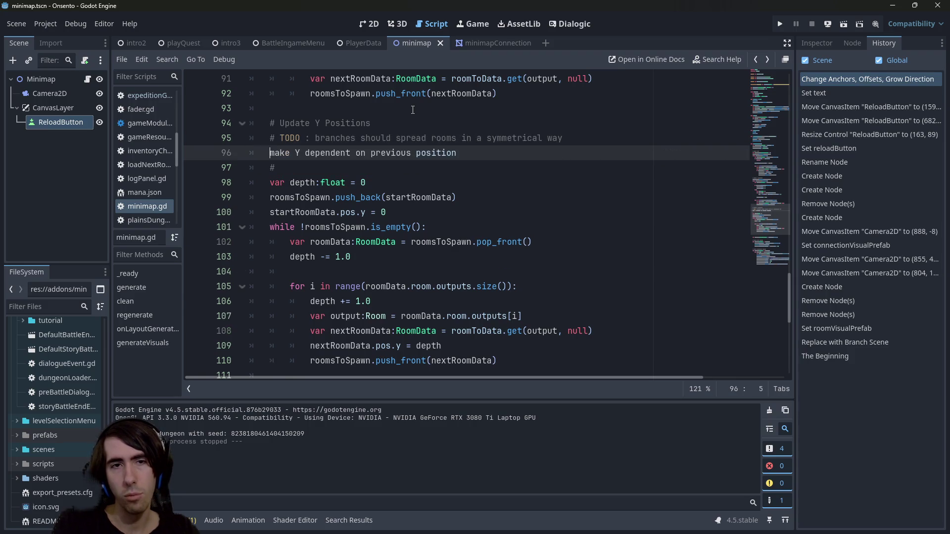
{"action": "type", "text": "#"}
{"action": "key", "text": "Down"}
{"action": "key", "text": "BackSpace"}
{"action": "key", "text": "BackSpace"}
{"action": "key", "text": "ctrl+s"}
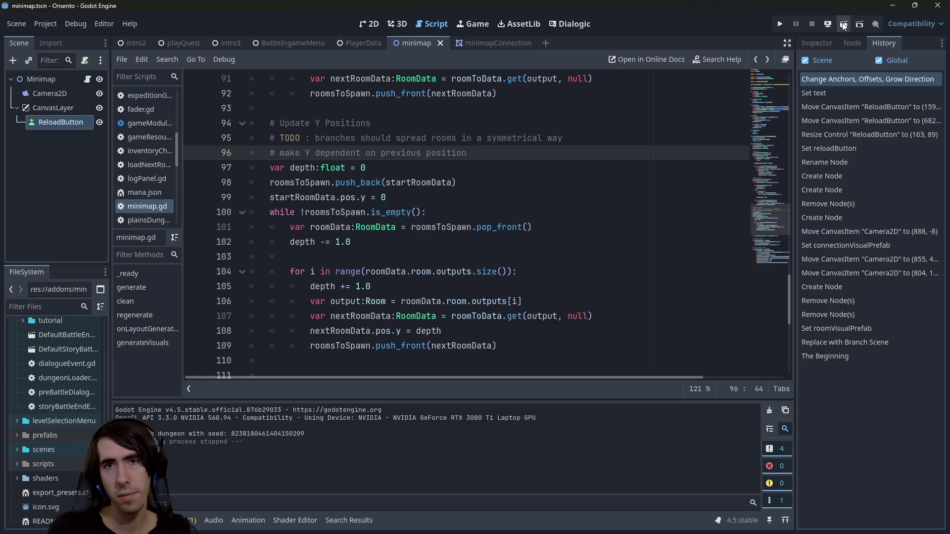
- Open the BattleIngameMenu scene in the 2D view and widen the Scene dock
{"action": "left_click", "coordinate": [285, 47]}
{"action": "left_click", "coordinate": [374, 26]}
{"action": "left_click", "coordinate": [431, 23]}
{"action": "left_click", "coordinate": [370, 24]}
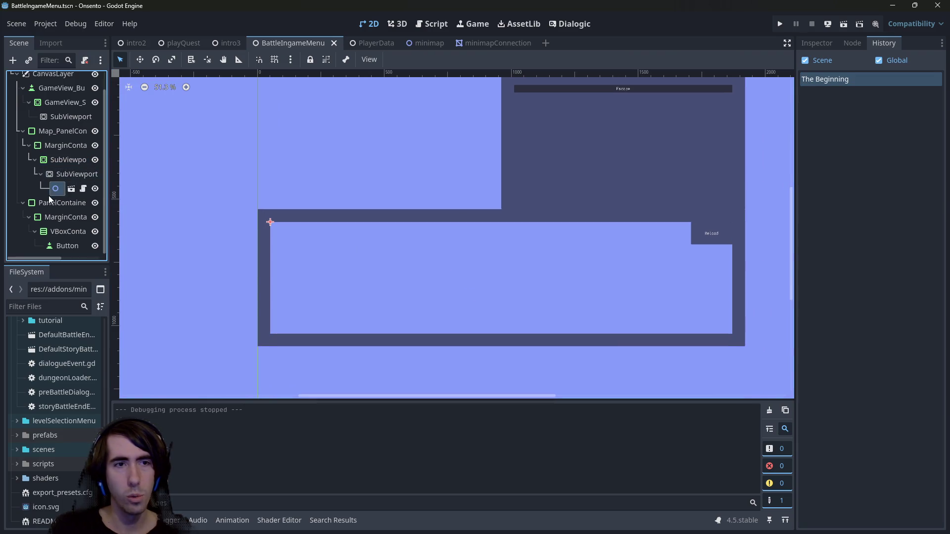
{"action": "left_click_drag", "start_coordinate": [110, 191], "coordinate": [169, 192]}
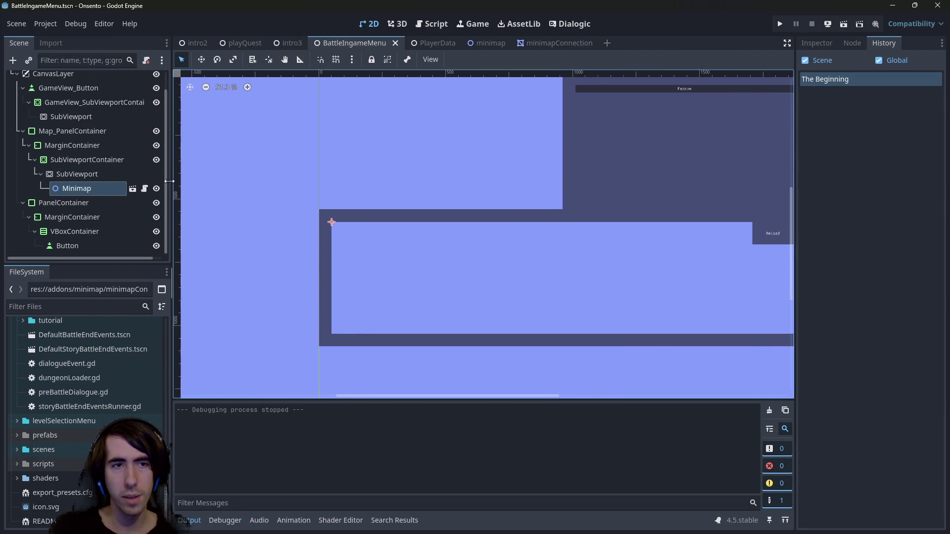
- Run BattleIngameMenu, check the minimap's room graph, and close the game
{"action": "left_click", "coordinate": [845, 23]}
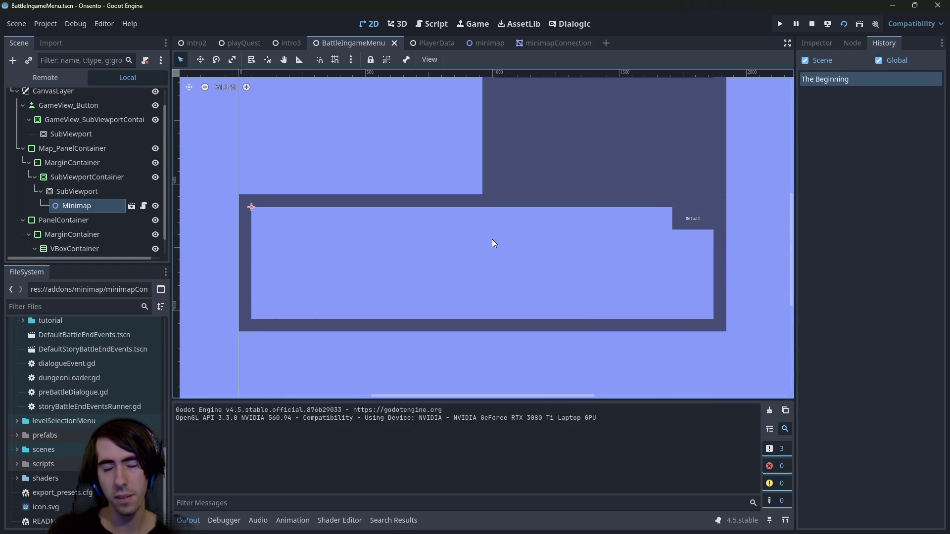
{"action": "left_click", "coordinate": [629, 522]}
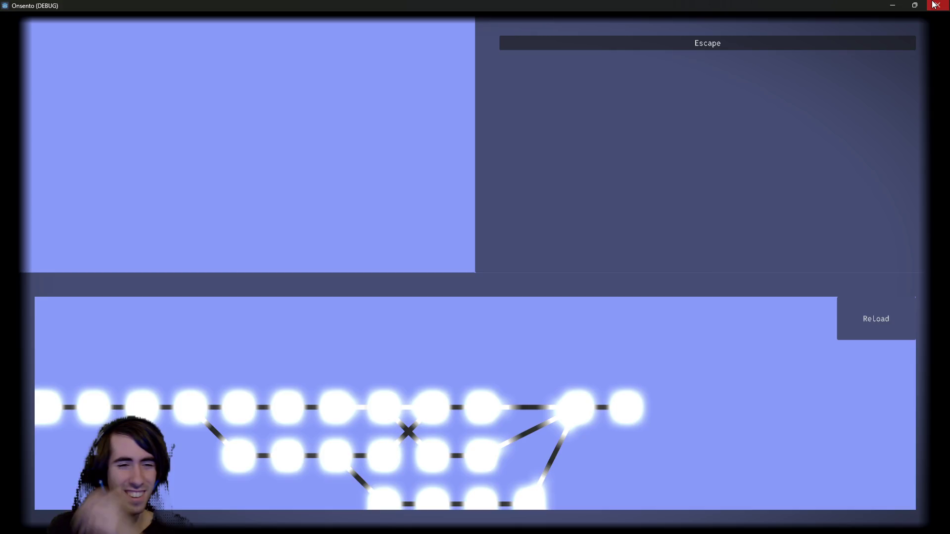
{"action": "left_click", "coordinate": [934, 5]}
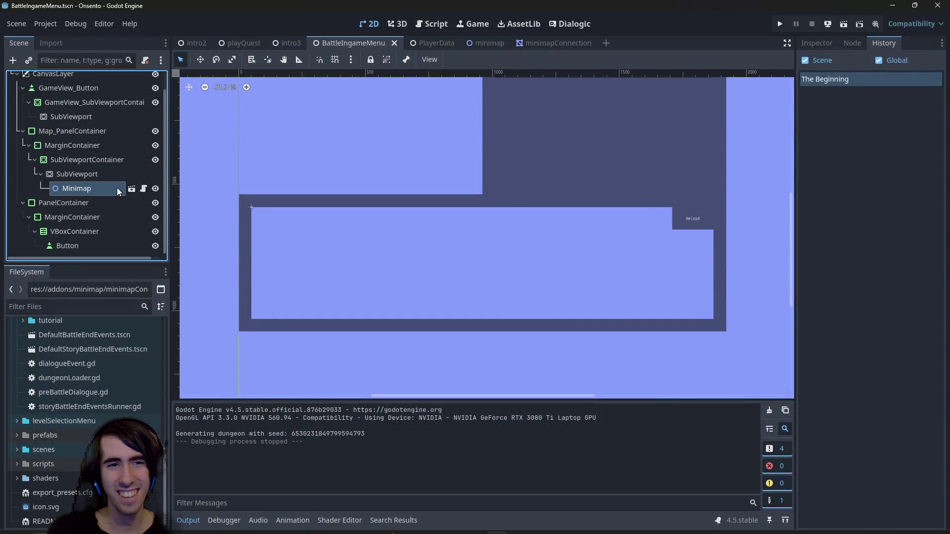
- Turn on Disable 3D for the minimap's SubViewport node
{"action": "left_click", "coordinate": [108, 174]}
{"action": "left_click", "coordinate": [821, 46]}
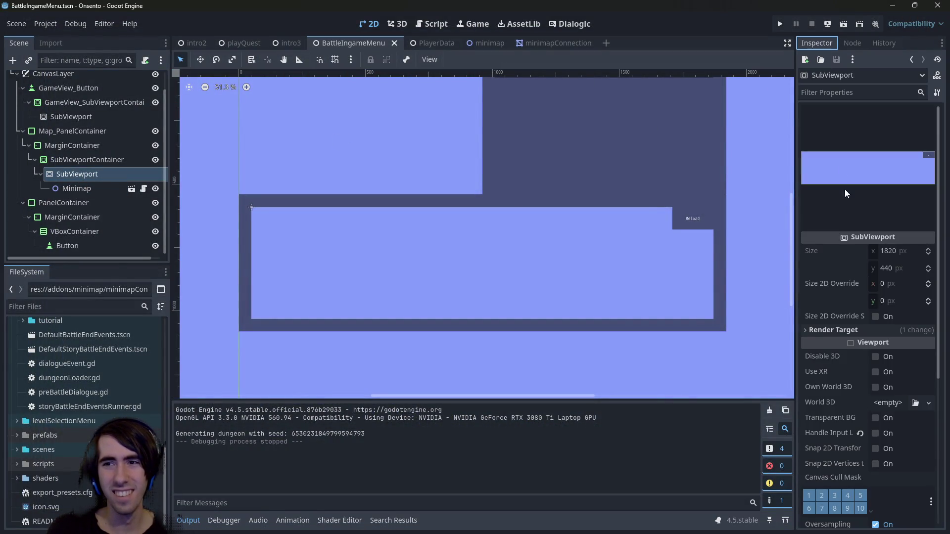
{"action": "scroll", "coordinate": [732, 234], "scroll_direction": "down", "scroll_amount": 1}
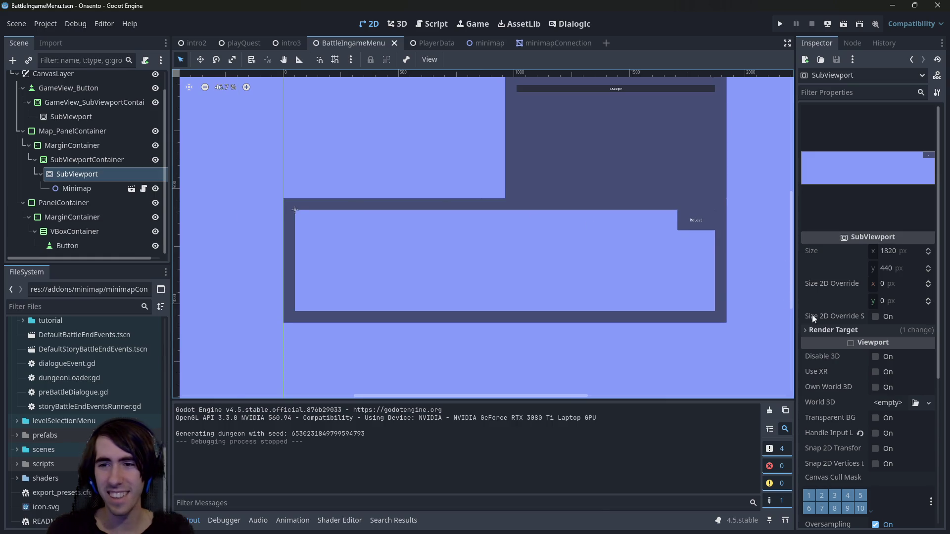
{"action": "left_click", "coordinate": [879, 357]}
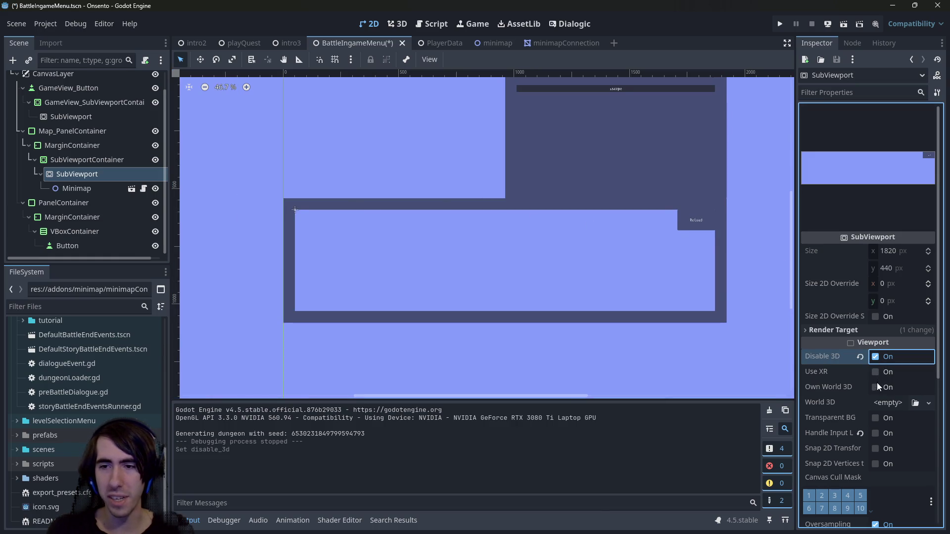
- Find 'hdr' in the Inspector, enable Use HDR 2D, then save and run with F6
{"action": "scroll", "coordinate": [863, 442], "scroll_direction": "down", "scroll_amount": 5}
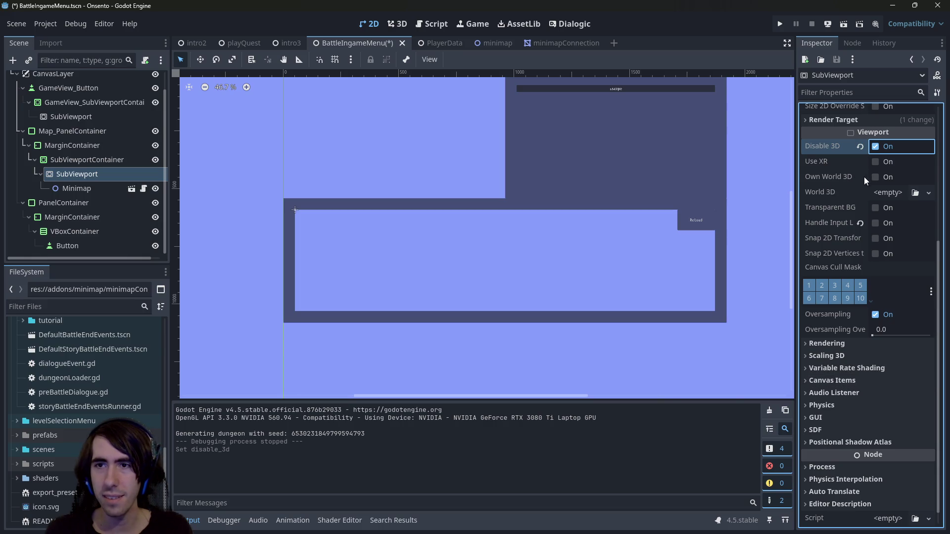
{"action": "left_click", "coordinate": [852, 92]}
{"action": "type", "text": "h"}
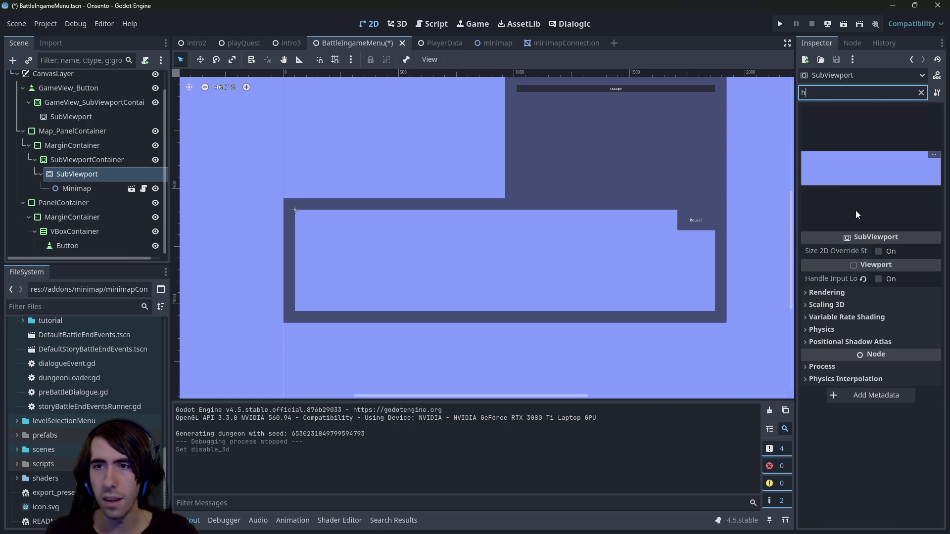
{"action": "type", "text": "dr"}
{"action": "left_click", "coordinate": [881, 262]}
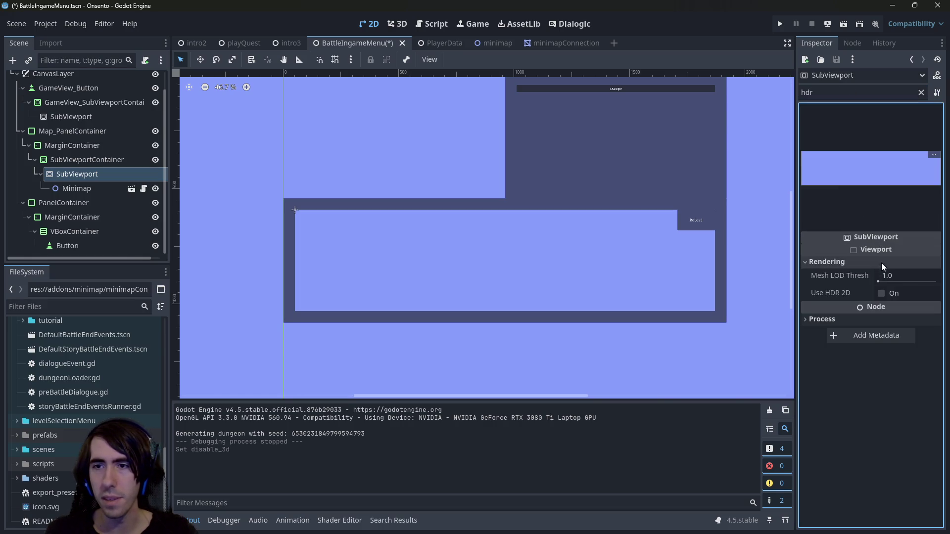
{"action": "left_click", "coordinate": [892, 295]}
{"action": "key", "text": "F6"}
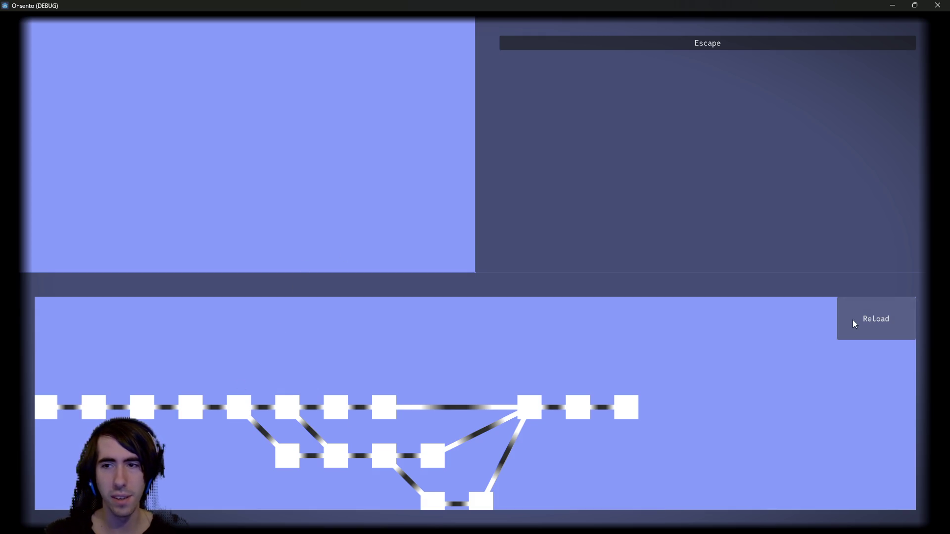
- Reload the minimap about twenty times to compare different dungeon layouts
{"action": "left_click", "coordinate": [872, 321]}
{"action": "left_click", "coordinate": [872, 321]}
{"action": "left_click", "coordinate": [872, 320]}
{"action": "left_click", "coordinate": [872, 321]}
{"action": "left_click", "coordinate": [872, 320]}
{"action": "left_click", "coordinate": [872, 320]}
{"action": "left_click", "coordinate": [872, 320]}
{"action": "left_click", "coordinate": [872, 320]}
{"action": "left_click", "coordinate": [872, 320]}
{"action": "left_click", "coordinate": [875, 331]}
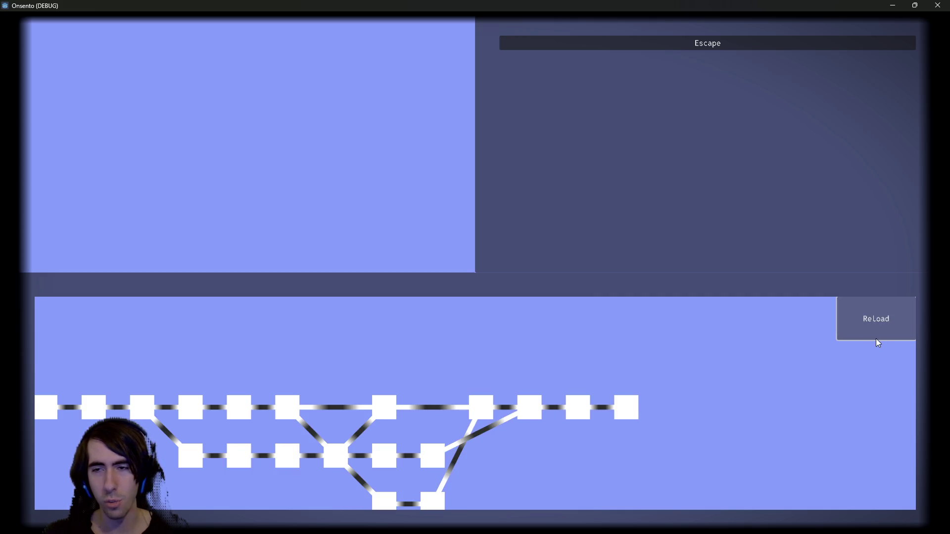
{"action": "left_click", "coordinate": [866, 337]}
{"action": "left_click", "coordinate": [868, 333]}
{"action": "left_click", "coordinate": [868, 335]}
{"action": "left_click", "coordinate": [868, 331]}
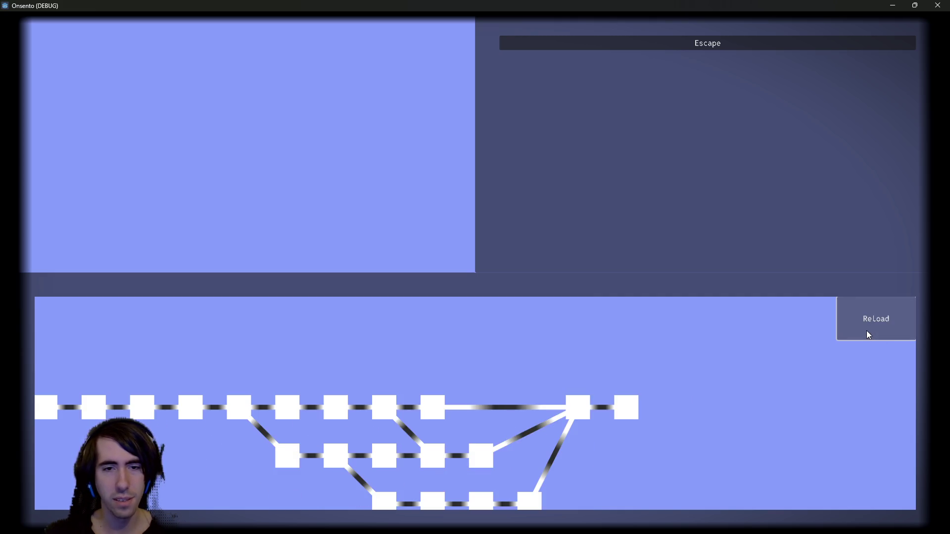
{"action": "left_click", "coordinate": [866, 331]}
{"action": "left_click", "coordinate": [861, 339]}
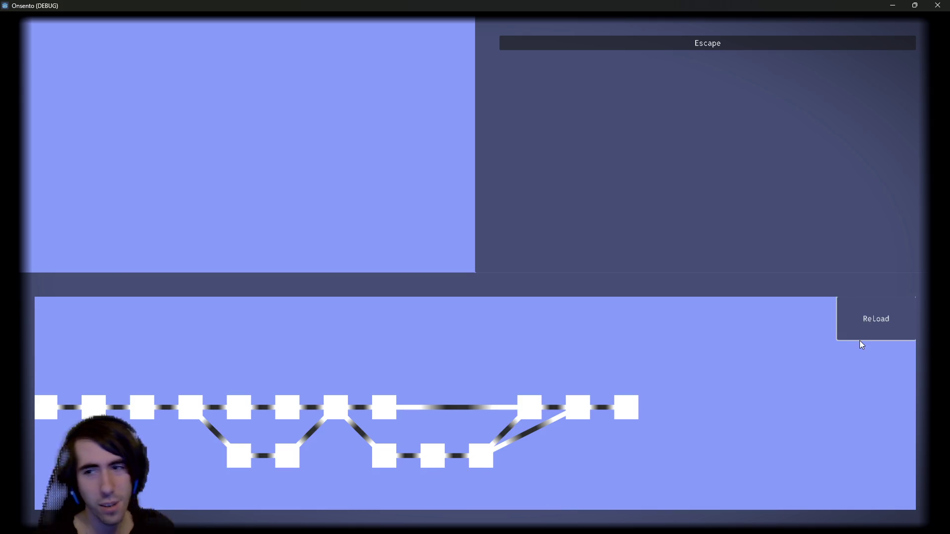
{"action": "left_click", "coordinate": [871, 336]}
{"action": "left_click", "coordinate": [871, 335]}
{"action": "left_click", "coordinate": [872, 336]}
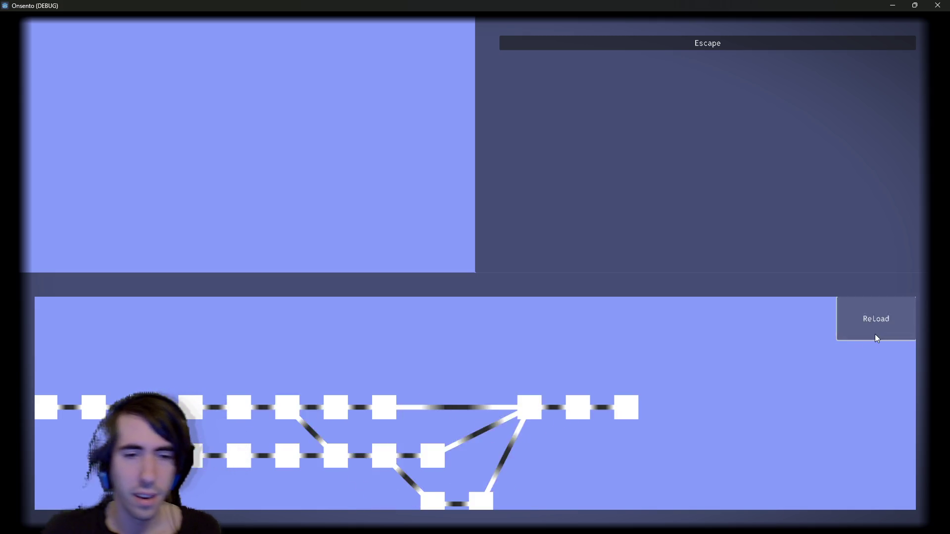
{"action": "left_click", "coordinate": [878, 335]}
{"action": "left_click", "coordinate": [878, 334]}
{"action": "left_click", "coordinate": [878, 334]}
{"action": "left_click", "coordinate": [874, 335]}
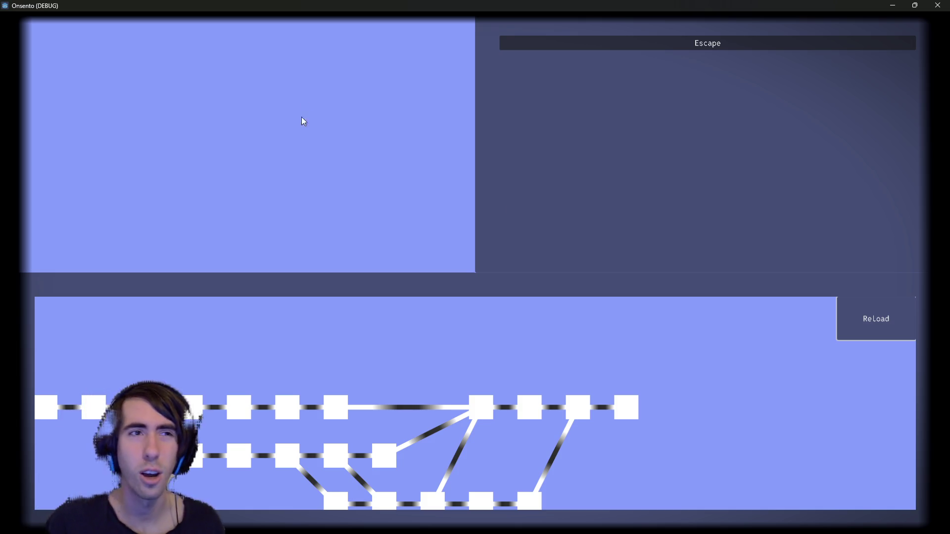
- Try the in-game Escape action, then close the running game window
{"action": "left_click", "coordinate": [703, 43]}
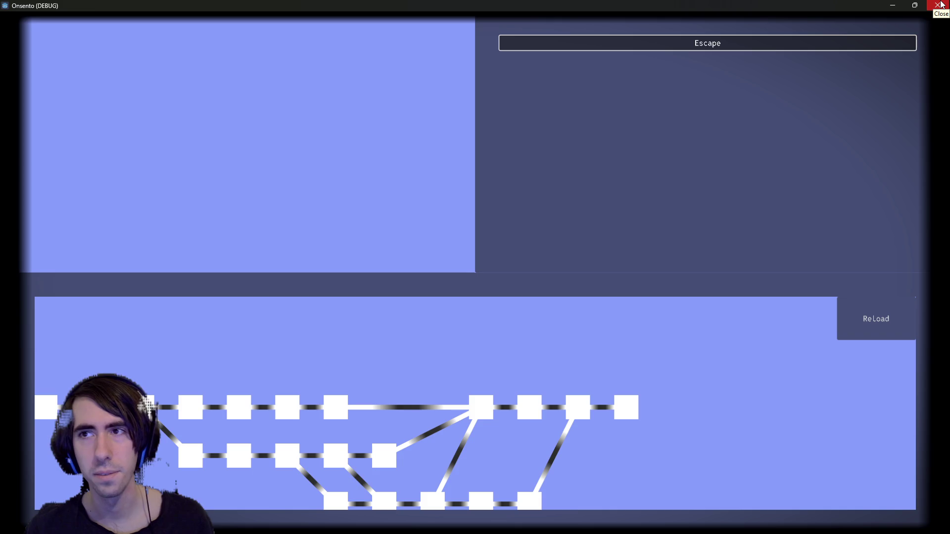
{"action": "left_click", "coordinate": [939, 5]}
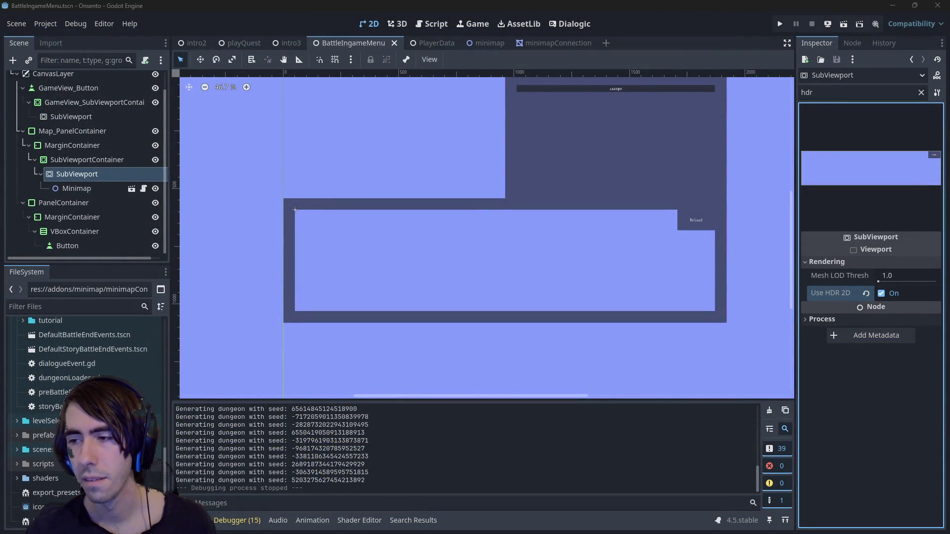
{"action": "key", "text": "alt+Tab"}
- Run git status in the command prompt to list the modified files
{"action": "left_click_drag", "start_coordinate": [606, 319], "coordinate": [625, 330]}
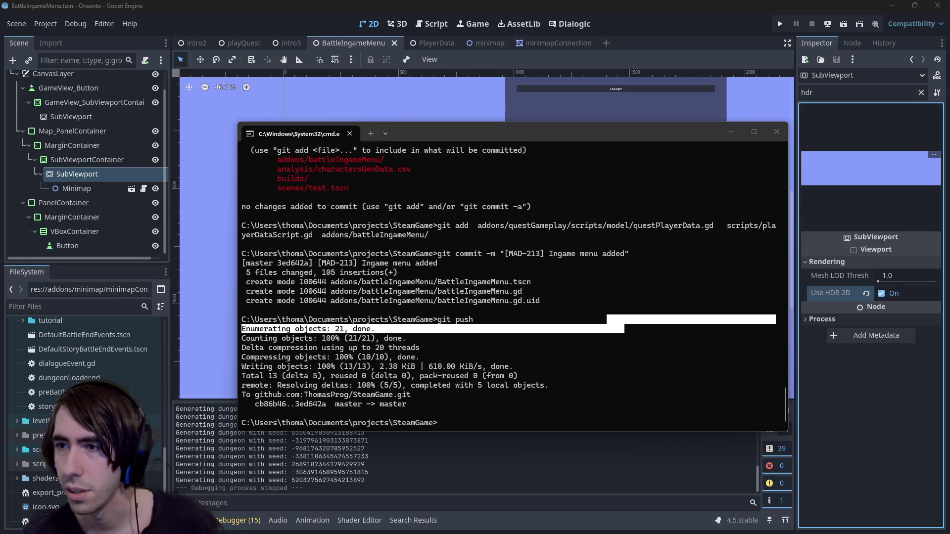
{"action": "key", "text": "alt+Tab"}
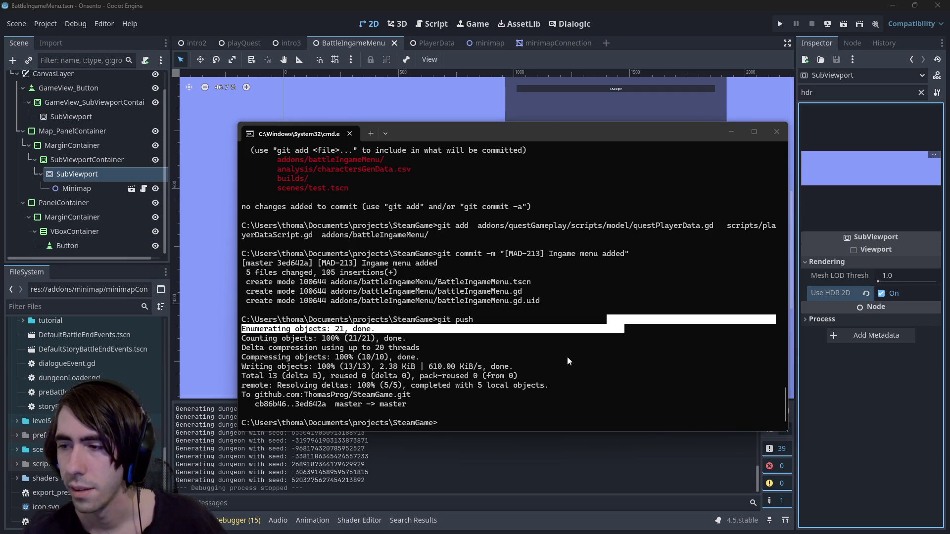
{"action": "left_click", "coordinate": [754, 405]}
{"action": "type", "text": "git status"}
{"action": "key", "text": "Return"}
- Stage BattleIngameMenu.tscn, expeditionGenBlueprint.gd and addons/minimap/ with git add
{"action": "type", "text": "git add"}
{"action": "left_click_drag", "start_coordinate": [326, 299], "coordinate": [532, 302]}
{"action": "right_click", "coordinate": [469, 335]}
{"action": "mouse_move", "coordinate": [327, 322]}
{"action": "left_mouse_down"}
{"action": "mouse_move", "coordinate": [772, 321]}
{"action": "mouse_move", "coordinate": [589, 321]}
{"action": "left_mouse_up"}
{"action": "right_click", "coordinate": [521, 322]}
{"action": "left_click_drag", "start_coordinate": [272, 350], "coordinate": [337, 348]}
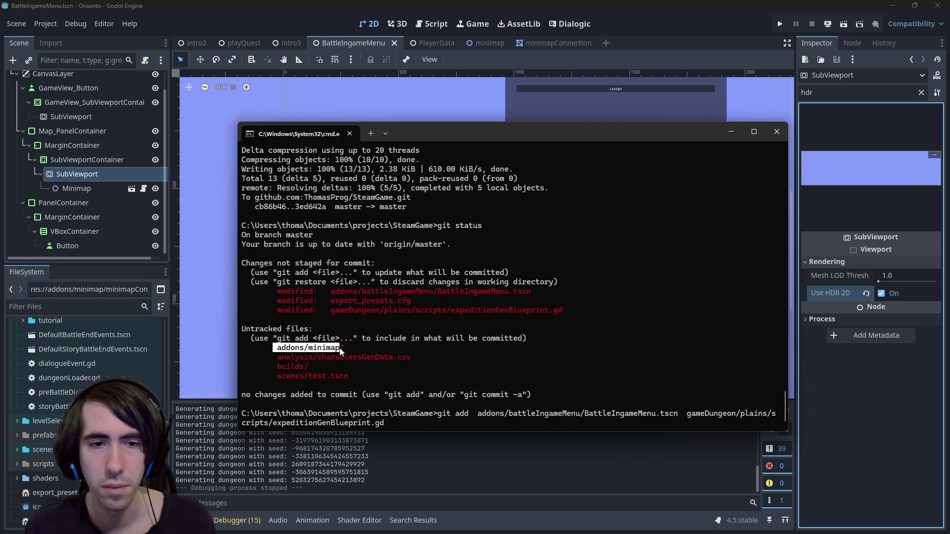
{"action": "right_click", "coordinate": [413, 307]}
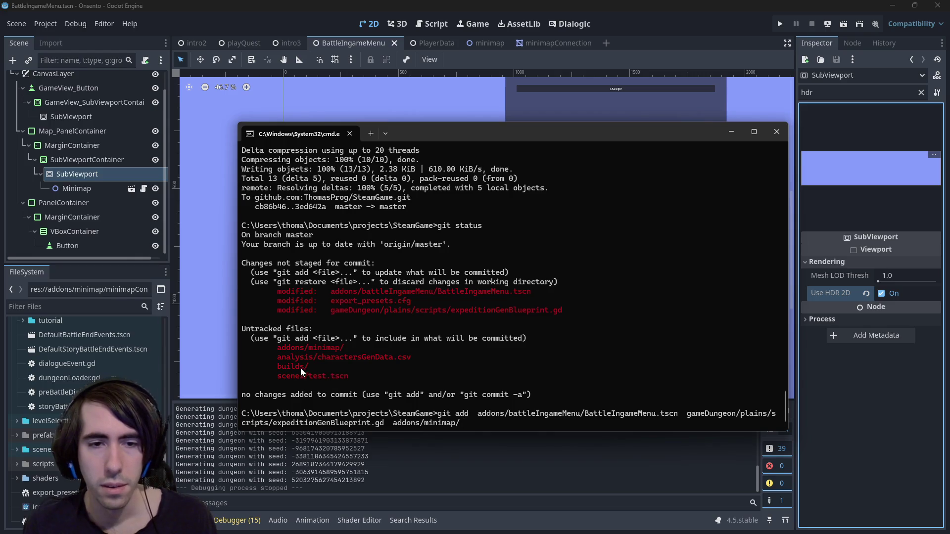
{"action": "key", "text": "Return"}
- Commit as '[MAD-213] ingame map added, has to be integrated into the game' and push
{"action": "type", "text": "git commit -m \""}
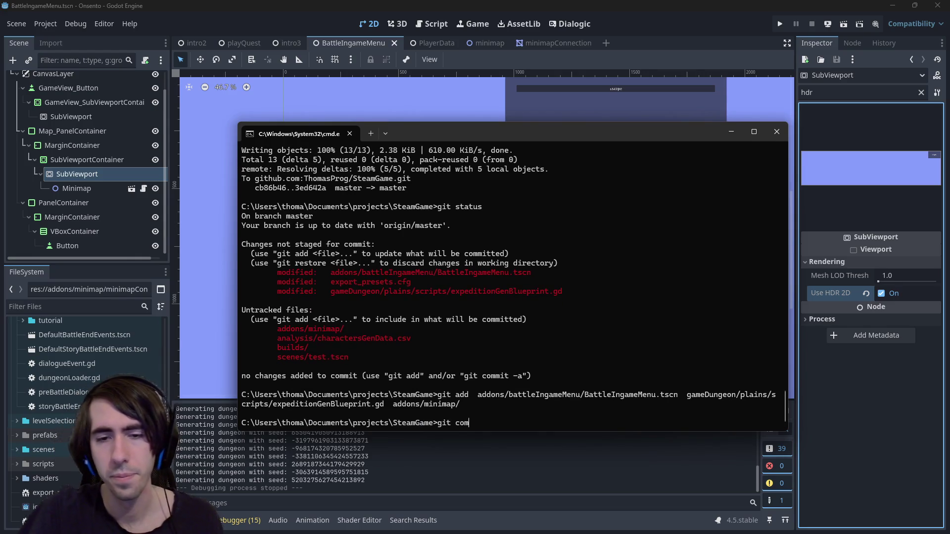
{"action": "type", "text": "[MAD-213]"}
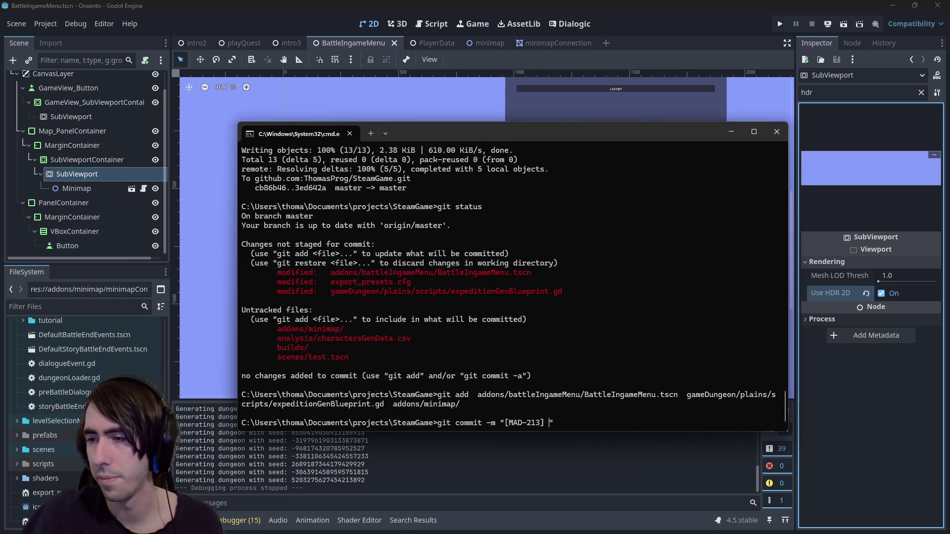
{"action": "type", "text": " ingame map add"}
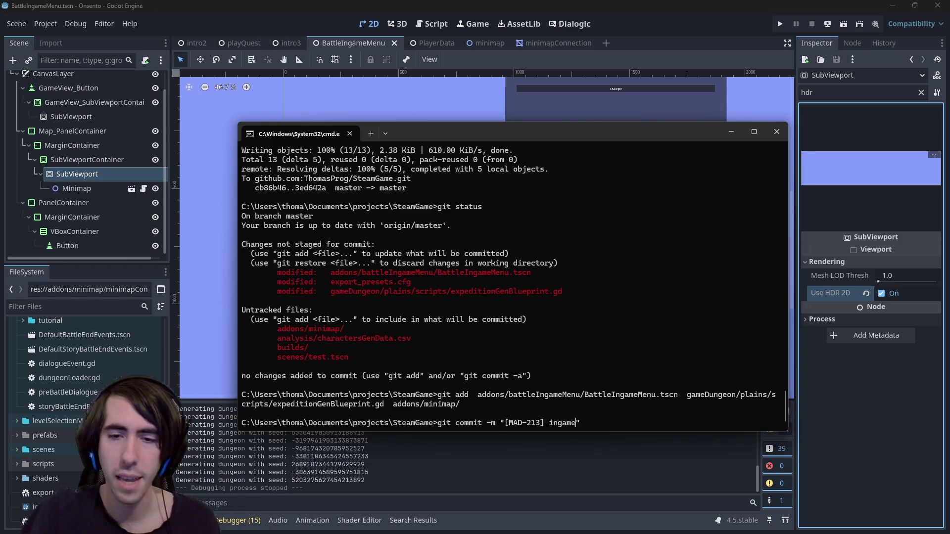
{"action": "type", "text": "ed, "}
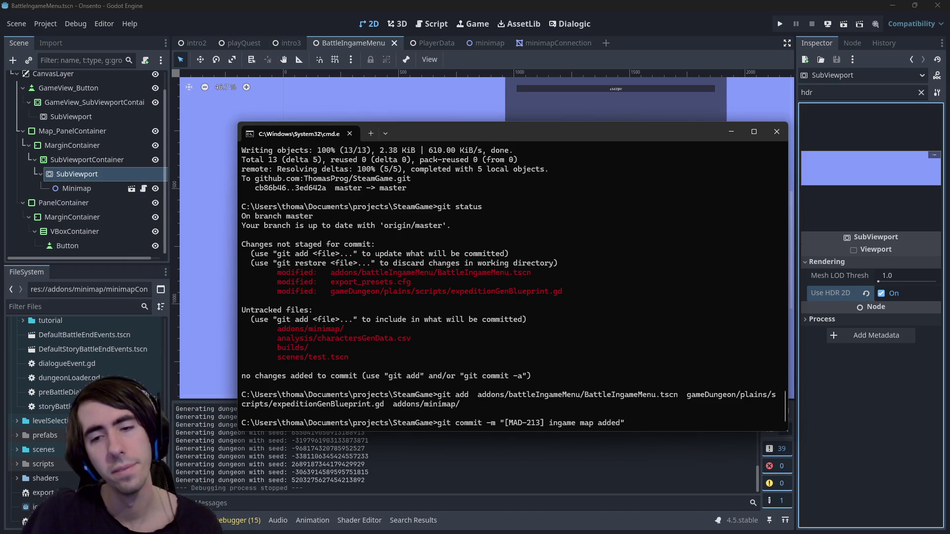
{"action": "type", "text": "has to be "}
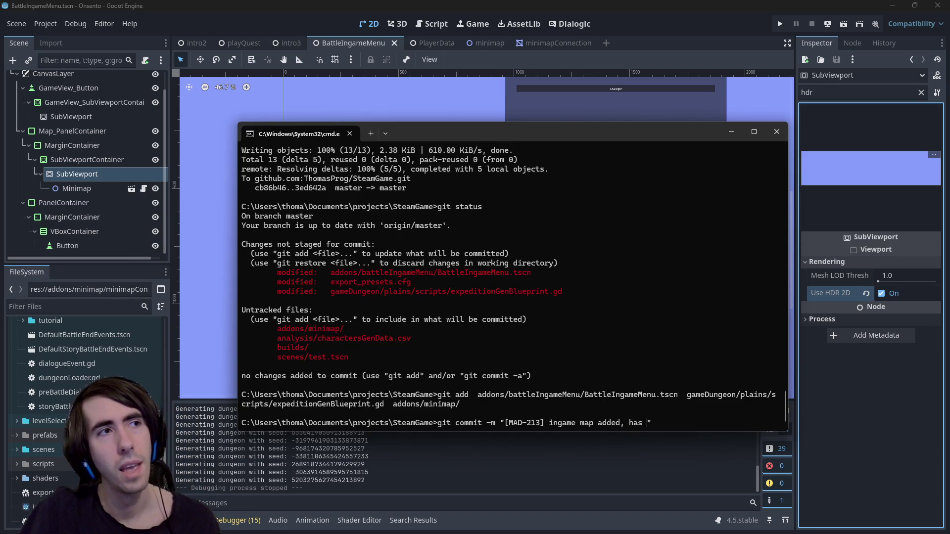
{"action": "type", "text": "connected"}
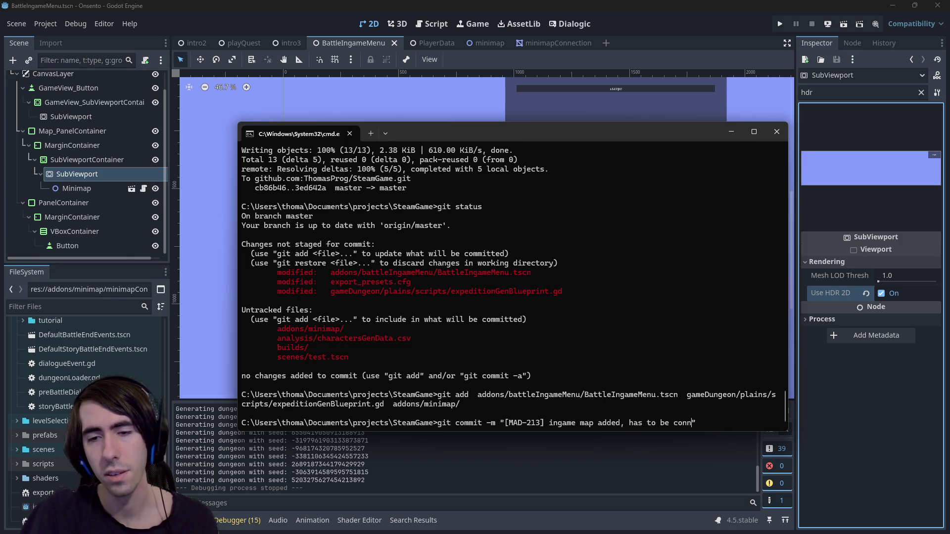
{"action": "type", "text": " to the game"}
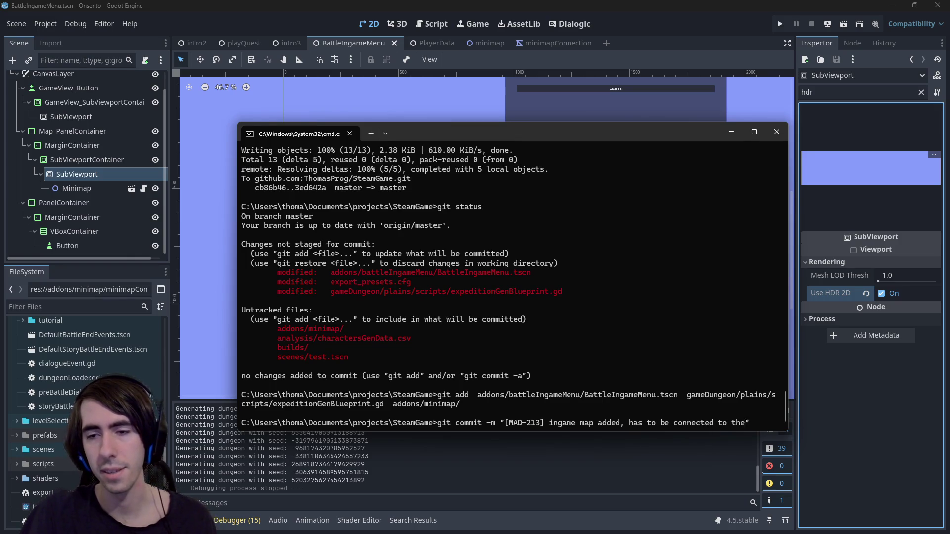
{"action": "key", "text": "ctrl+BackSpace"}
{"action": "key", "text": "ctrl+BackSpace"}
{"action": "type", "text": "integrated into"}
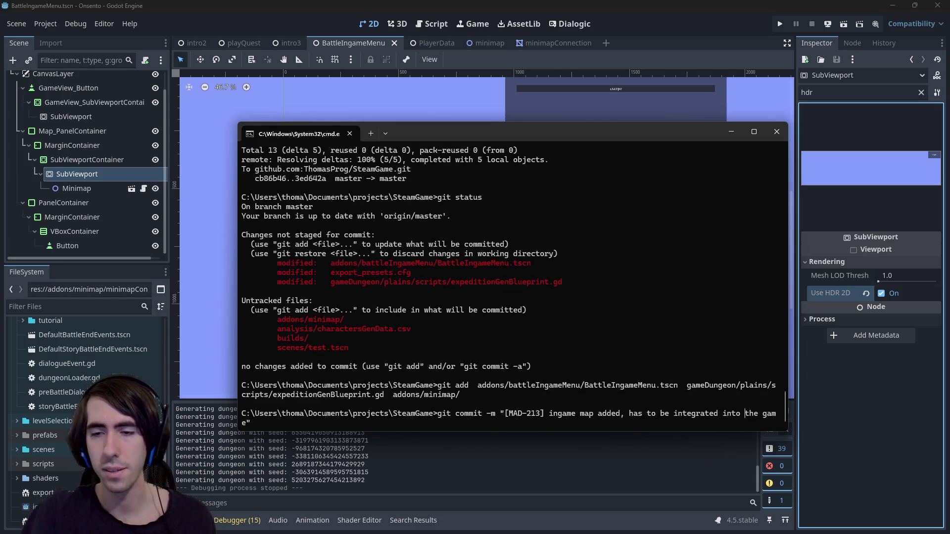
{"action": "key", "text": "Return"}
{"action": "type", "text": "git push"}
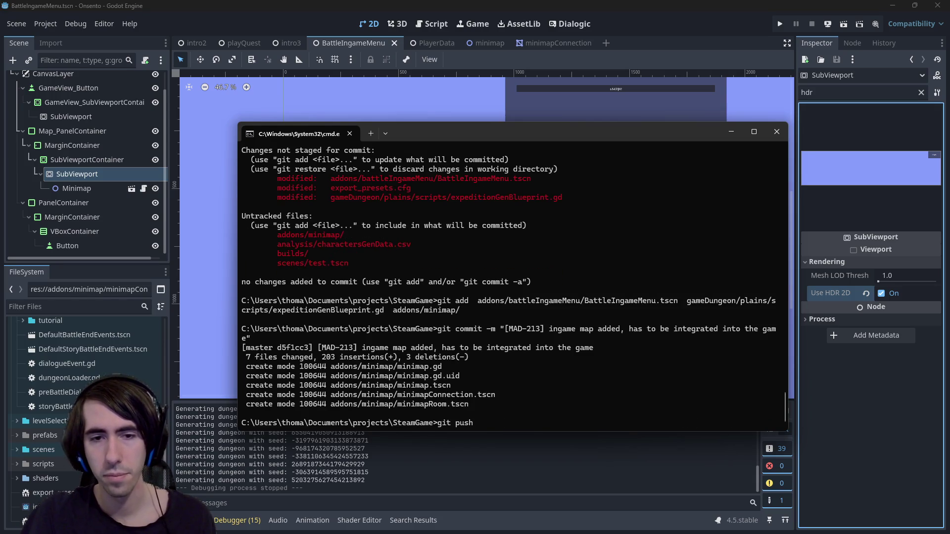
{"action": "key", "text": "Return"}
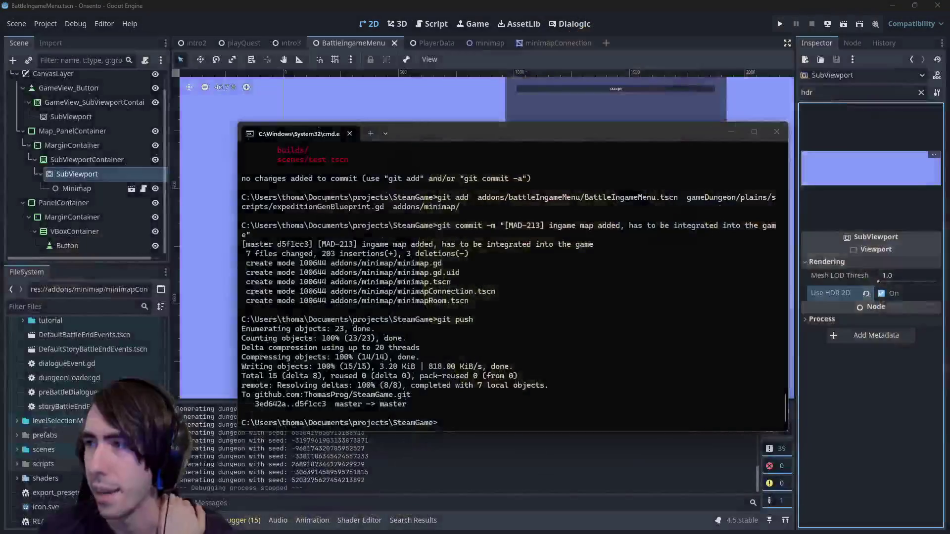
- Rerun the battle menu scene, reload the minimap twice, and close the game again
{"action": "left_click", "coordinate": [630, 15]}
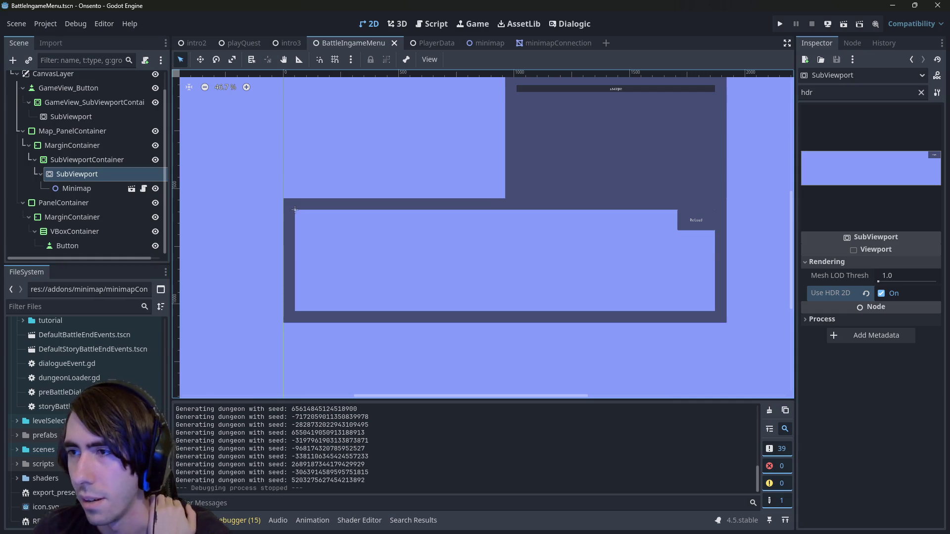
{"action": "scroll", "coordinate": [573, 305], "scroll_direction": "right", "scroll_amount": 3}
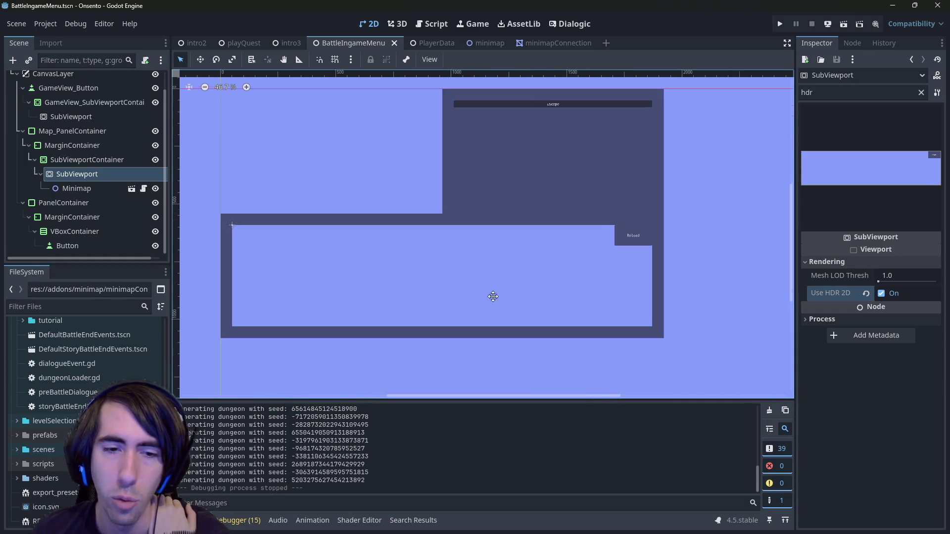
{"action": "left_click", "coordinate": [844, 24]}
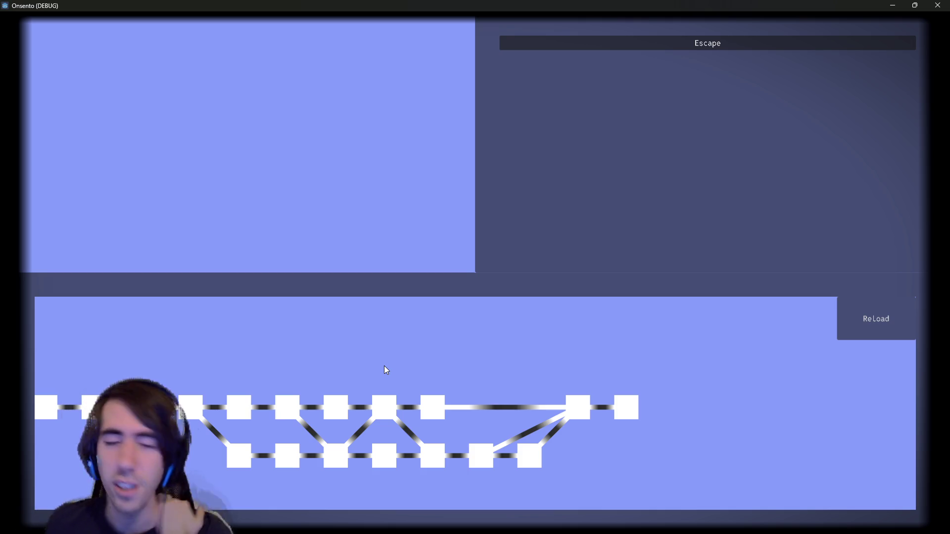
{"action": "left_click", "coordinate": [851, 319]}
{"action": "left_click", "coordinate": [851, 318]}
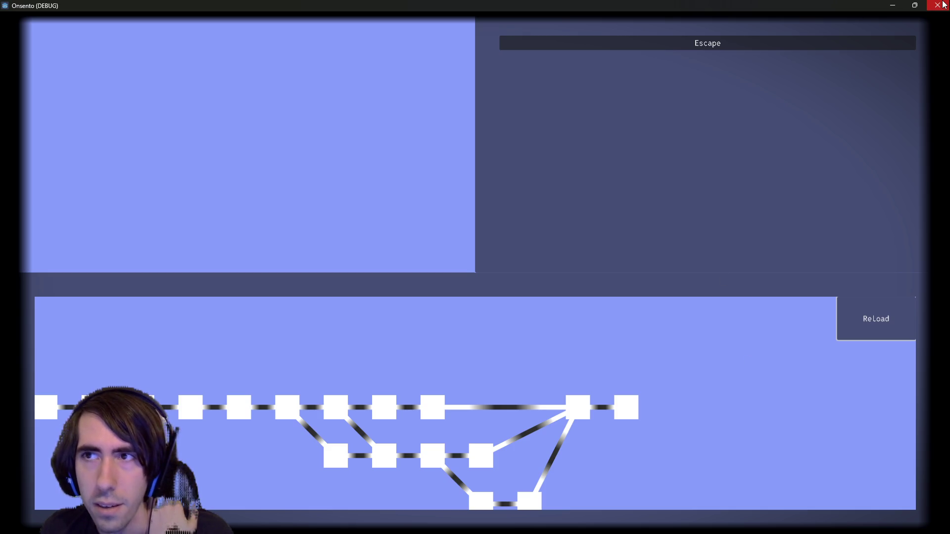
{"action": "left_click", "coordinate": [937, 5]}
{"action": "left_click", "coordinate": [432, 23]}
{"action": "scroll", "coordinate": [339, 232], "scroll_direction": "up", "scroll_amount": 20}
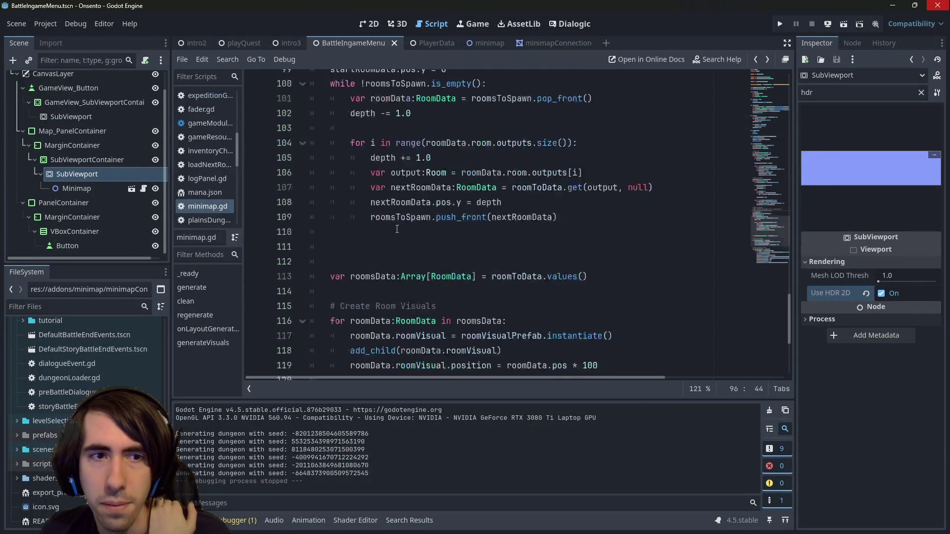
- Locate the generate() function and its call in minimap.gd
{"action": "scroll", "coordinate": [403, 224], "scroll_direction": "down", "scroll_amount": 2}
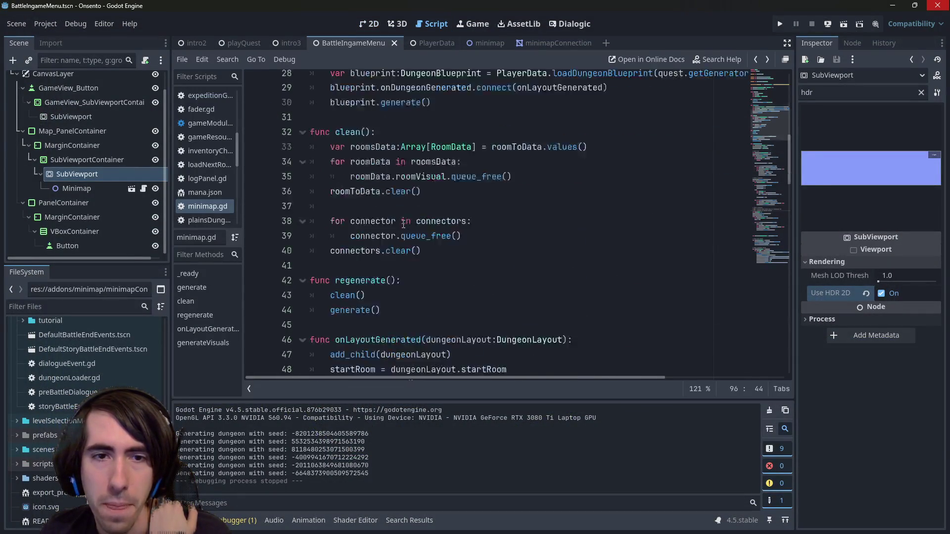
{"action": "scroll", "coordinate": [377, 213], "scroll_direction": "up", "scroll_amount": 3}
{"action": "double_click", "coordinate": [356, 197]}
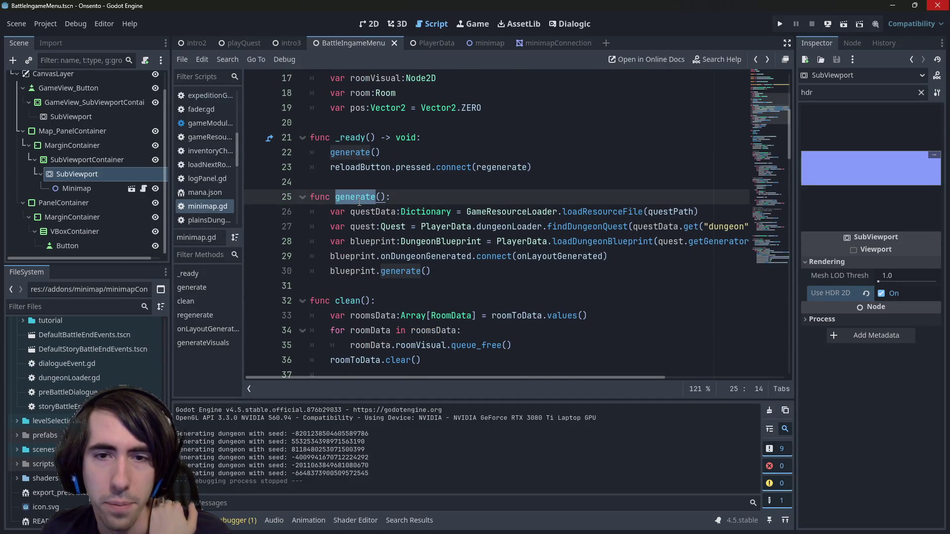
{"action": "double_click", "coordinate": [401, 271]}
{"action": "scroll", "coordinate": [397, 265], "scroll_direction": "down", "scroll_amount": 5}
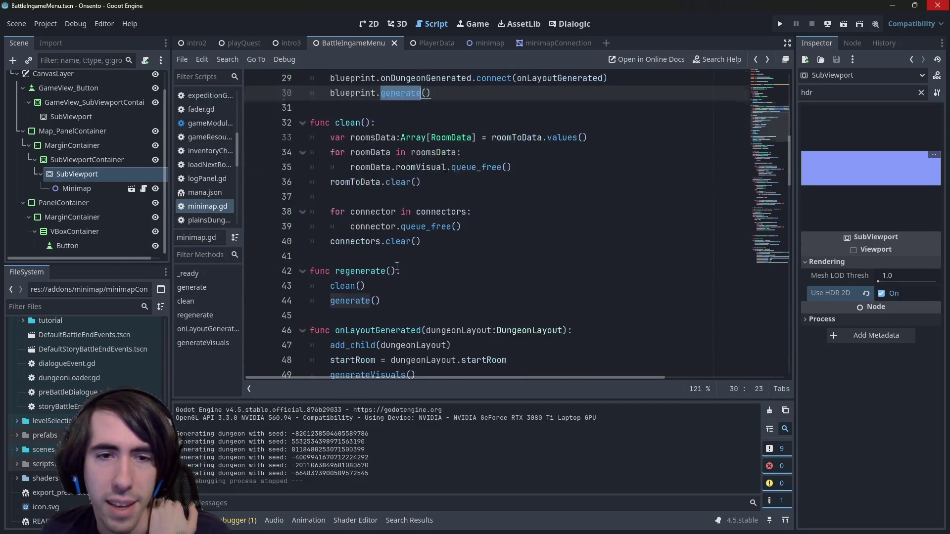
{"action": "scroll", "coordinate": [396, 266], "scroll_direction": "down", "scroll_amount": 1}
{"action": "scroll", "coordinate": [397, 266], "scroll_direction": "up", "scroll_amount": 1}
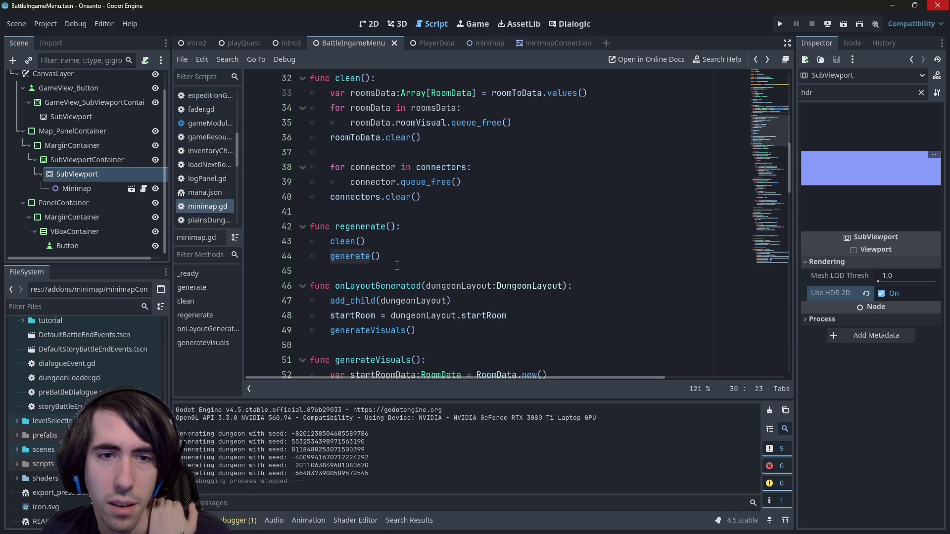
- Cut the onLayoutGenerated function and paste it directly below generate()
{"action": "left_click_drag", "start_coordinate": [439, 341], "coordinate": [264, 285]}
{"action": "key", "text": "ctrl+c"}
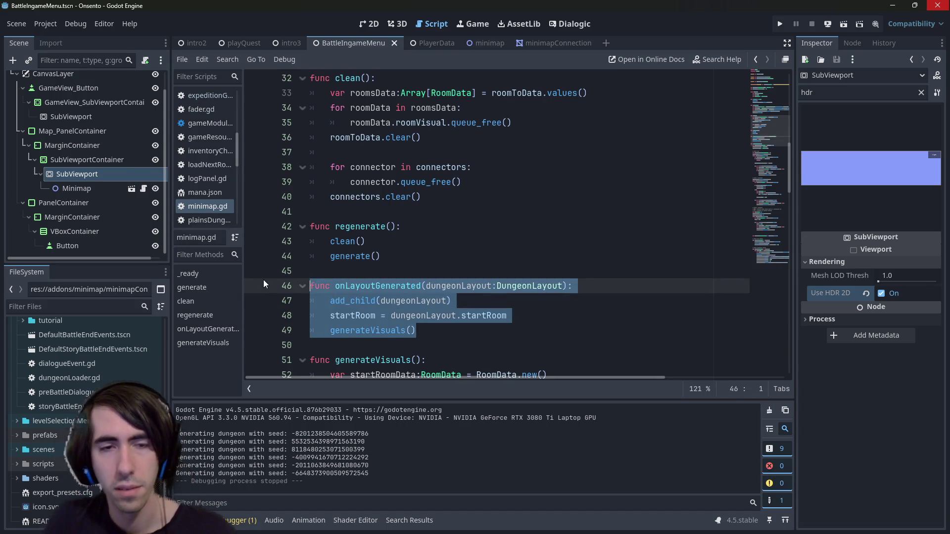
{"action": "key", "text": "BackSpace"}
{"action": "scroll", "coordinate": [263, 280], "scroll_direction": "up", "scroll_amount": 3}
{"action": "left_click", "coordinate": [442, 193]}
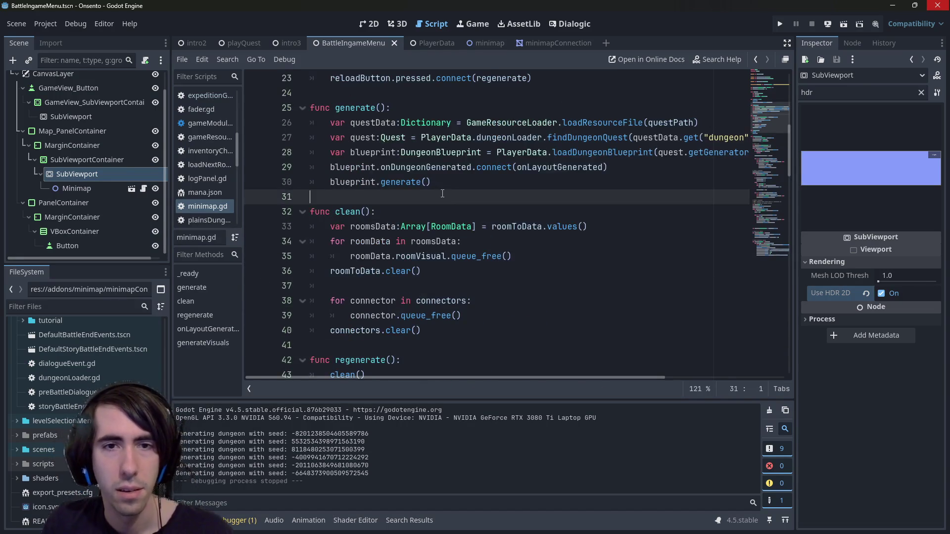
{"action": "key", "text": "ctrl+v"}
{"action": "scroll", "coordinate": [462, 190], "scroll_direction": "up", "scroll_amount": 3}
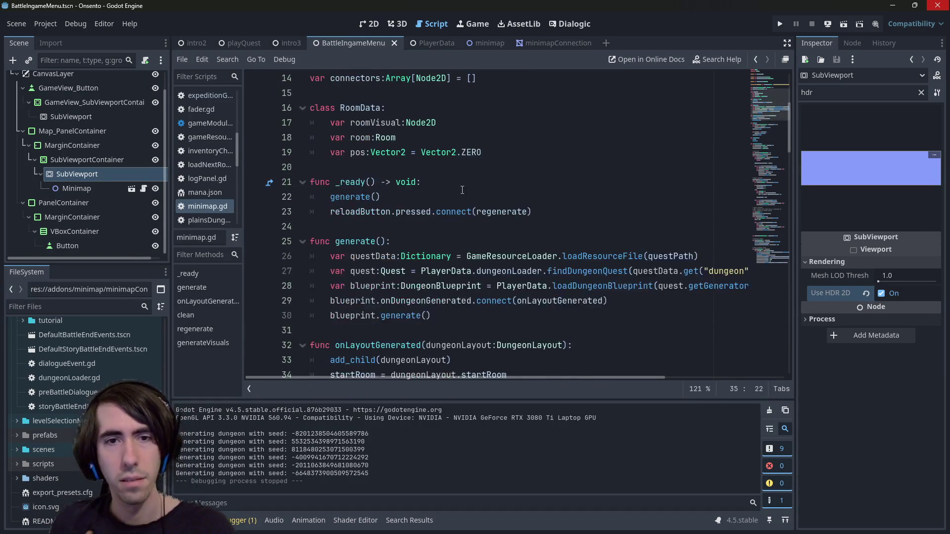
{"action": "left_click", "coordinate": [409, 197]}
{"action": "left_click", "coordinate": [365, 182]}
{"action": "scroll", "coordinate": [411, 163], "scroll_direction": "up", "scroll_amount": 3}
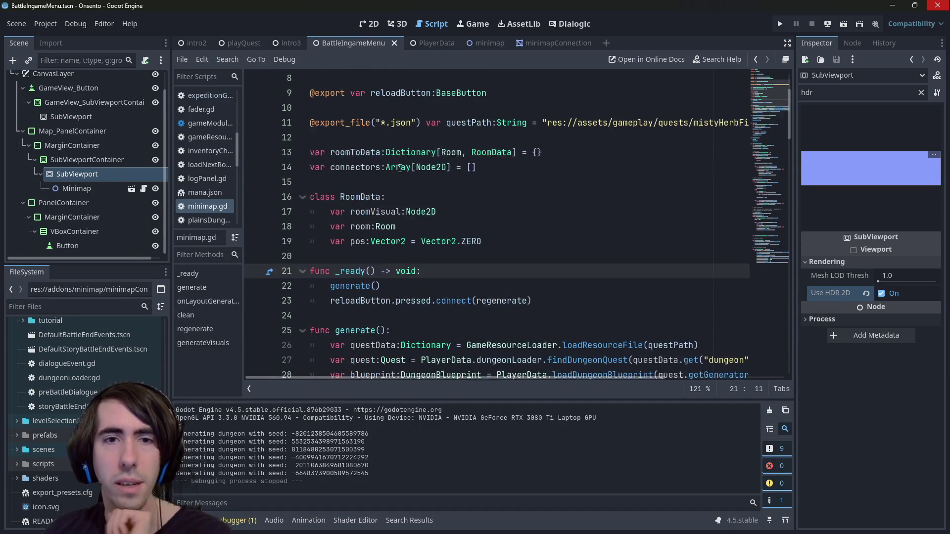
{"action": "scroll", "coordinate": [410, 157], "scroll_direction": "up", "scroll_amount": 1}
{"action": "left_click", "coordinate": [516, 178]}
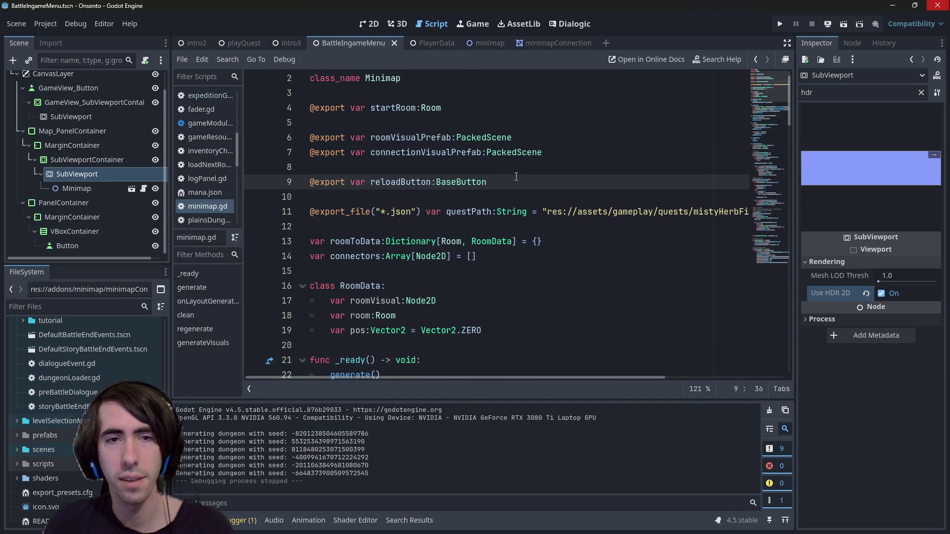
- Add an exported isDebug variable defaulting to true above the reloadButton export
{"action": "key", "text": "Return"}
{"action": "key", "text": "ctrl+z"}
{"action": "key", "text": "ctrl+shift+Return"}
{"action": "type", "text": "@expor"}
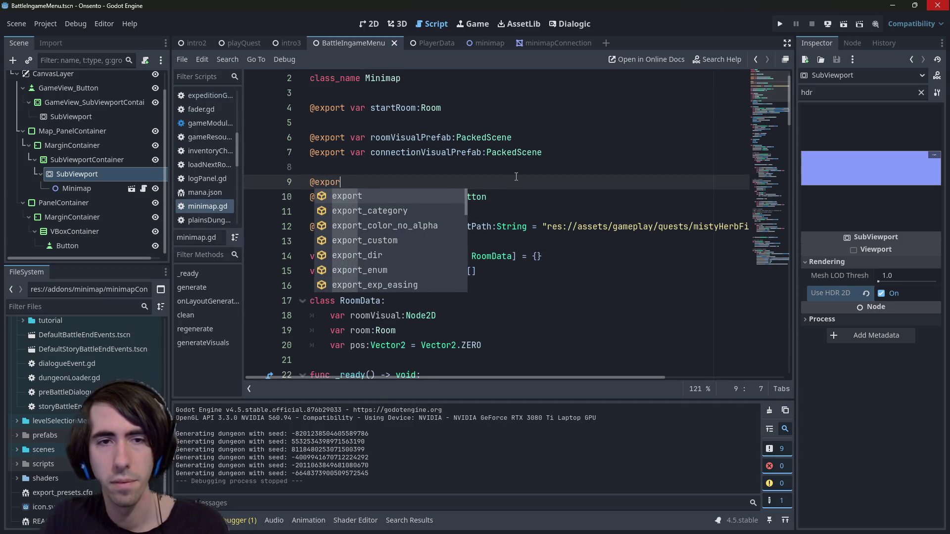
{"action": "type", "text": "t var isDebug:bool = false"}
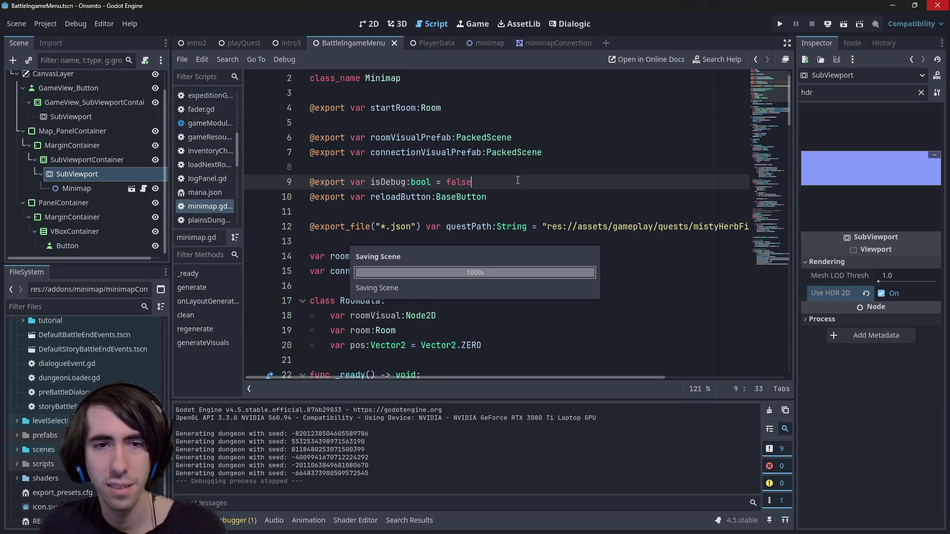
{"action": "double_click", "coordinate": [456, 182]}
{"action": "type", "text": "true"}
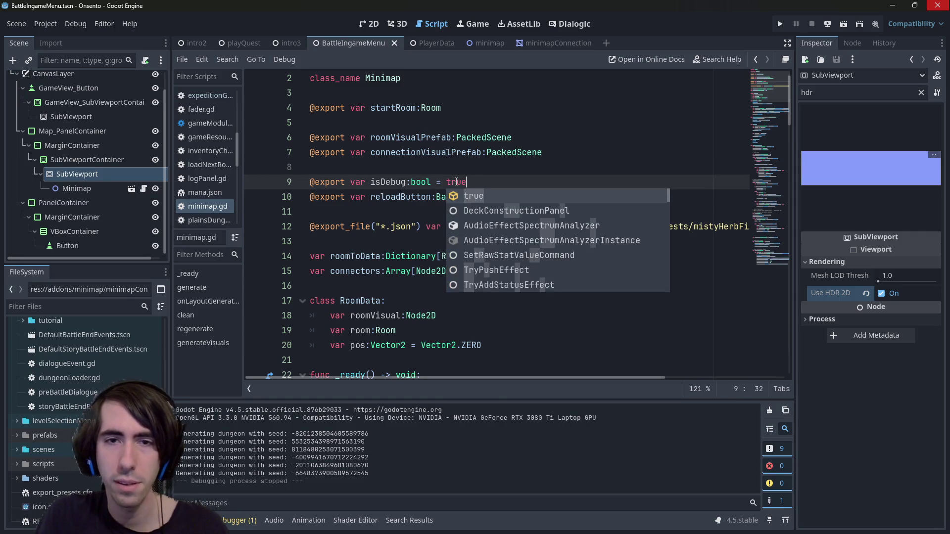
- Wrap the generate() call and reload button connection in an 'if isDebug' block
{"action": "double_click", "coordinate": [389, 182]}
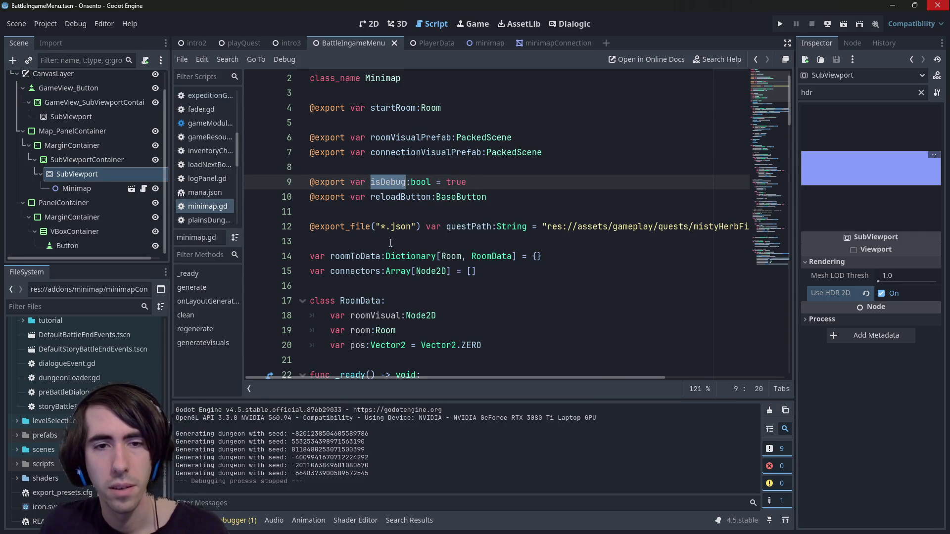
{"action": "scroll", "coordinate": [390, 239], "scroll_direction": "down", "scroll_amount": 4}
{"action": "left_click", "coordinate": [441, 198]}
{"action": "key", "text": "Return"}
{"action": "type", "text": "if isDebug:"}
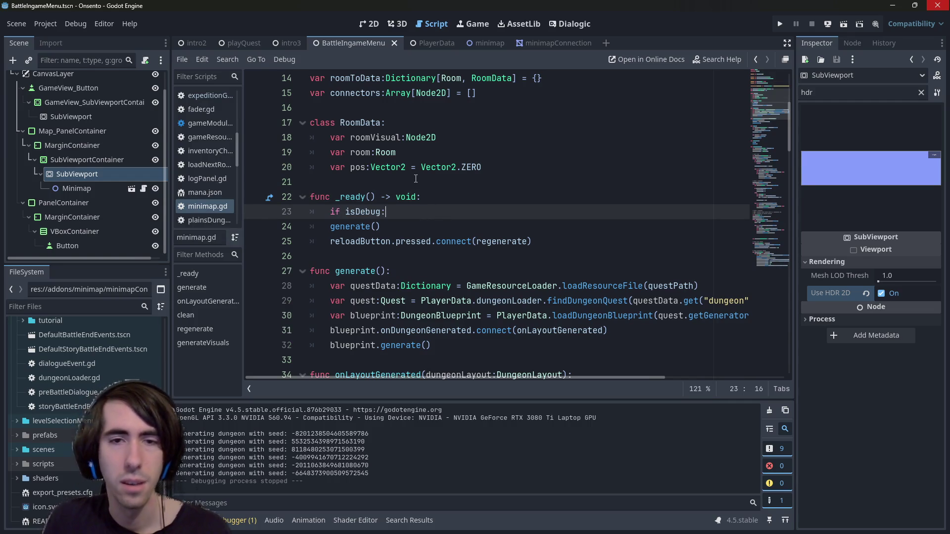
{"action": "left_click_drag", "start_coordinate": [553, 242], "coordinate": [330, 226]}
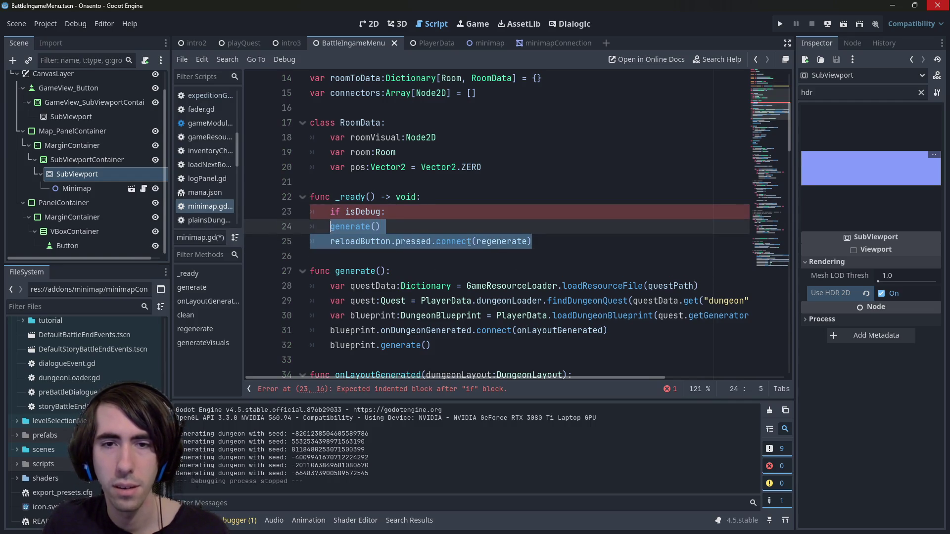
{"action": "key", "text": "Tab"}
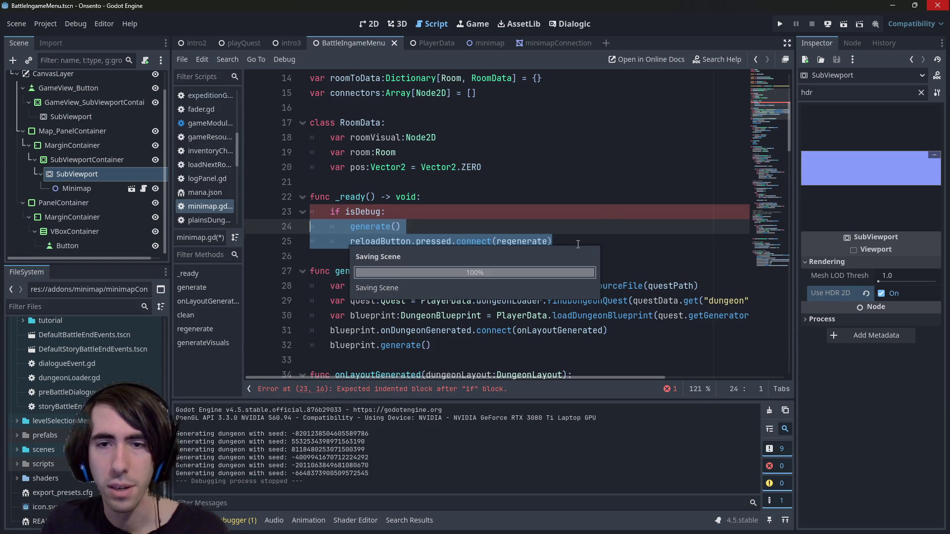
- Add an else branch setting reloadButton.visible = false and save the script
{"action": "left_click", "coordinate": [578, 244]}
{"action": "key", "text": "Return"}
{"action": "key", "text": "Return"}
{"action": "key", "text": "Up"}
{"action": "key", "text": "Up"}
{"action": "key", "text": "ctrl+shift+Right"}
{"action": "key", "text": "ctrl+c"}
{"action": "key", "text": "Down"}
{"action": "key", "text": "Down"}
{"action": "key", "text": "ctrl+v"}
{"action": "type", "text": ".visible = "}
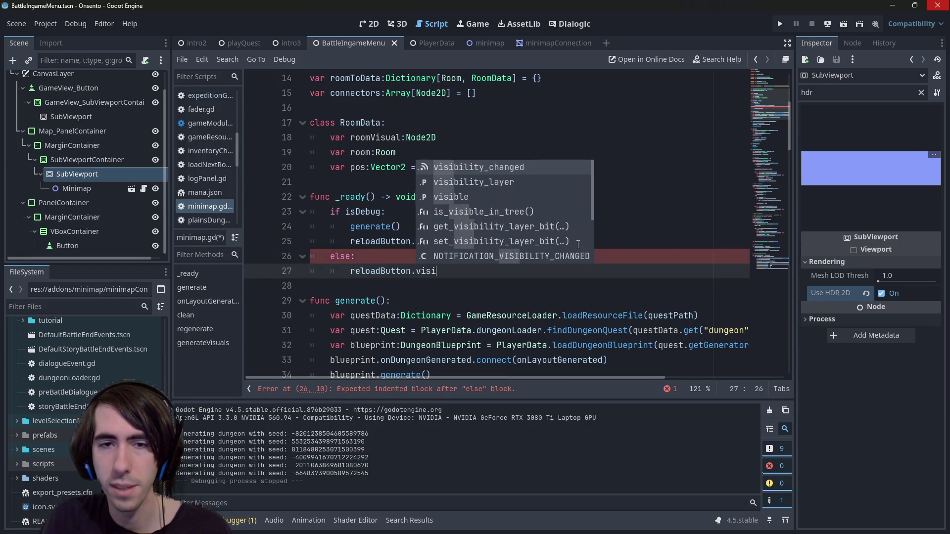
{"action": "type", "text": "false"}
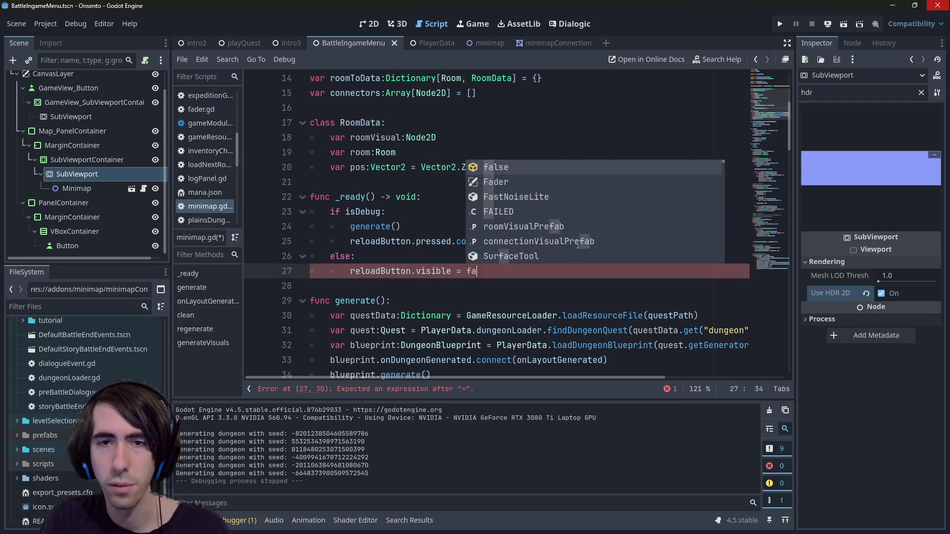
{"action": "key", "text": "ctrl+s"}
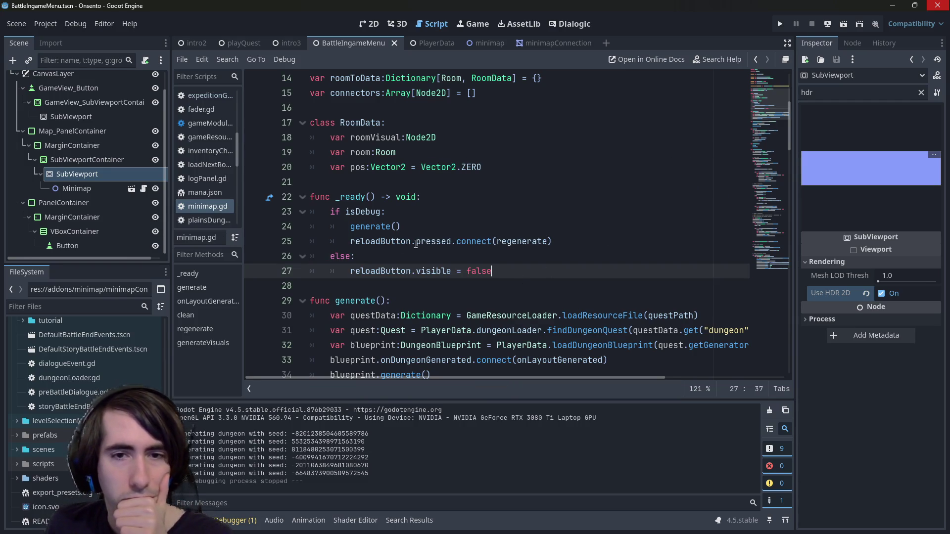
- Remove the else line, dedent it, set reloadButton.visible = isDebug, and save
{"action": "left_click", "coordinate": [379, 255]}
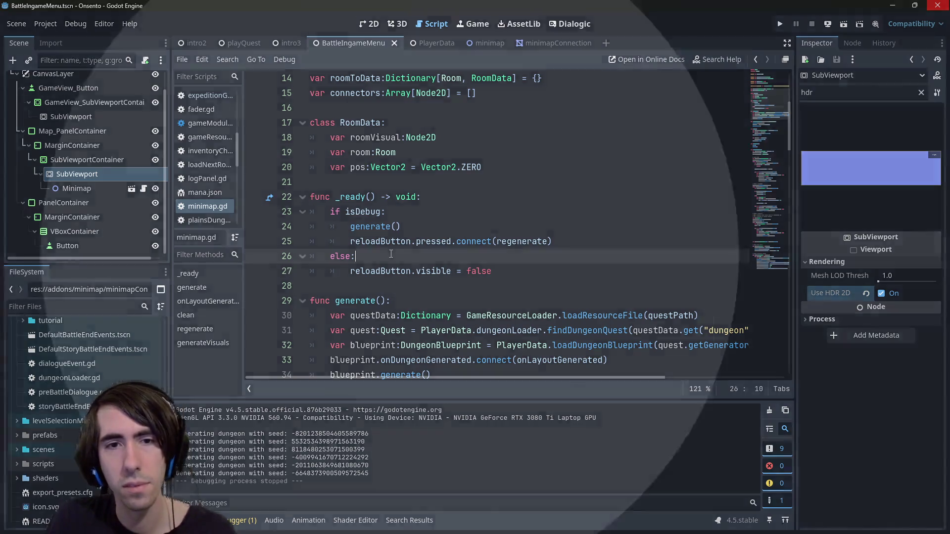
{"action": "key", "text": "BackSpace"}
{"action": "key", "text": "BackSpace"}
{"action": "key", "text": "BackSpace"}
{"action": "key", "text": "Down"}
{"action": "key", "text": "shift+Tab"}
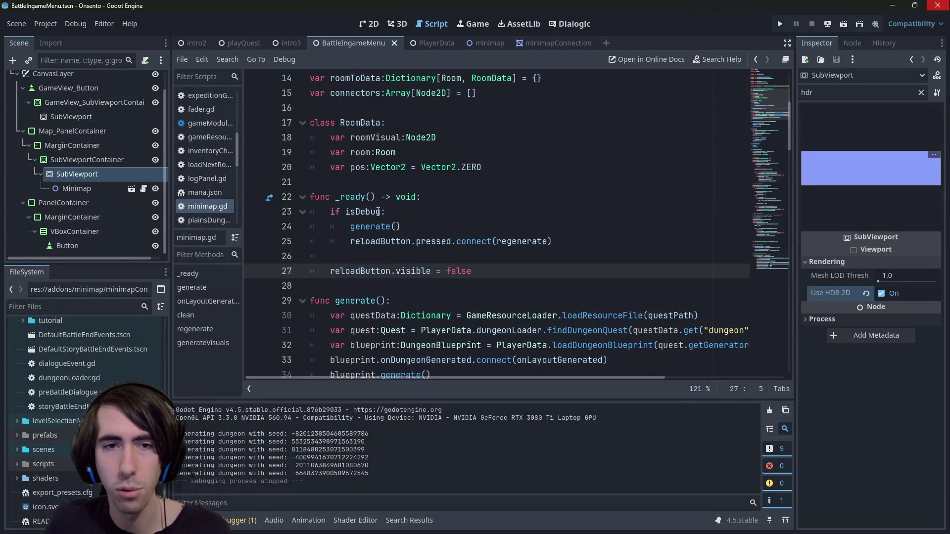
{"action": "double_click", "coordinate": [371, 212]}
{"action": "key", "text": "ctrl+c"}
{"action": "double_click", "coordinate": [459, 270]}
{"action": "key", "text": "ctrl+v"}
{"action": "key", "text": "ctrl+s"}
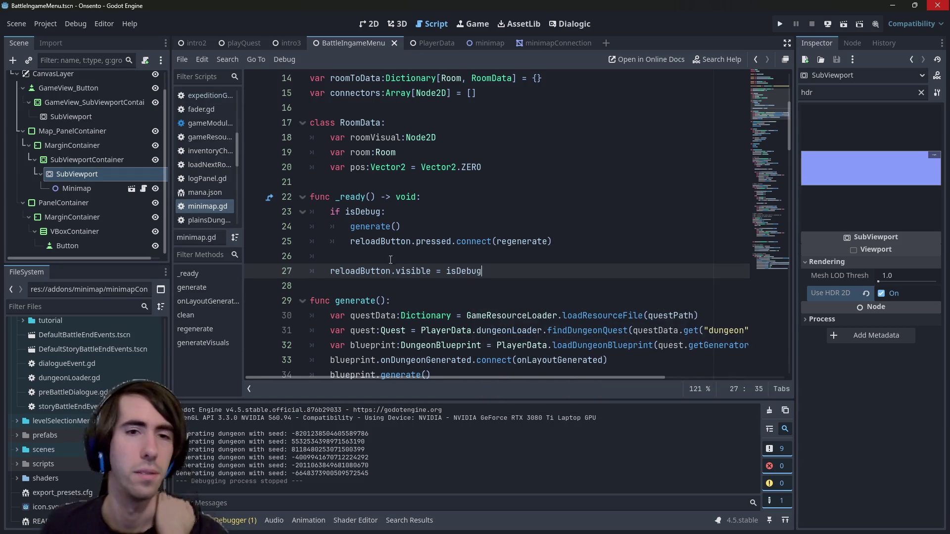
- Review the generate and onLayoutGenerated functions in minimap.gd
{"action": "scroll", "coordinate": [396, 255], "scroll_direction": "down", "scroll_amount": 2}
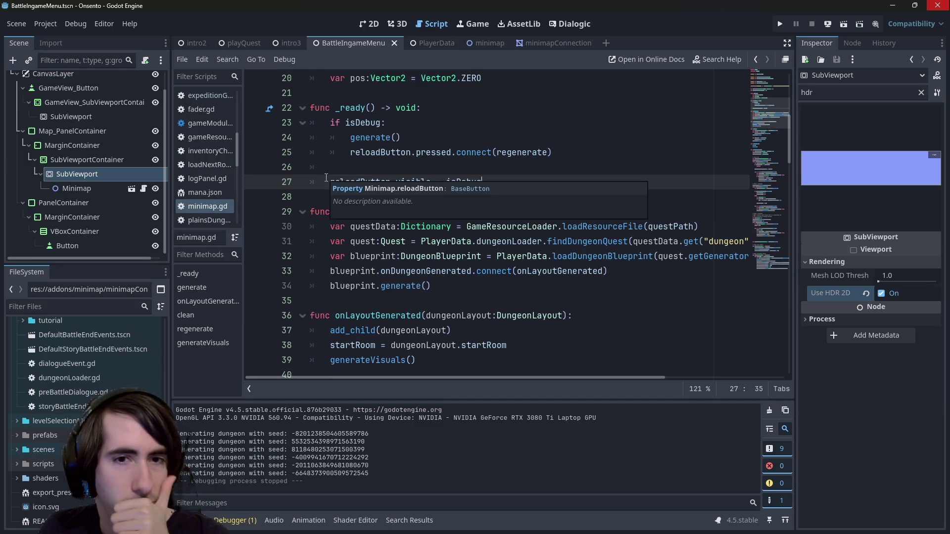
{"action": "scroll", "coordinate": [440, 205], "scroll_direction": "up", "scroll_amount": 2}
{"action": "scroll", "coordinate": [417, 152], "scroll_direction": "down", "scroll_amount": 1}
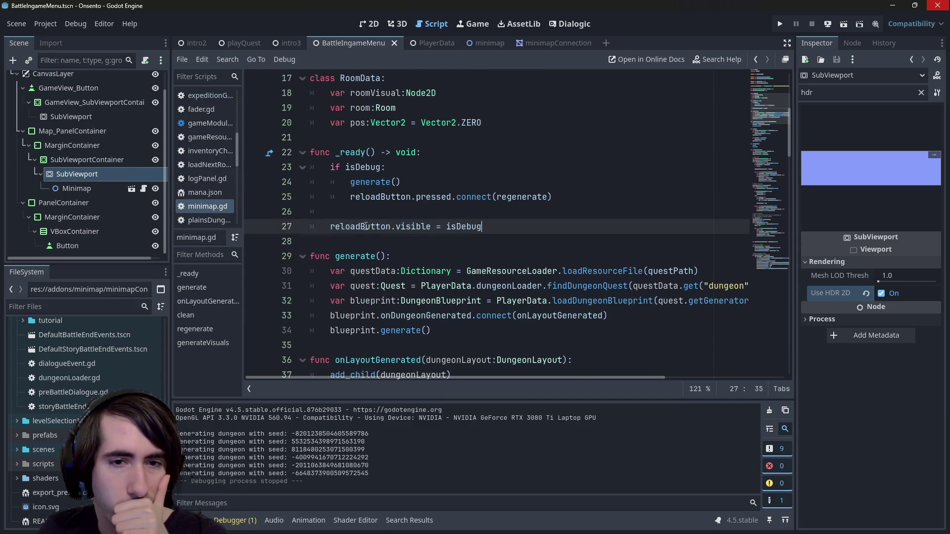
{"action": "double_click", "coordinate": [364, 256]}
{"action": "scroll", "coordinate": [365, 240], "scroll_direction": "down", "scroll_amount": 2}
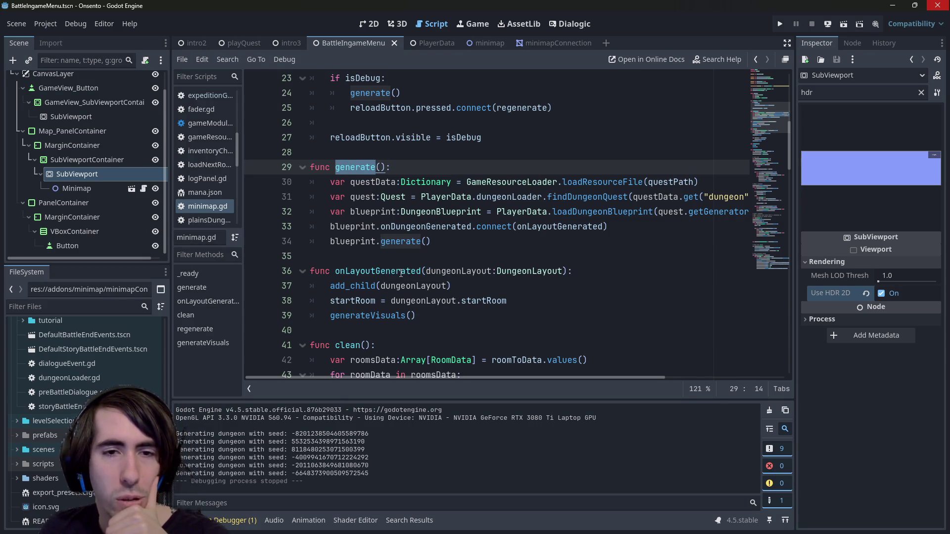
{"action": "double_click", "coordinate": [394, 271]}
{"action": "scroll", "coordinate": [393, 271], "scroll_direction": "down", "scroll_amount": 2}
{"action": "scroll", "coordinate": [394, 271], "scroll_direction": "up", "scroll_amount": 2}
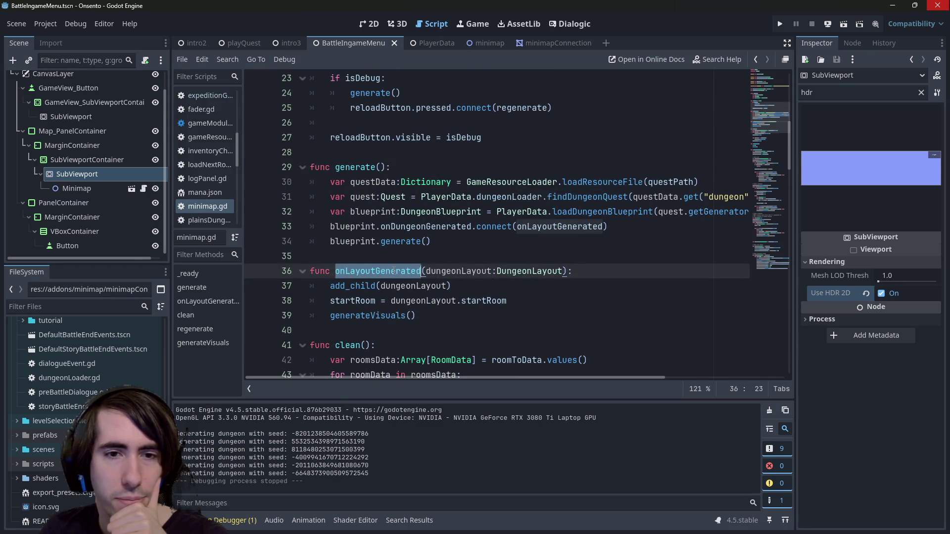
{"action": "scroll", "coordinate": [394, 271], "scroll_direction": "down", "scroll_amount": 3}
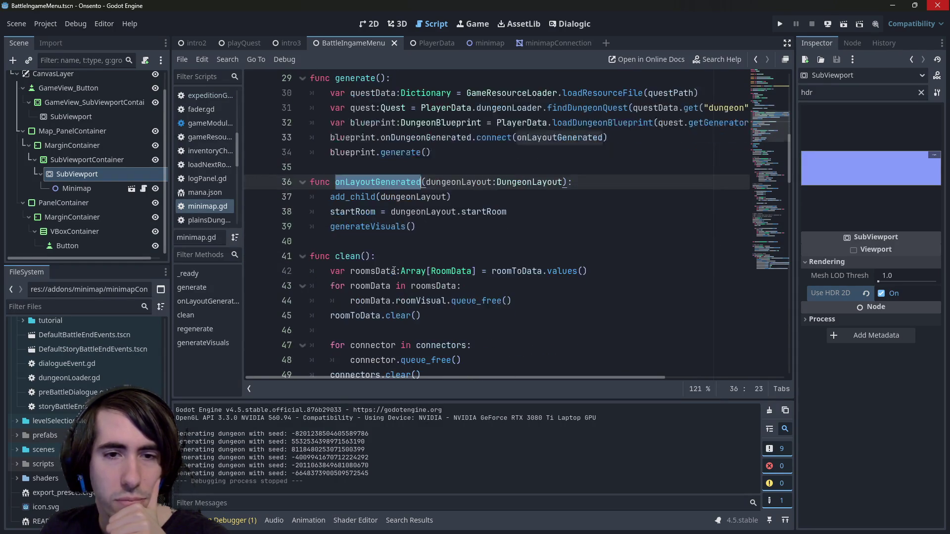
{"action": "scroll", "coordinate": [394, 271], "scroll_direction": "up", "scroll_amount": 3}
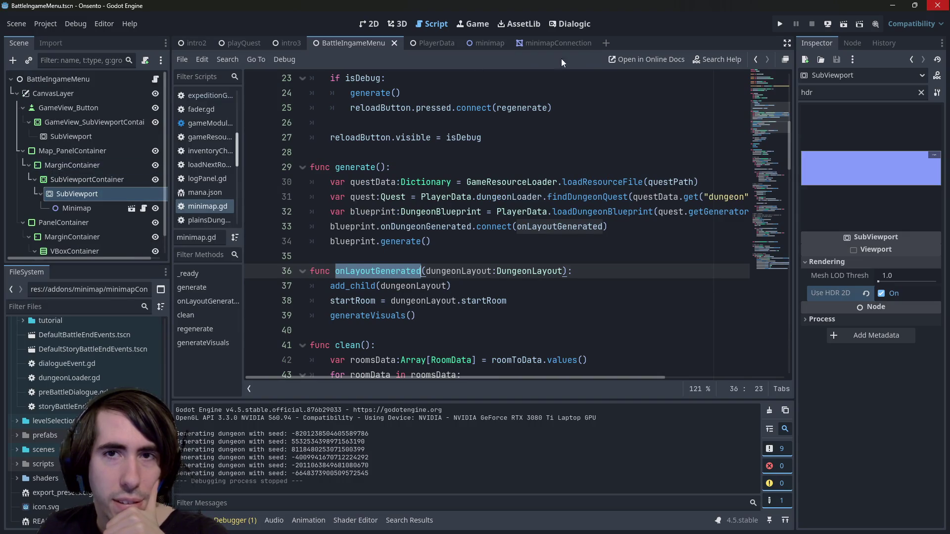
- View the minimap scene in 2D and close the minimapConnection scene
{"action": "left_click", "coordinate": [483, 43]}
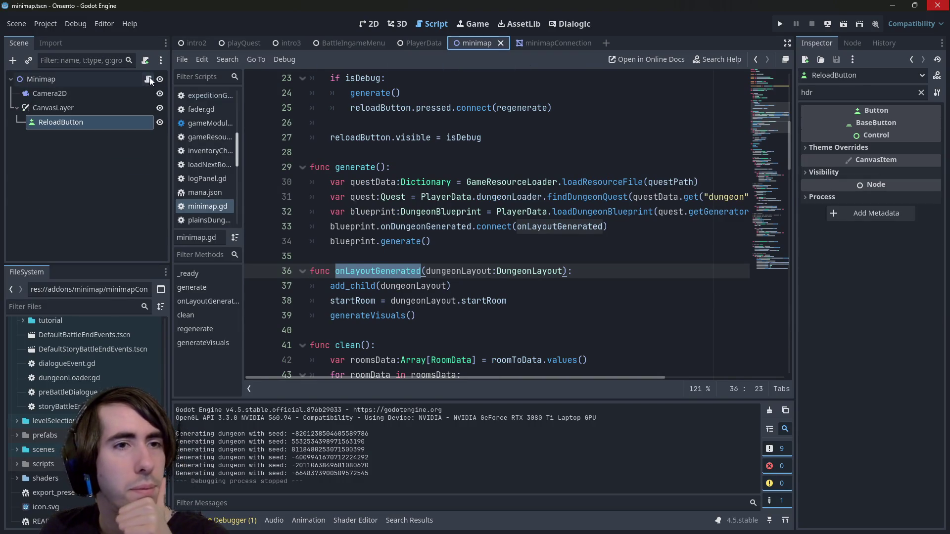
{"action": "left_click", "coordinate": [369, 24]}
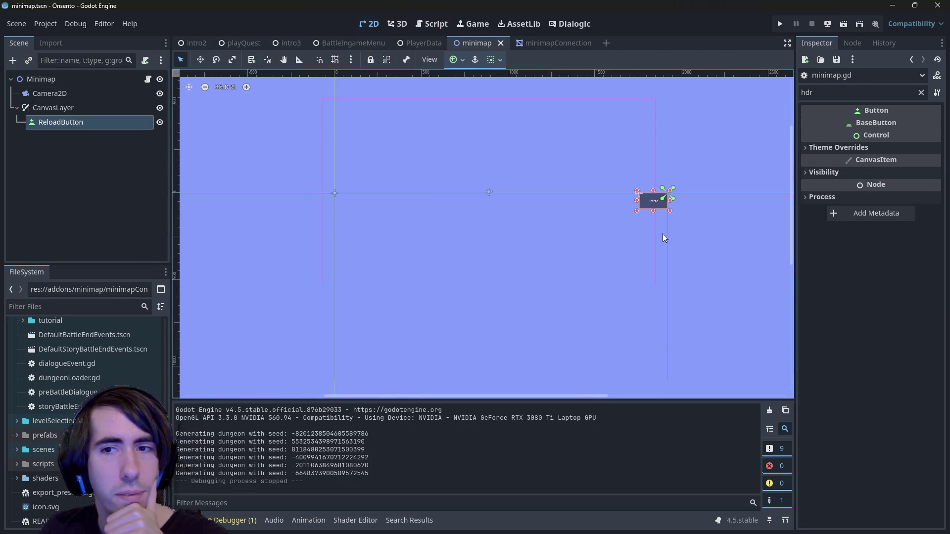
{"action": "scroll", "coordinate": [666, 238], "scroll_direction": "up", "scroll_amount": 4}
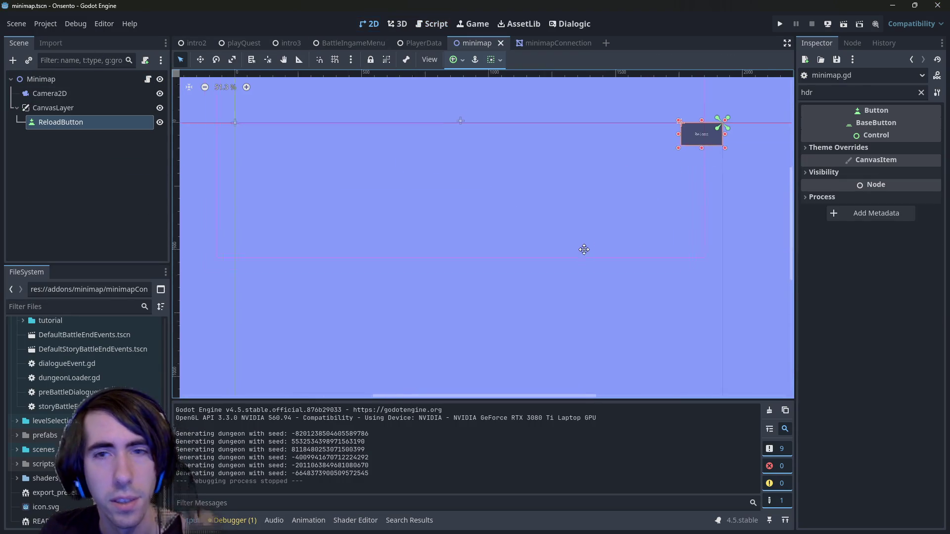
{"action": "left_click", "coordinate": [527, 45]}
{"action": "middle_click", "coordinate": [527, 43]}
{"action": "left_click", "coordinate": [341, 48]}
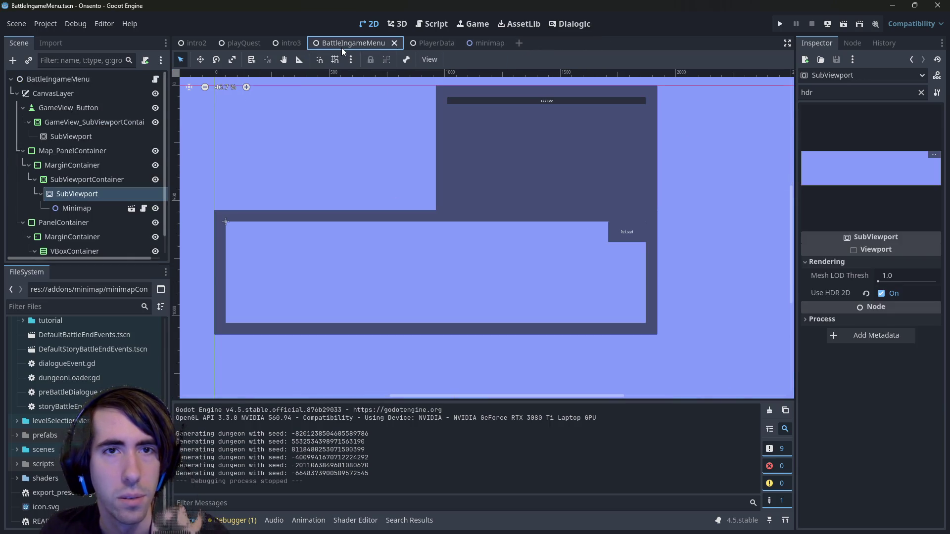
{"action": "left_click", "coordinate": [429, 280]}
{"action": "left_click", "coordinate": [77, 208]}
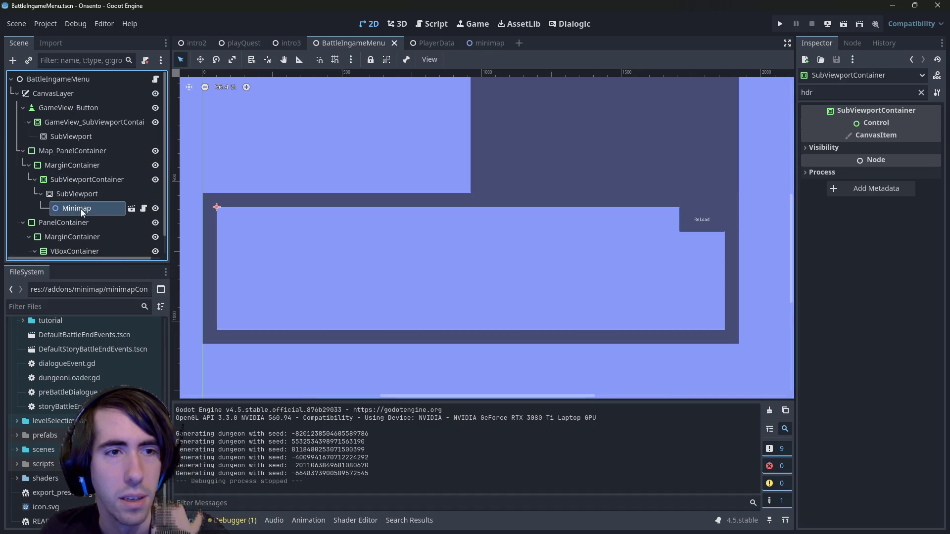
{"action": "left_click", "coordinate": [154, 79]}
{"action": "left_click", "coordinate": [550, 143]}
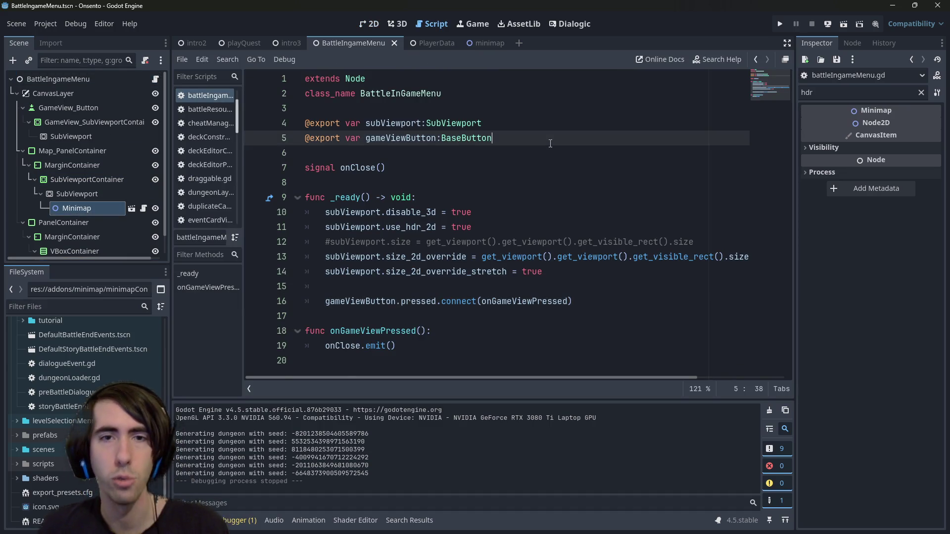
{"action": "key", "text": "Return"}
{"action": "type", "text": "@export var minim"}
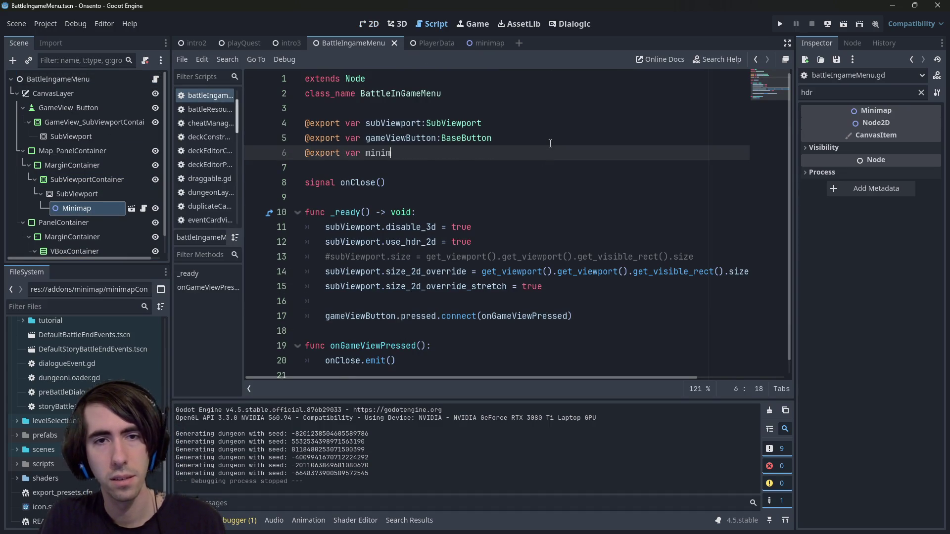
{"action": "type", "text": "ap"}
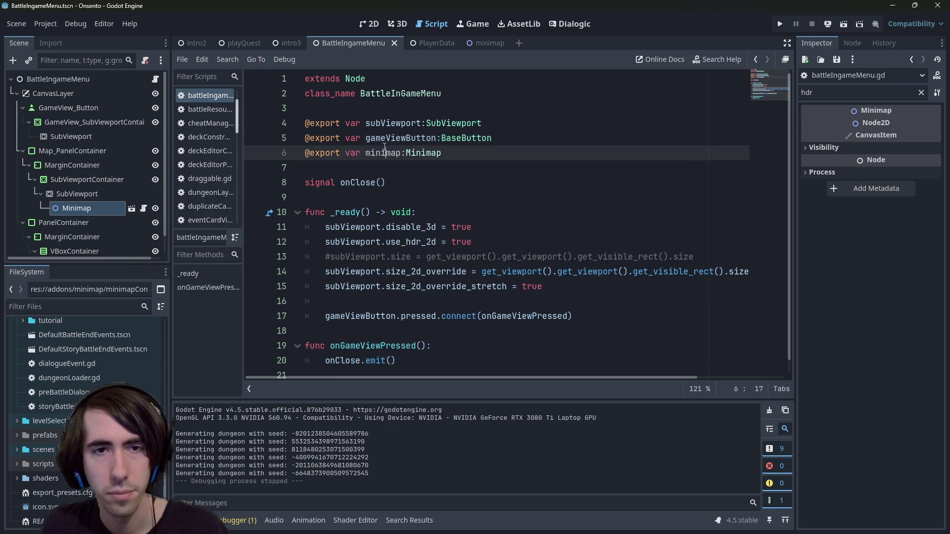
- Begin a 'minimap.' call on a new line in _ready after the button connect line
{"action": "double_click", "coordinate": [382, 148]}
{"action": "scroll", "coordinate": [548, 274], "scroll_direction": "down", "scroll_amount": 1}
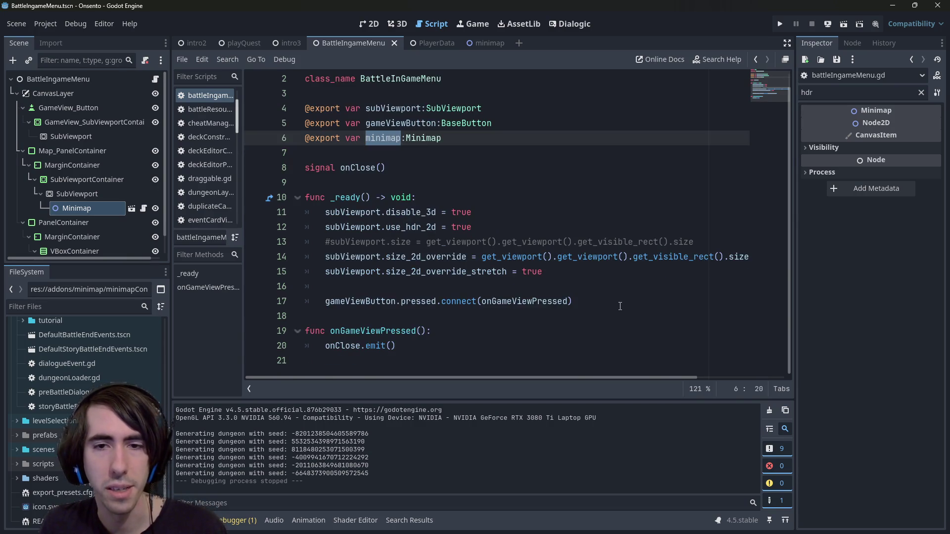
{"action": "left_click", "coordinate": [621, 306]}
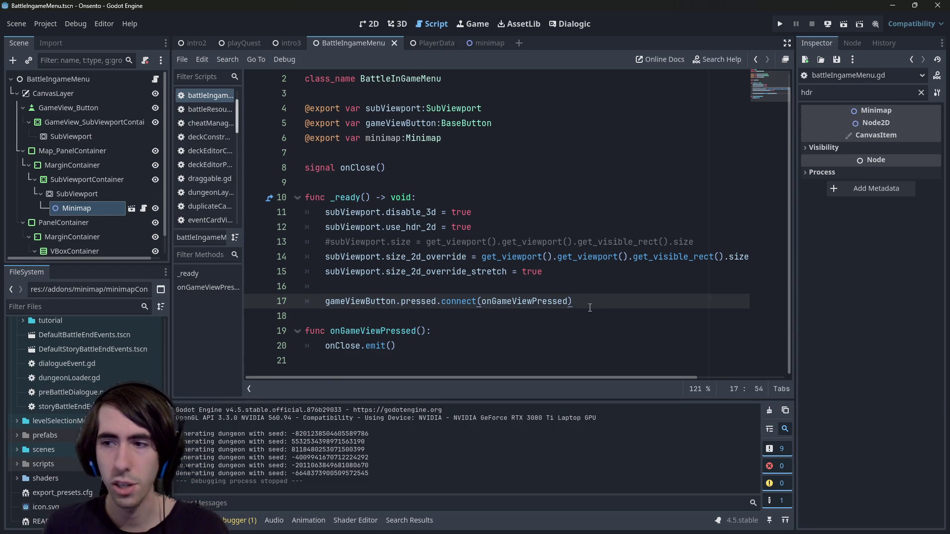
{"action": "key", "text": "Return"}
{"action": "type", "text": "minimap."}
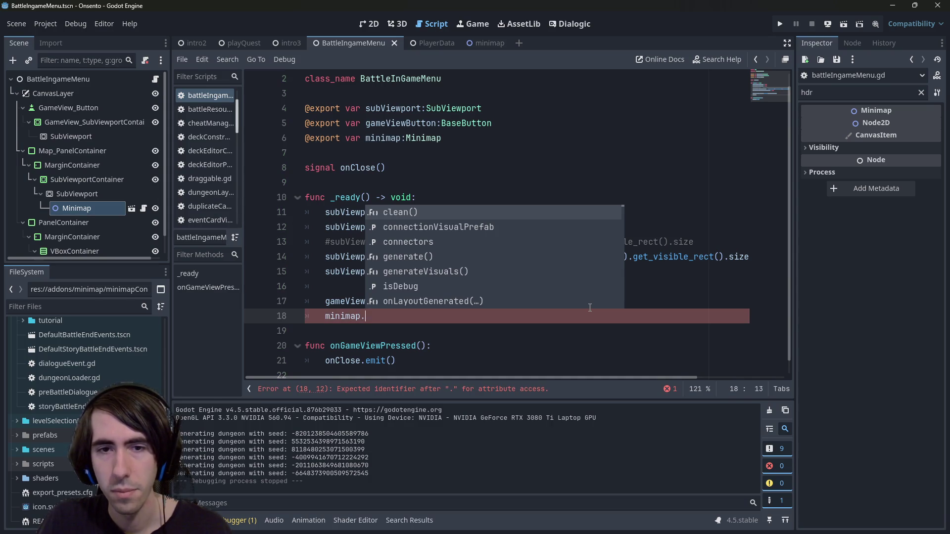
{"action": "key", "text": "Escape"}
{"action": "type", "text": "."}
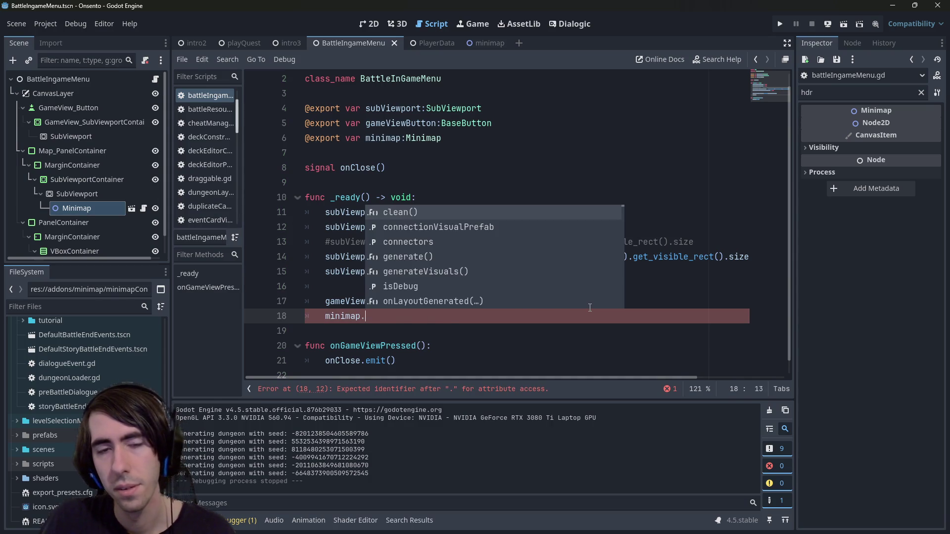
{"action": "key", "text": "BackSpace"}
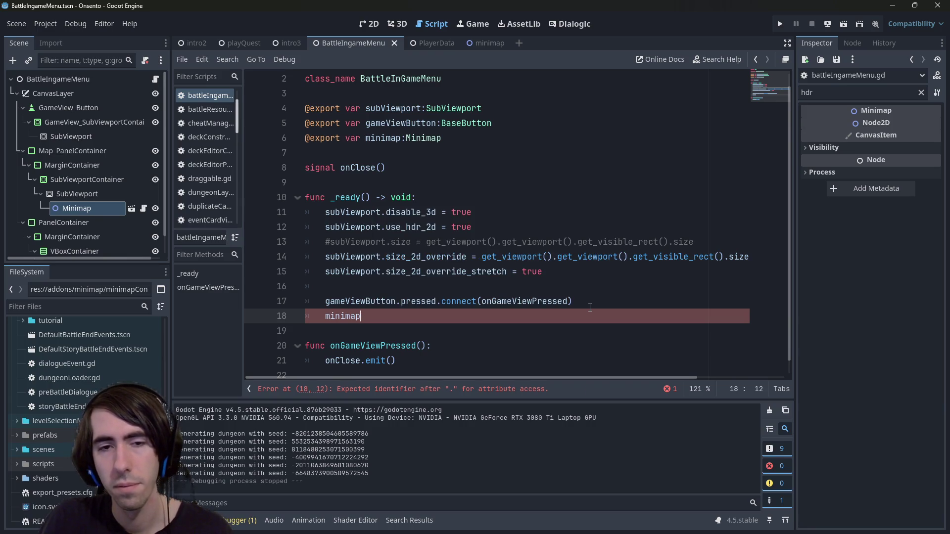
{"action": "type", "text": "."}
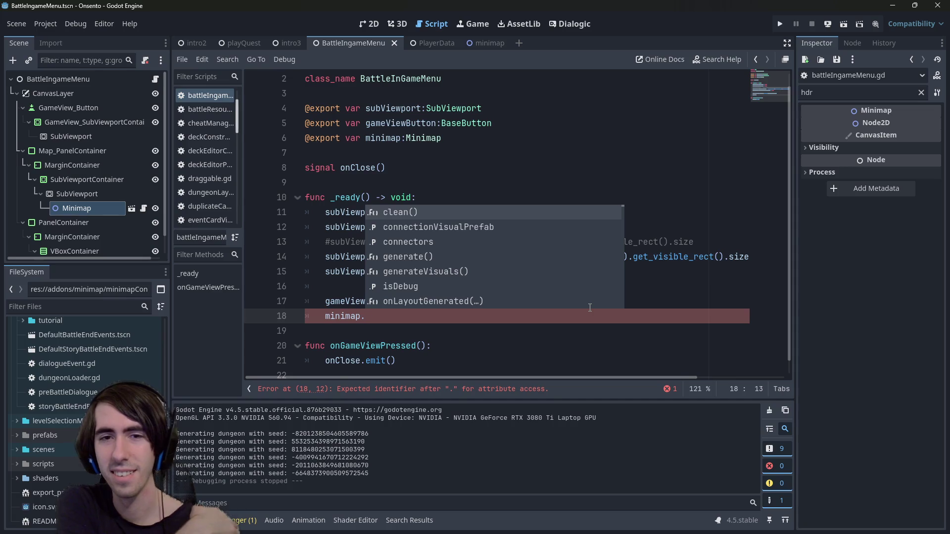
{"action": "key", "text": "Escape"}
- Write 'PlayerData.quest' on the line above and open the PlayerData definition
{"action": "left_click", "coordinate": [614, 298]}
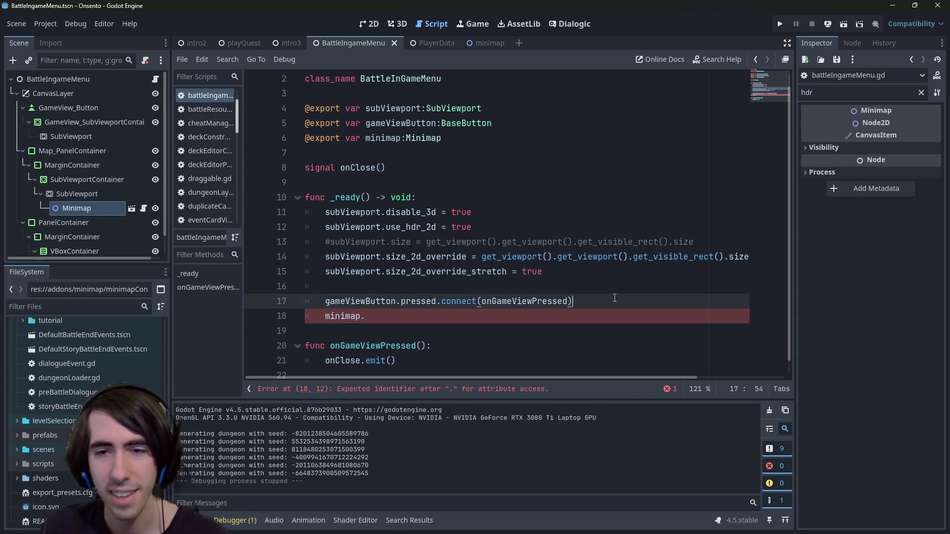
{"action": "key", "text": "Return"}
{"action": "type", "text": "rData"}
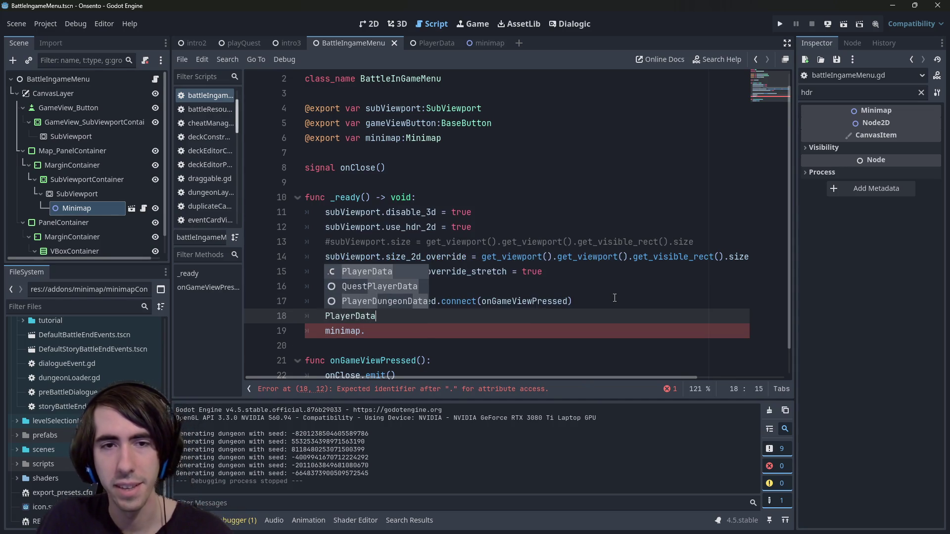
{"action": "type", "text": "."}
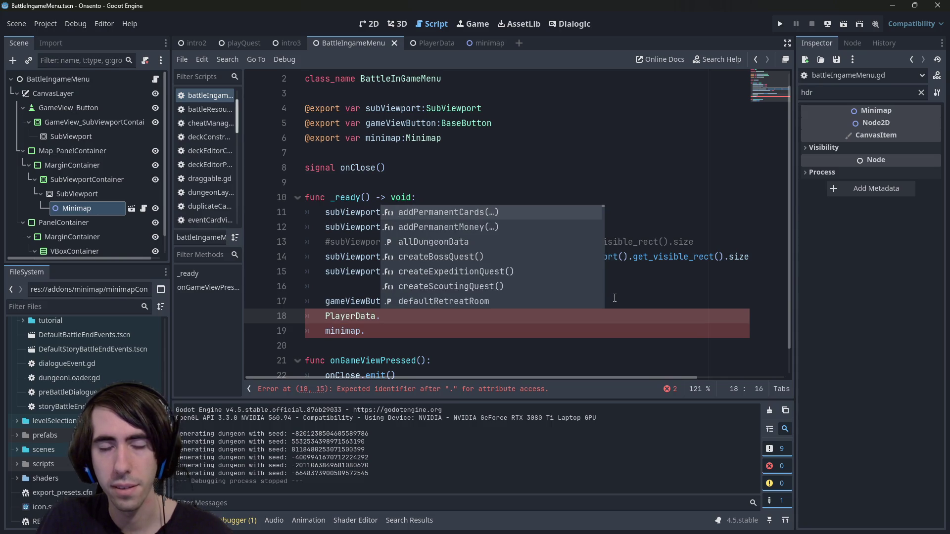
{"action": "type", "text": "quest"}
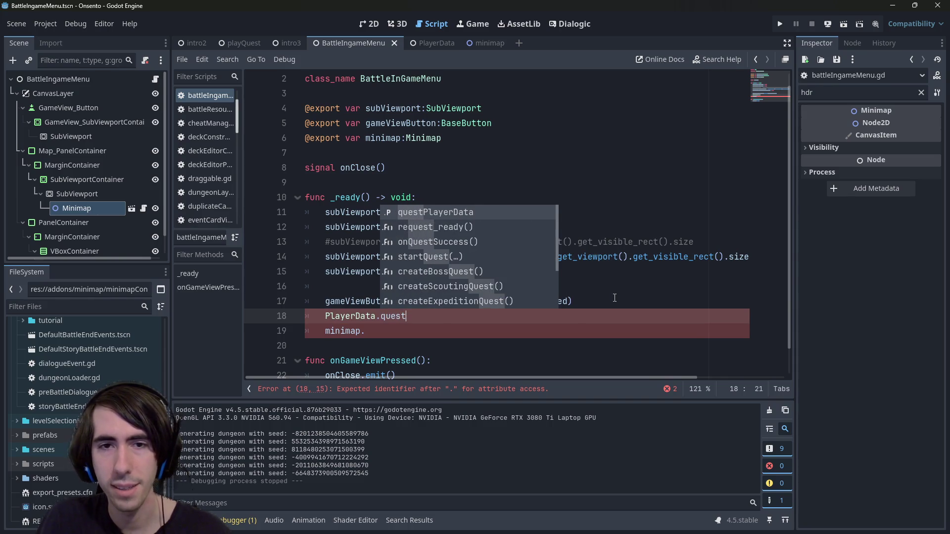
{"action": "key", "text": "Return"}
{"action": "type", "text": "."}
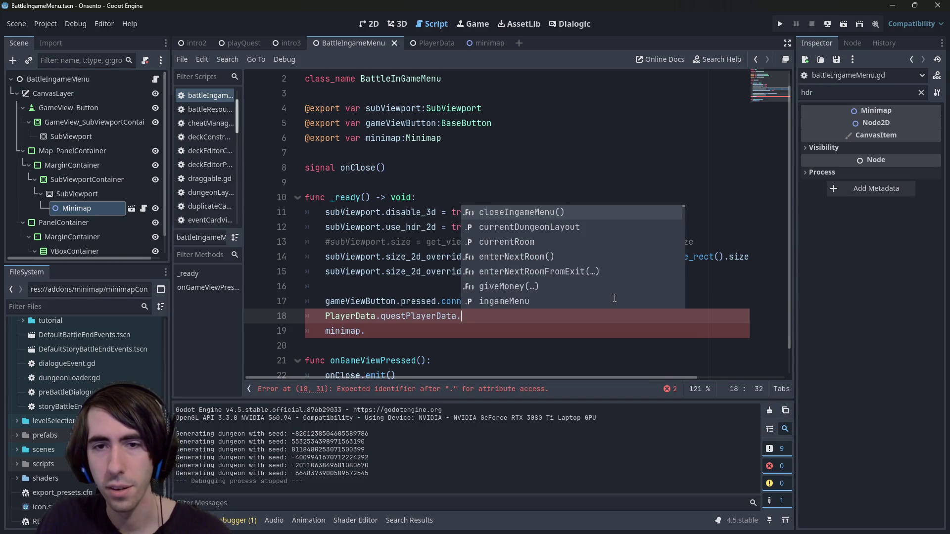
{"action": "type", "text": "ques"}
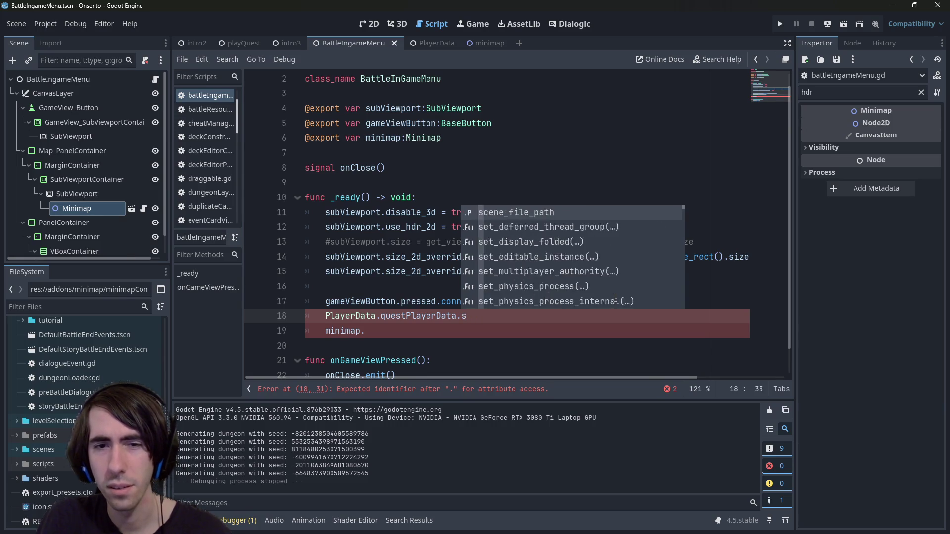
{"action": "key", "text": "BackSpace"}
{"action": "key", "text": "BackSpace"}
{"action": "key", "text": "BackSpace"}
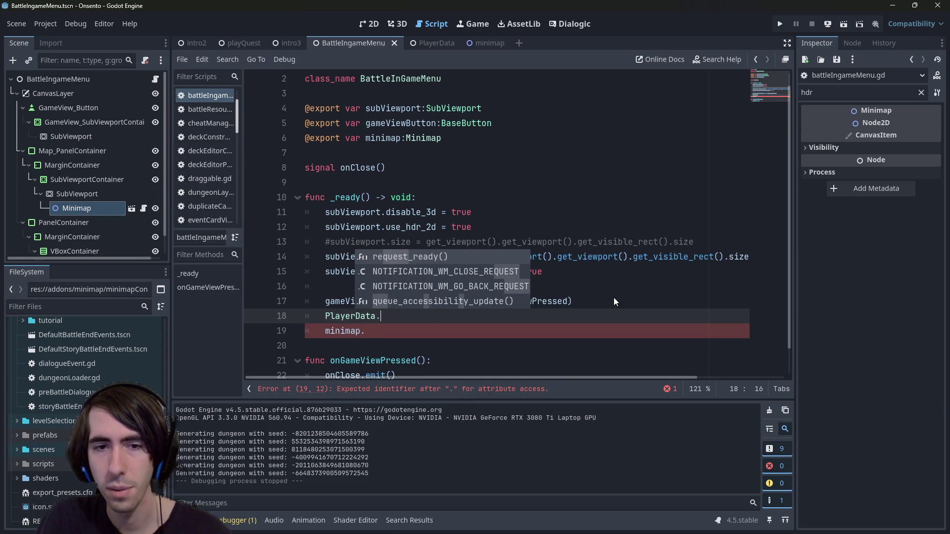
{"action": "type", "text": "quest"}
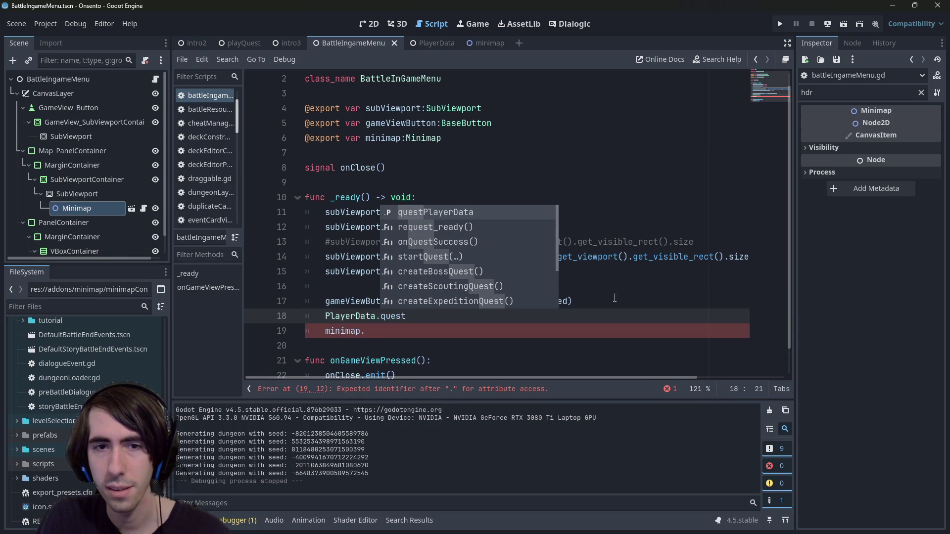
{"action": "left_click", "coordinate": [359, 318], "text": "ctrl"}
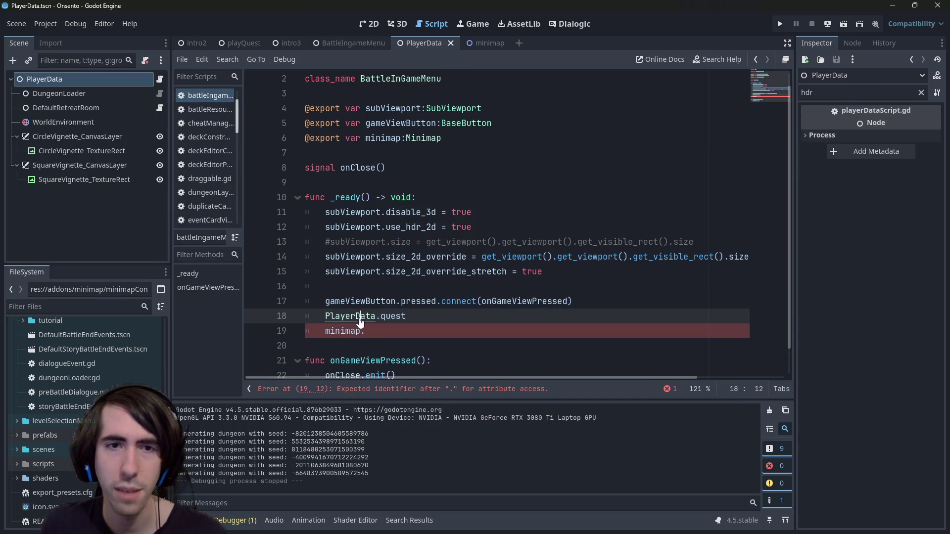
{"action": "left_click", "coordinate": [155, 82]}
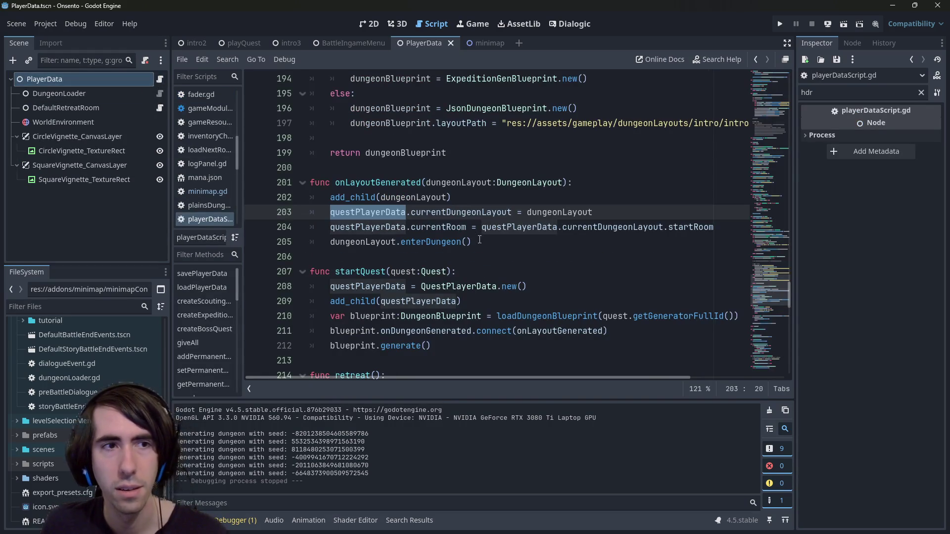
{"action": "double_click", "coordinate": [418, 182]}
{"action": "scroll", "coordinate": [420, 198], "scroll_direction": "up", "scroll_amount": 7}
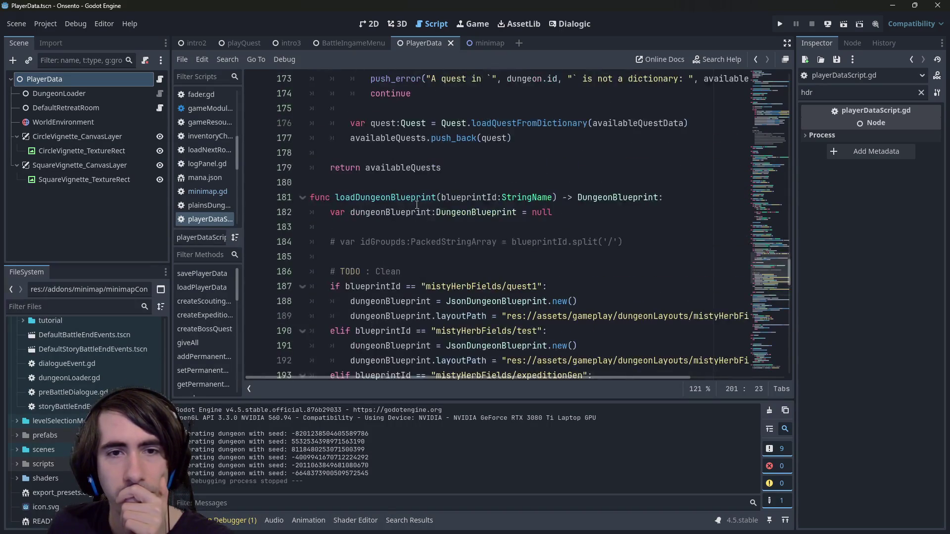
{"action": "scroll", "coordinate": [417, 204], "scroll_direction": "down", "scroll_amount": 6}
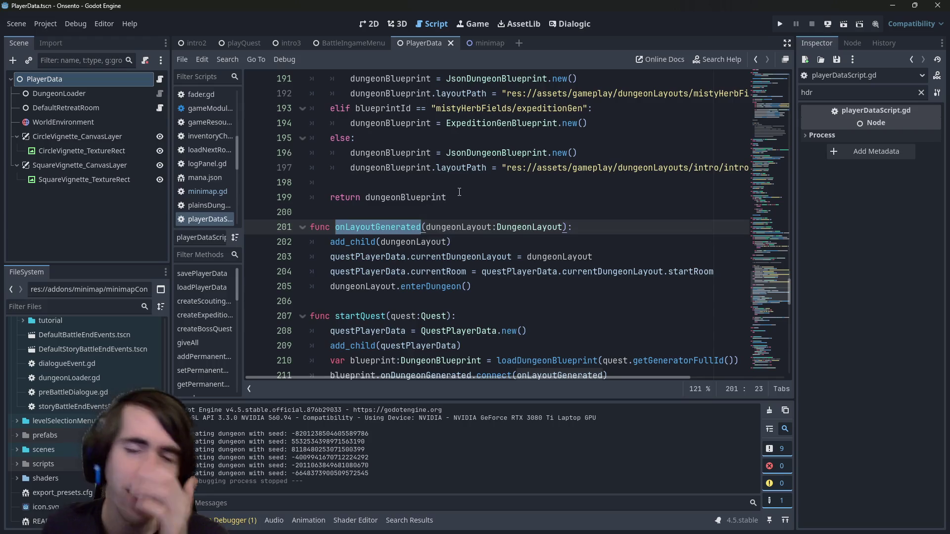
{"action": "double_click", "coordinate": [459, 227]}
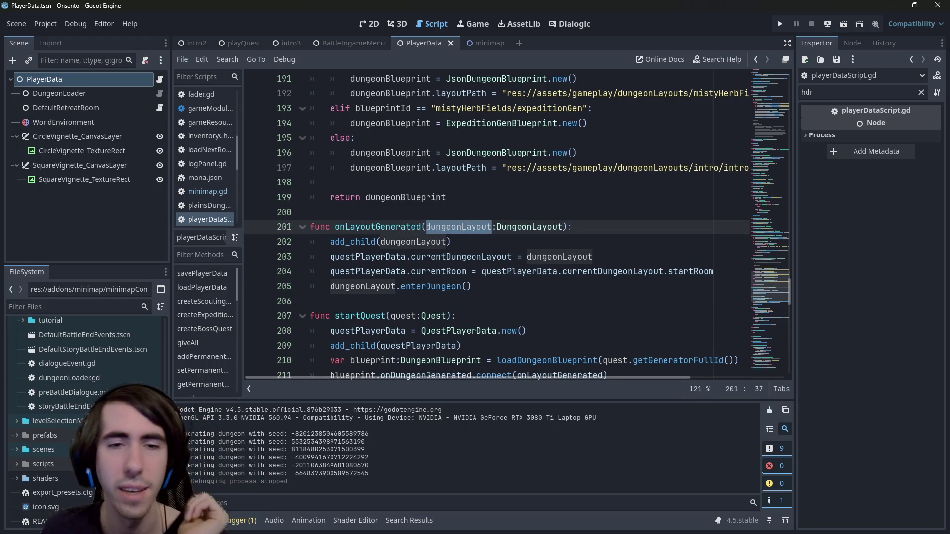
{"action": "double_click", "coordinate": [465, 256]}
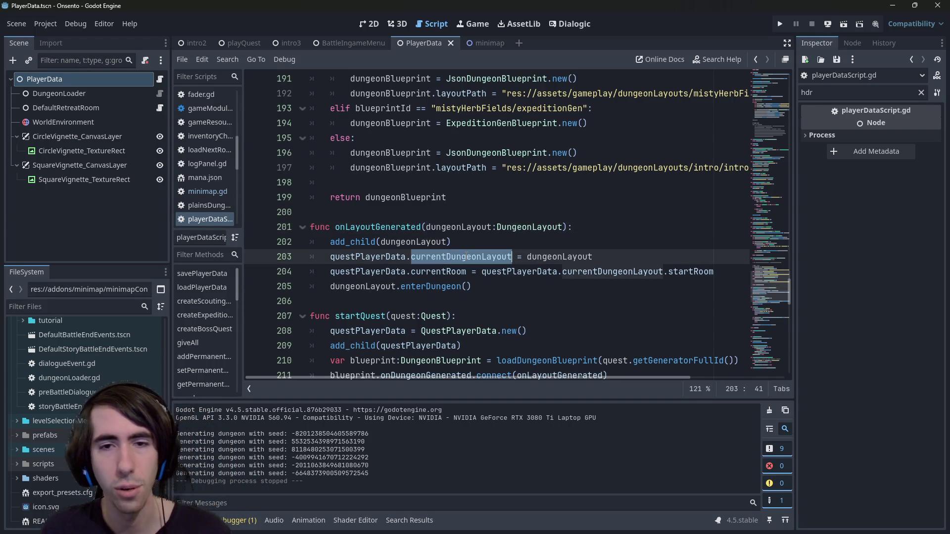
{"action": "key", "text": "alt+Tab"}
{"action": "key", "text": "alt+Tab"}
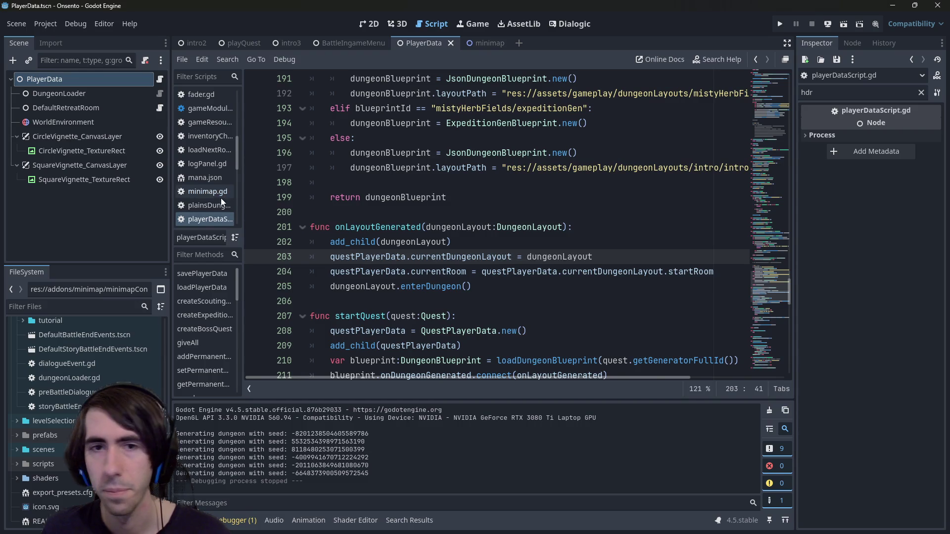
{"action": "left_click", "coordinate": [641, 298]}
{"action": "double_click", "coordinate": [514, 228]}
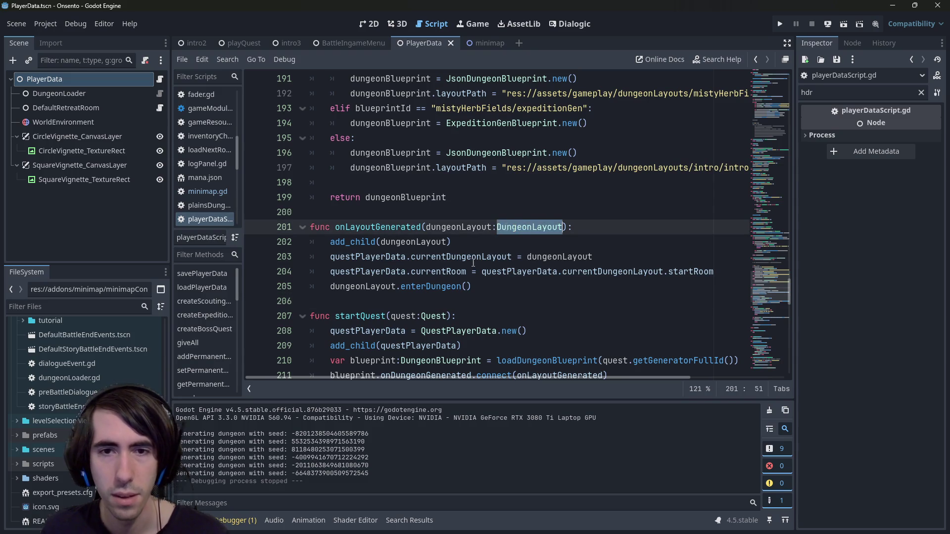
{"action": "double_click", "coordinate": [473, 258]}
{"action": "key", "text": "alt+Left"}
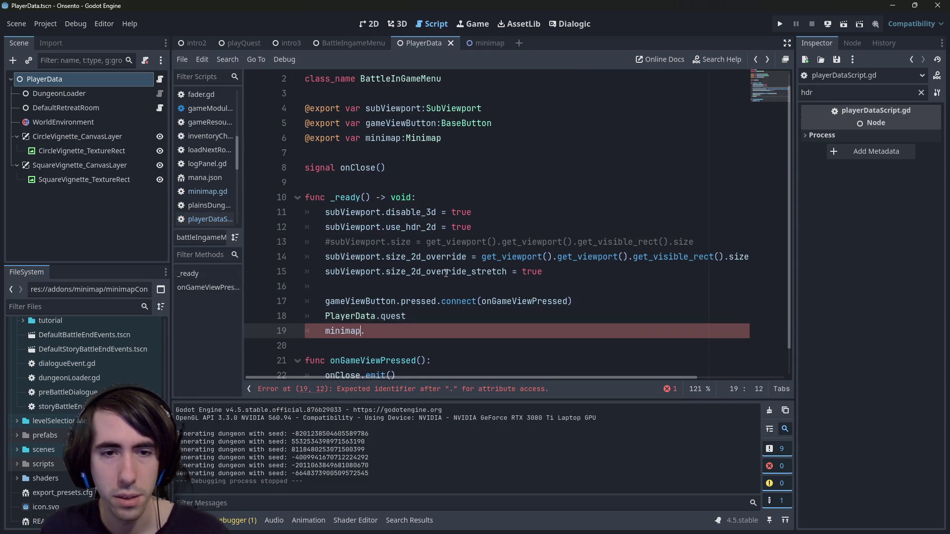
- Rewrite line 18 as PlayerData.questPlayerData.currentDungeonLayout using autocomplete suggestions
{"action": "key", "text": "Up"}
{"action": "key", "text": "End"}
{"action": "key", "text": "BackSpace"}
{"action": "key", "text": "BackSpace"}
{"action": "key", "text": "BackSpace"}
{"action": "type", "text": ".curre"}
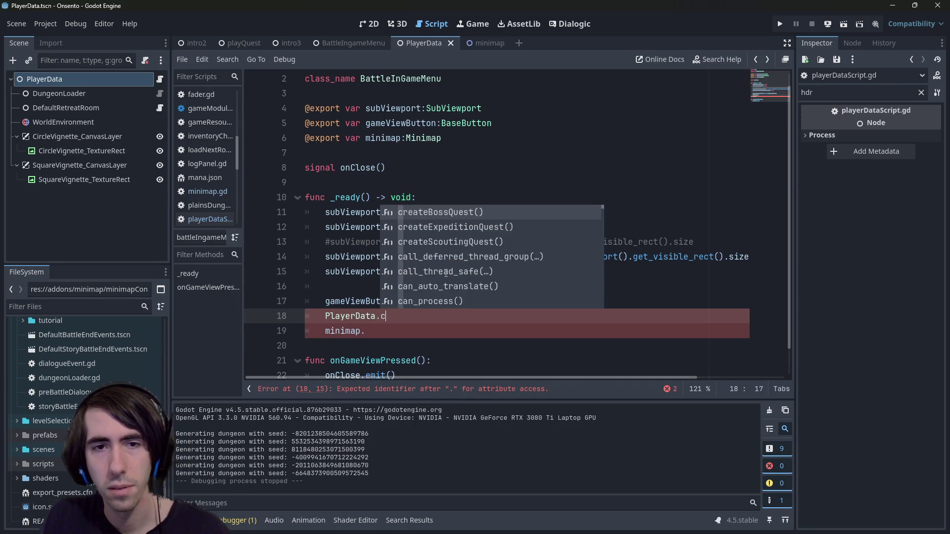
{"action": "key", "text": "BackSpace"}
{"action": "key", "text": "BackSpace"}
{"action": "key", "text": "BackSpace"}
{"action": "type", "text": "player"}
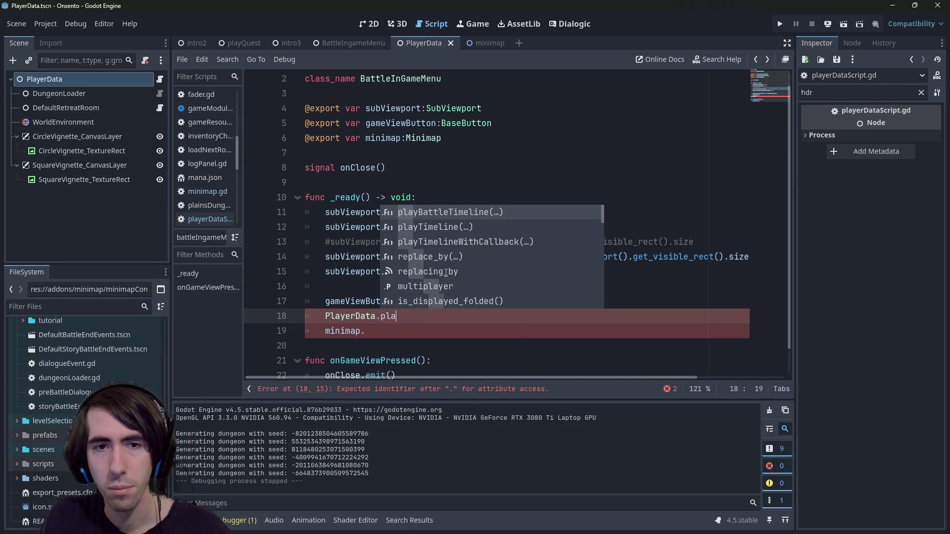
{"action": "key", "text": "Down"}
{"action": "key", "text": "Down"}
{"action": "key", "text": "Down"}
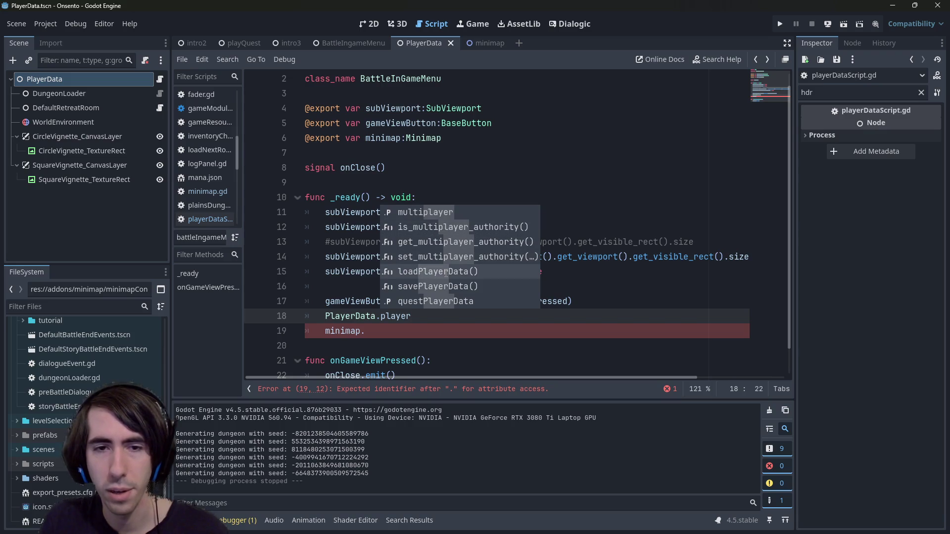
{"action": "key", "text": "Return"}
{"action": "type", "text": ".current"}
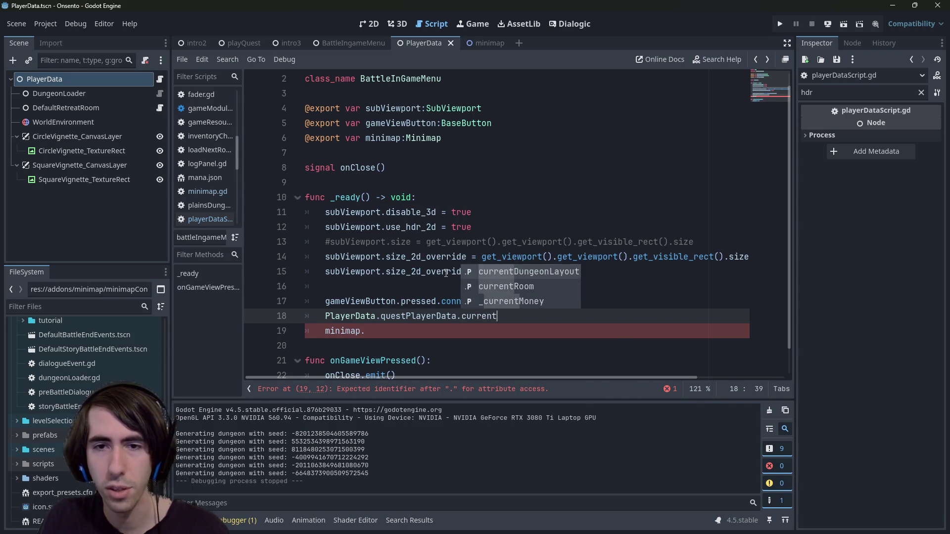
{"action": "key", "text": "Return"}
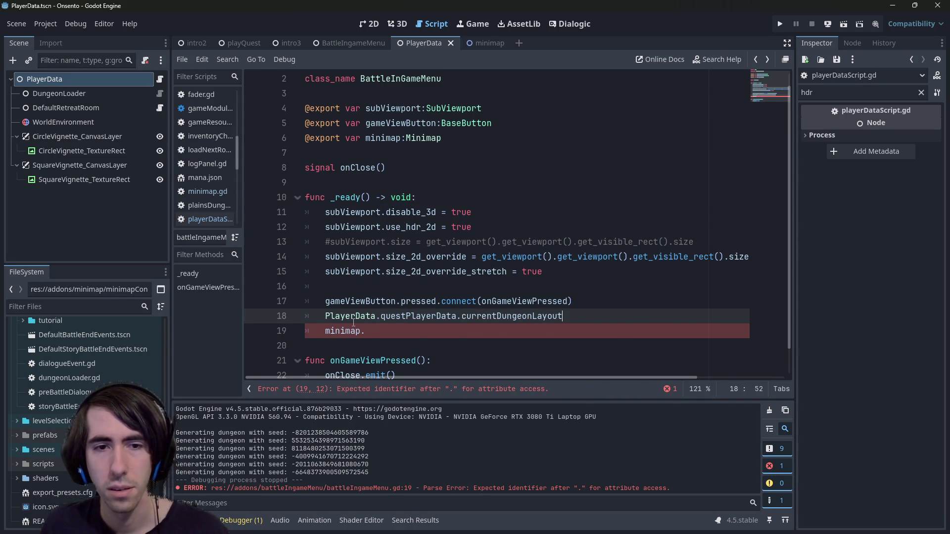
- Check the DungeonLayout class definition, append .startRoom to line 18, then go to minimap.gd
{"action": "left_click", "coordinate": [513, 317], "text": "ctrl"}
{"action": "left_click", "coordinate": [491, 140], "text": "ctrl"}
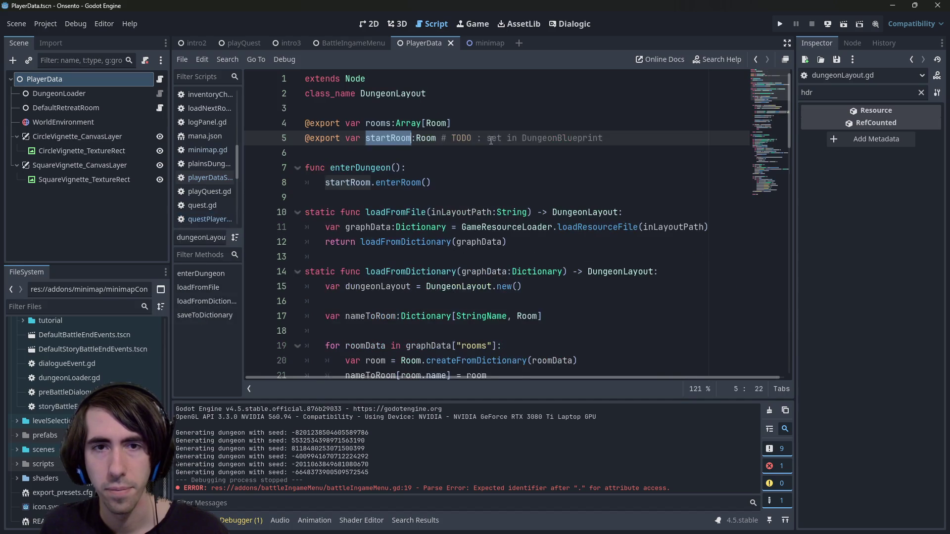
{"action": "key", "text": "alt+Left"}
{"action": "key", "text": "alt+Left"}
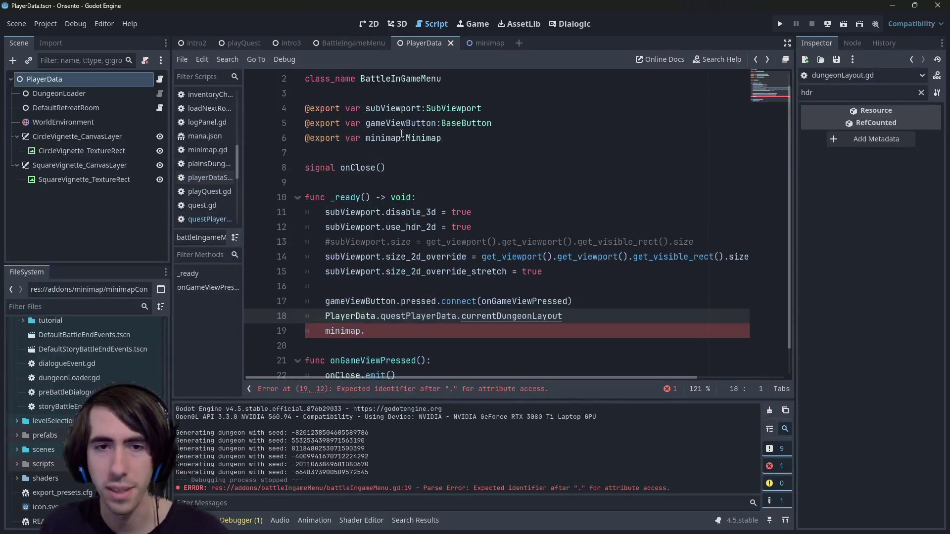
{"action": "key", "text": "Left"}
{"action": "type", "text": "s"}
{"action": "key", "text": "Return"}
{"action": "double_click", "coordinate": [347, 332]}
{"action": "left_click", "coordinate": [425, 139], "text": "ctrl"}
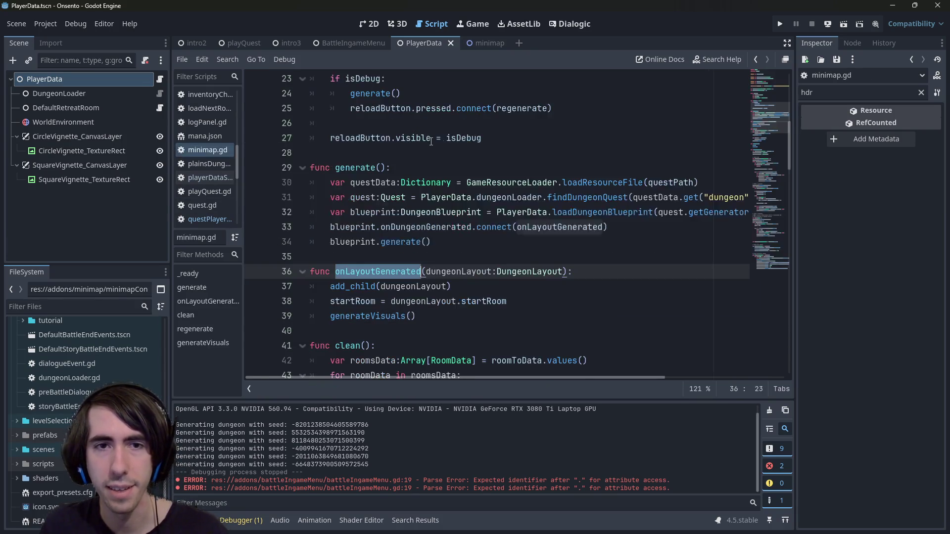
- In minimap.gd, review startRoom and onLayoutGenerated and select its generateVisuals() call
{"action": "double_click", "coordinate": [396, 125]}
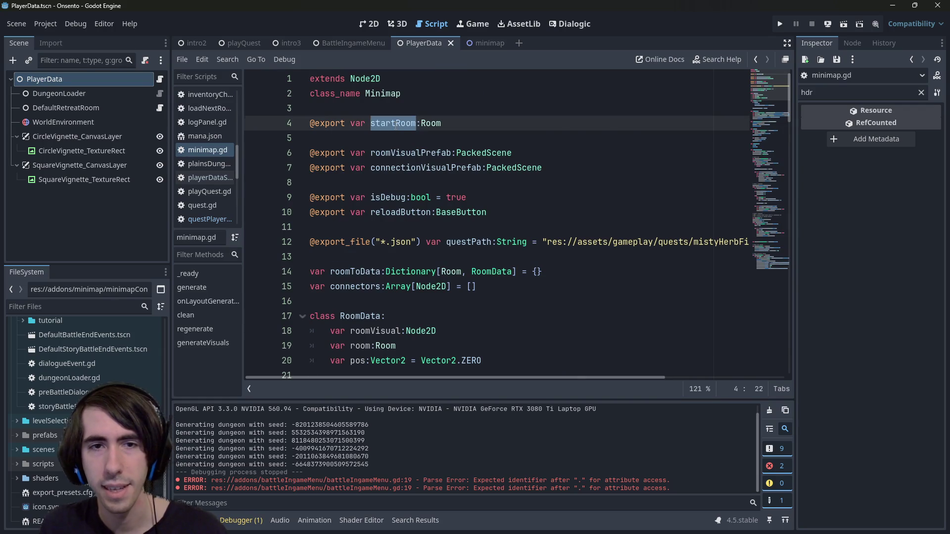
{"action": "key", "text": "alt+Left"}
{"action": "key", "text": "alt+Left"}
{"action": "key", "text": "alt+Right"}
{"action": "key", "text": "alt+Right"}
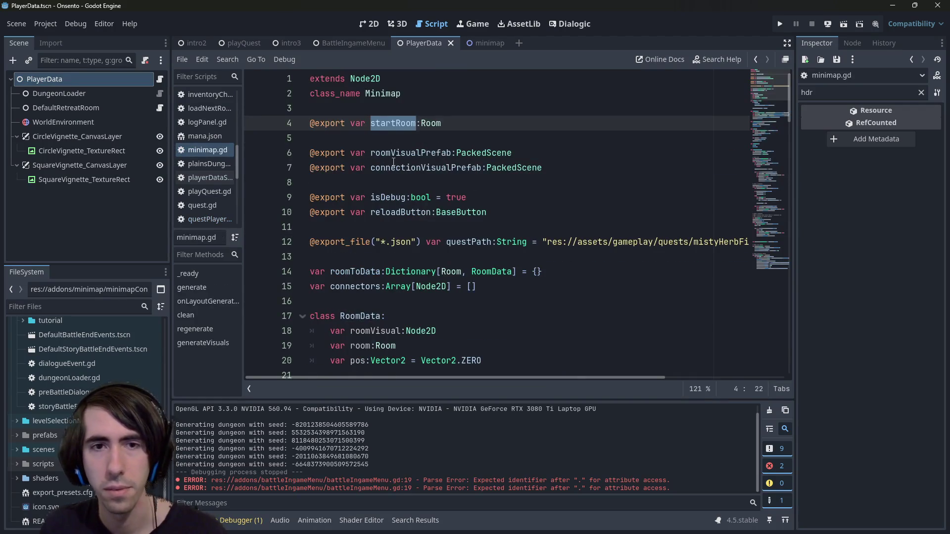
{"action": "scroll", "coordinate": [394, 162], "scroll_direction": "down", "scroll_amount": 6}
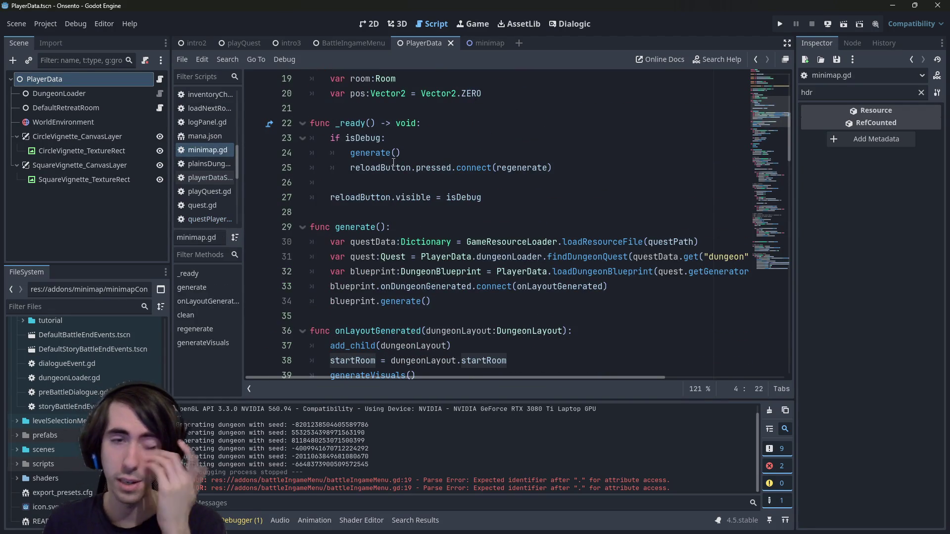
{"action": "scroll", "coordinate": [381, 208], "scroll_direction": "down", "scroll_amount": 2}
{"action": "left_click", "coordinate": [367, 243]}
{"action": "double_click", "coordinate": [367, 243]}
{"action": "scroll", "coordinate": [368, 228], "scroll_direction": "up", "scroll_amount": 1}
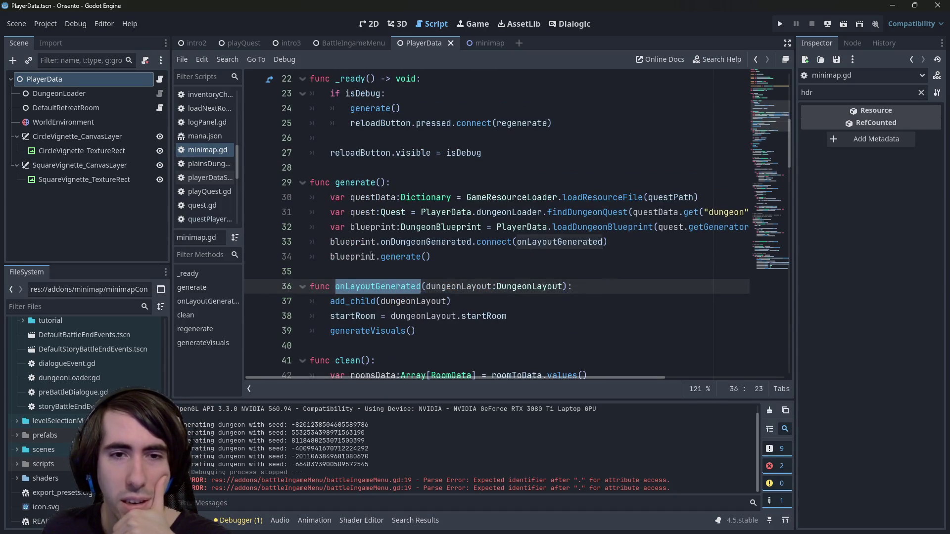
{"action": "double_click", "coordinate": [373, 257]}
{"action": "double_click", "coordinate": [392, 257]}
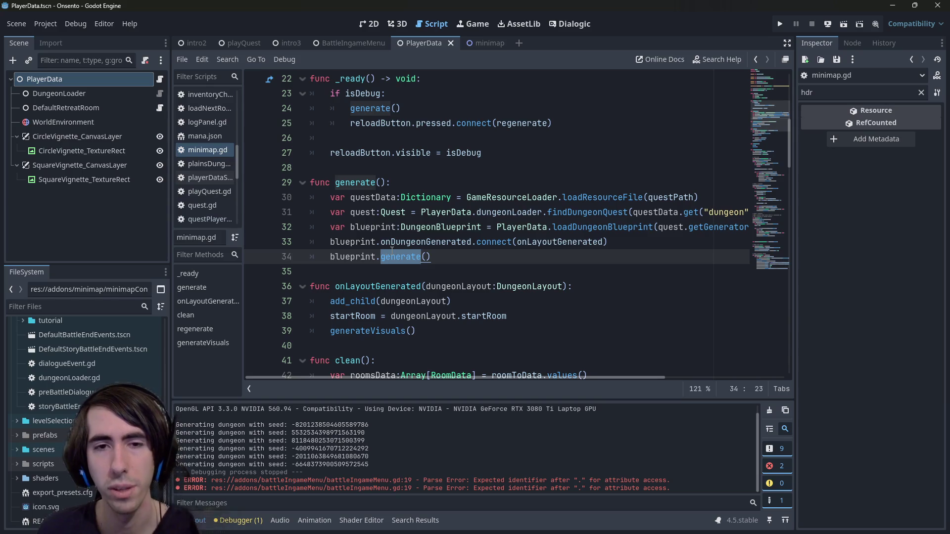
{"action": "scroll", "coordinate": [391, 250], "scroll_direction": "down", "scroll_amount": 1}
{"action": "double_click", "coordinate": [391, 242]}
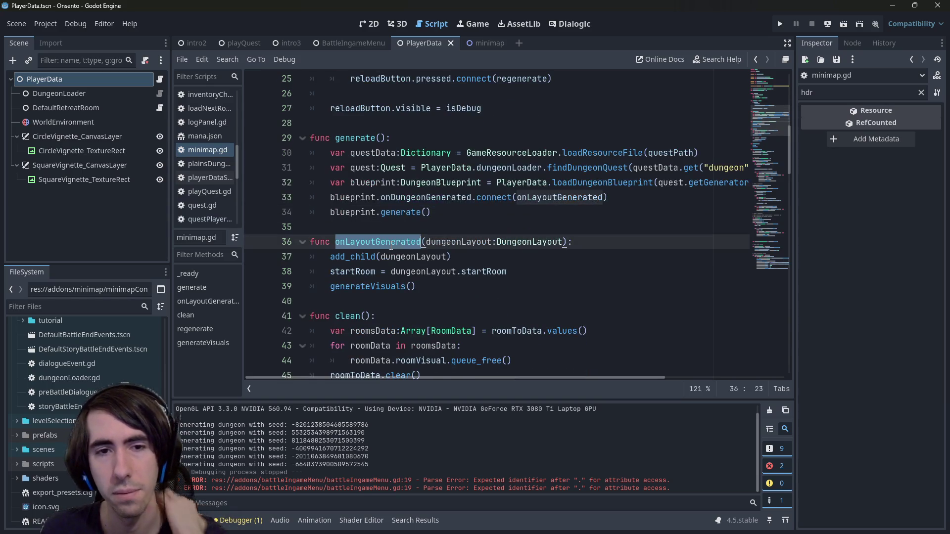
{"action": "double_click", "coordinate": [352, 271]}
{"action": "left_click_drag", "start_coordinate": [434, 286], "coordinate": [330, 281]}
{"action": "key", "text": "ctrl+c"}
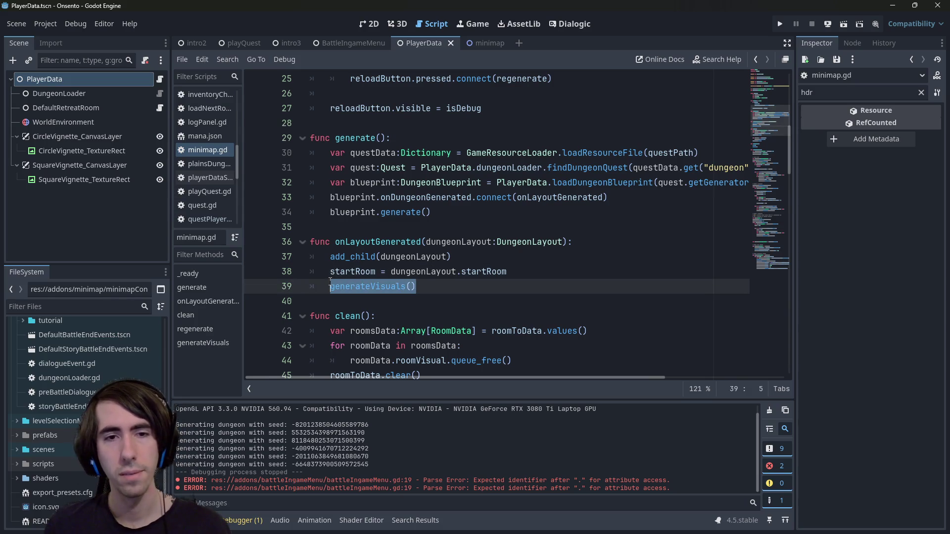
{"action": "mouse_move", "coordinate": [419, 256]}
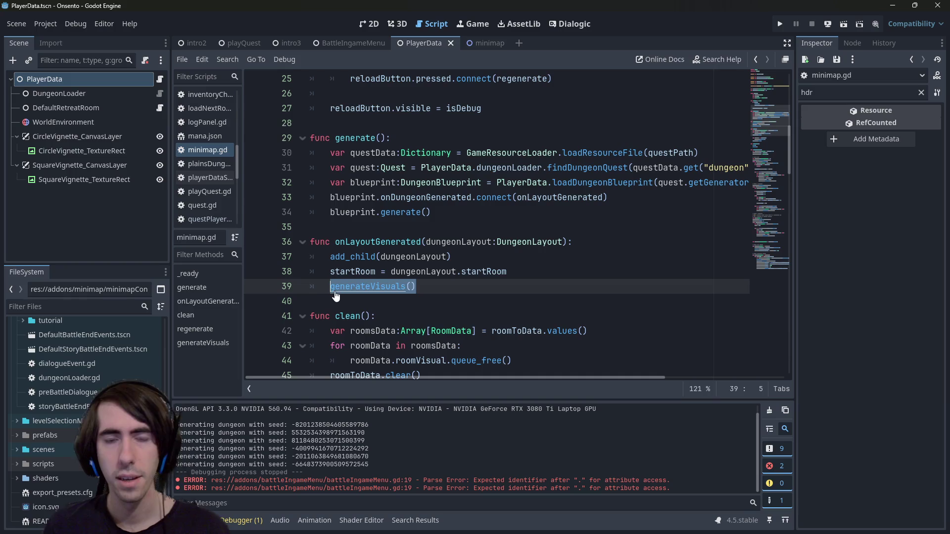
- In battleIngameMenu.gd, write minimap.startRoom = on line 19 and paste generateVisuals() below
{"action": "key", "text": "alt+Left"}
{"action": "key", "text": "alt+Left"}
{"action": "key", "text": "alt+Left"}
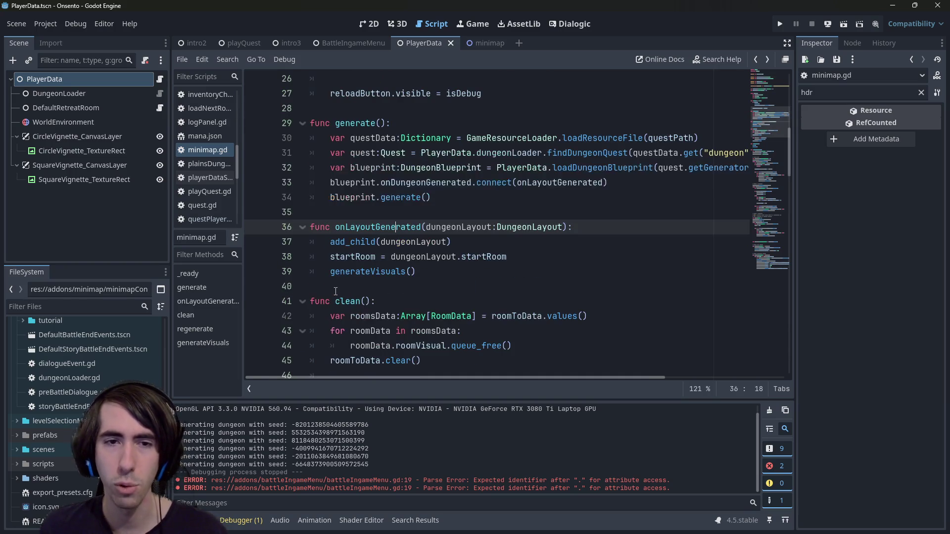
{"action": "left_click", "coordinate": [404, 329]}
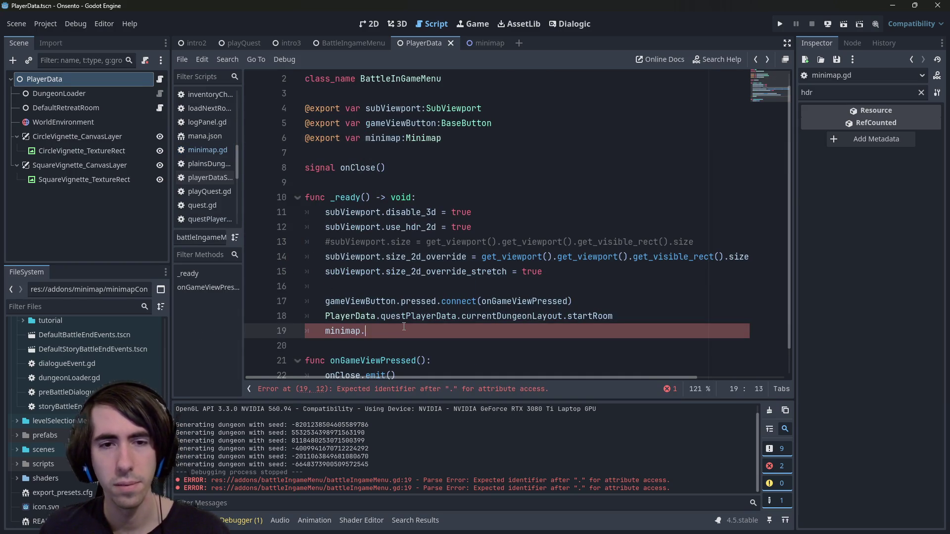
{"action": "type", "text": "startRoom ="}
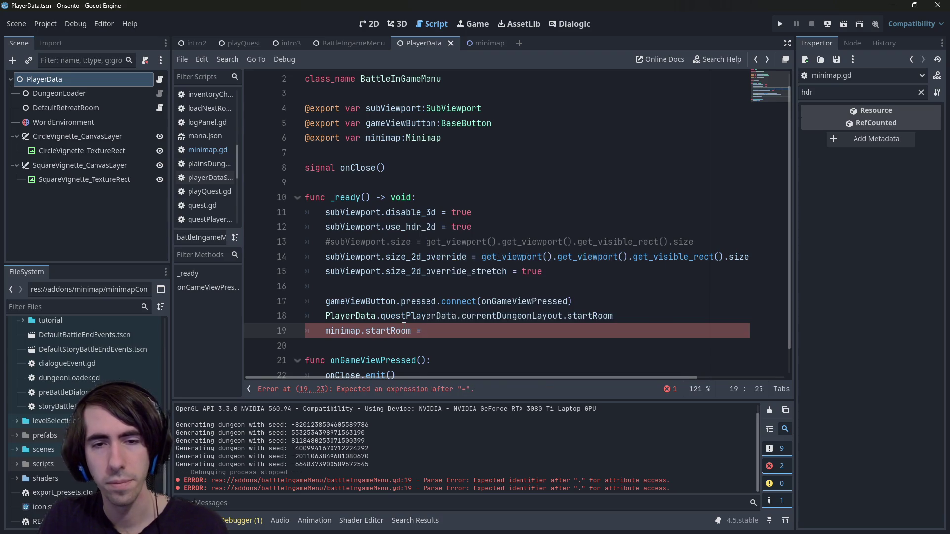
{"action": "key", "text": "Return"}
{"action": "key", "text": "ctrl+v"}
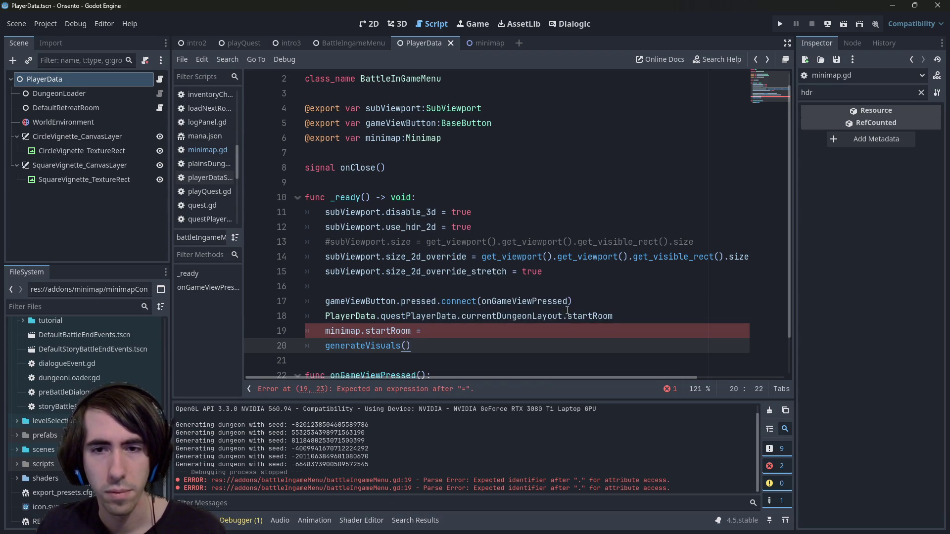
- Move the PlayerData start-room path to become the value of minimap.startRoom
{"action": "left_click_drag", "start_coordinate": [330, 316], "coordinate": [731, 318]}
{"action": "key", "text": "ctrl+x"}
{"action": "key", "text": "BackSpace"}
{"action": "key", "text": "BackSpace"}
{"action": "left_click", "coordinate": [731, 318]}
{"action": "key", "text": "ctrl+v"}
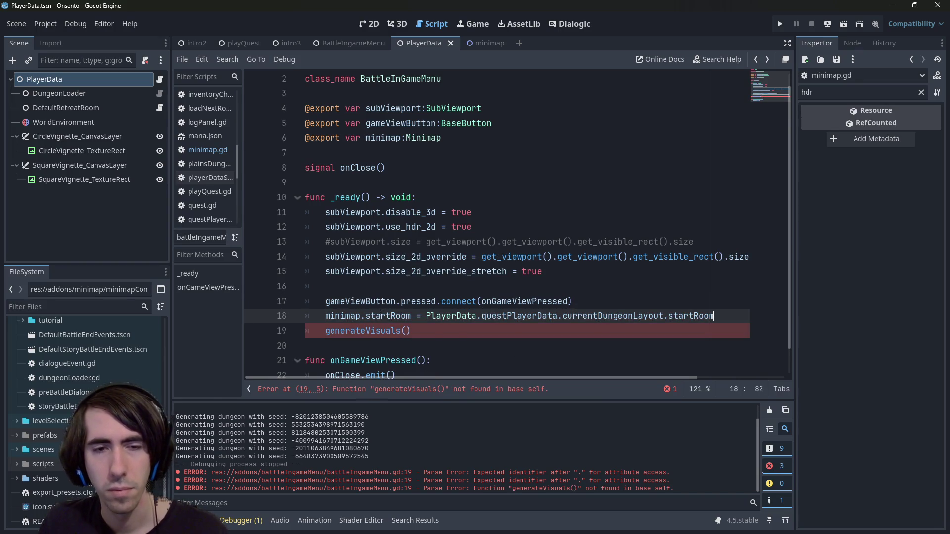
- Change the call to minimap.generateVisuals()
{"action": "double_click", "coordinate": [342, 316]}
{"action": "key", "text": "ctrl+c"}
{"action": "left_click", "coordinate": [325, 331]}
{"action": "key", "text": "ctrl+v"}
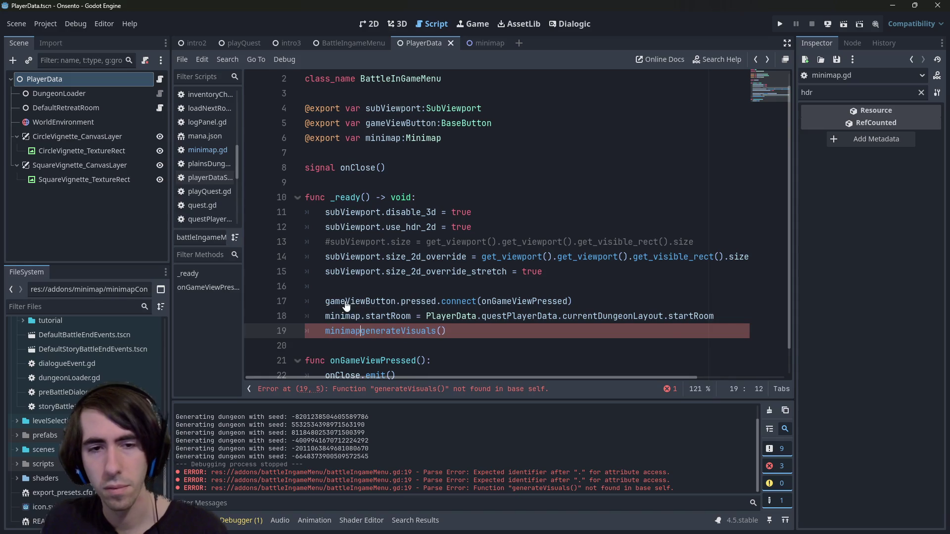
{"action": "type", "text": "."}
{"action": "left_click", "coordinate": [346, 301]}
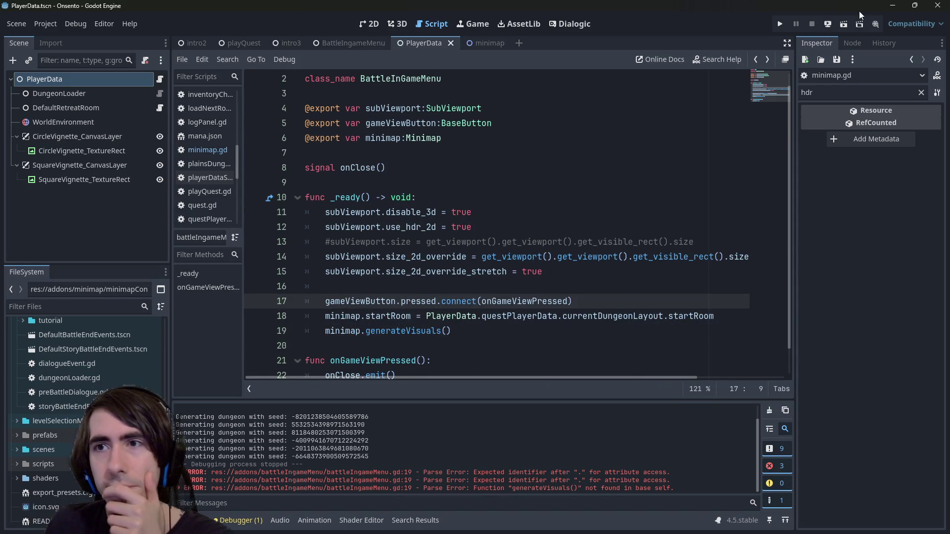
- Test-run the game, close it, and run the BattleIngameMenu scene
{"action": "left_click", "coordinate": [843, 25]}
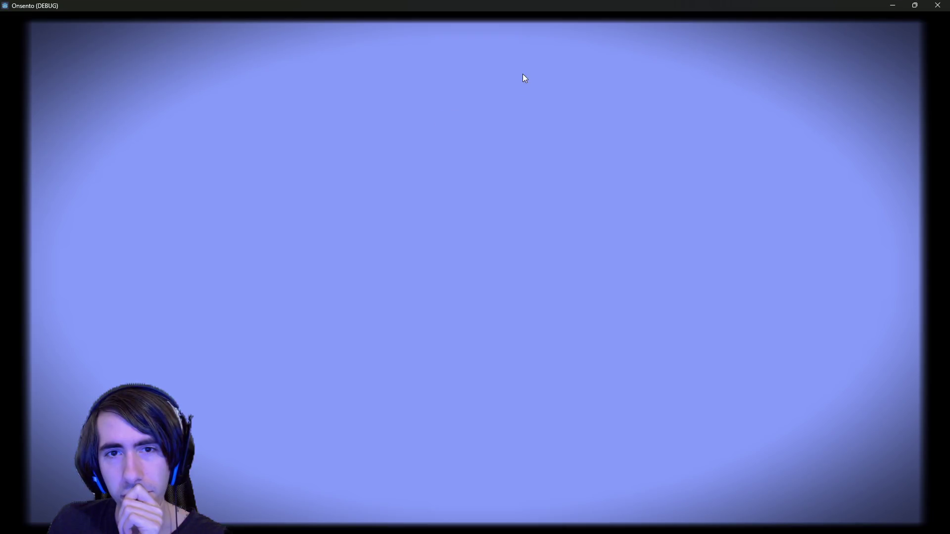
{"action": "left_click", "coordinate": [937, 5]}
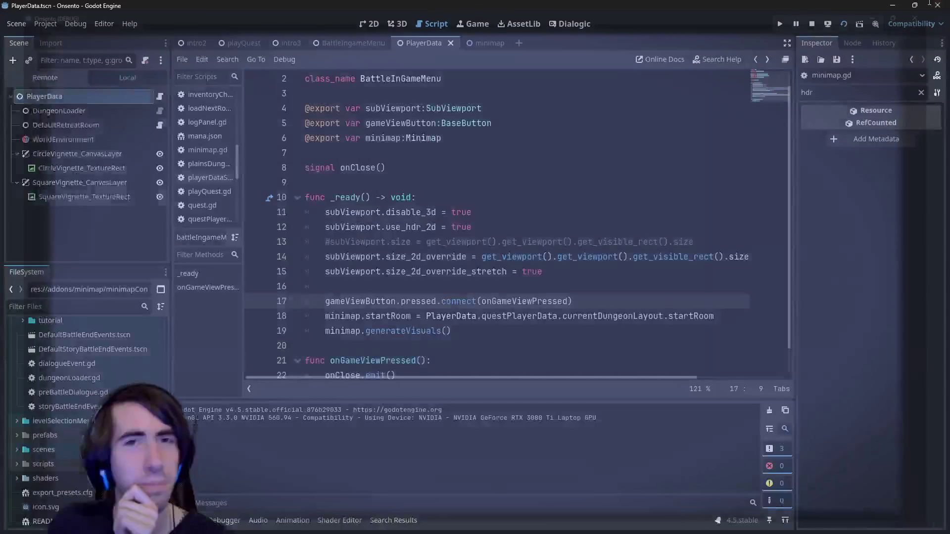
{"action": "left_click", "coordinate": [350, 46]}
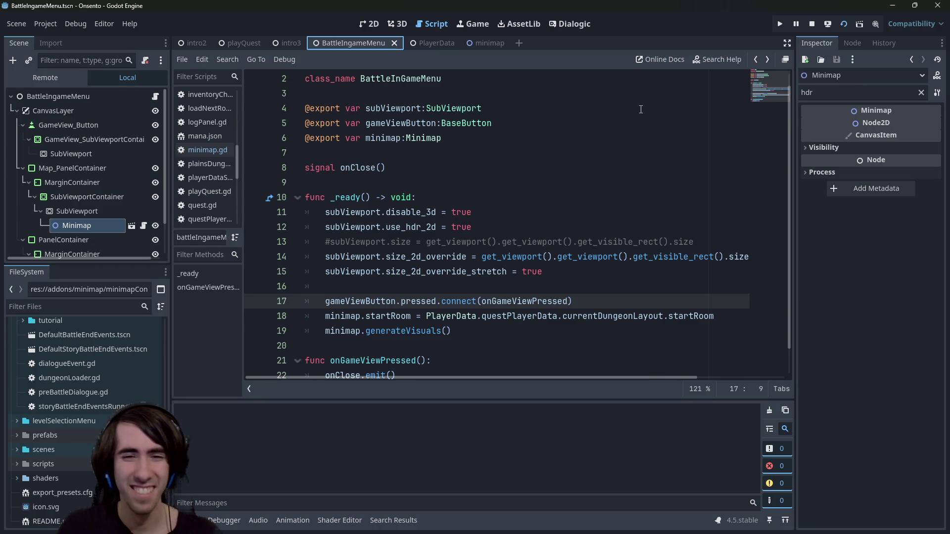
{"action": "key", "text": "F5"}
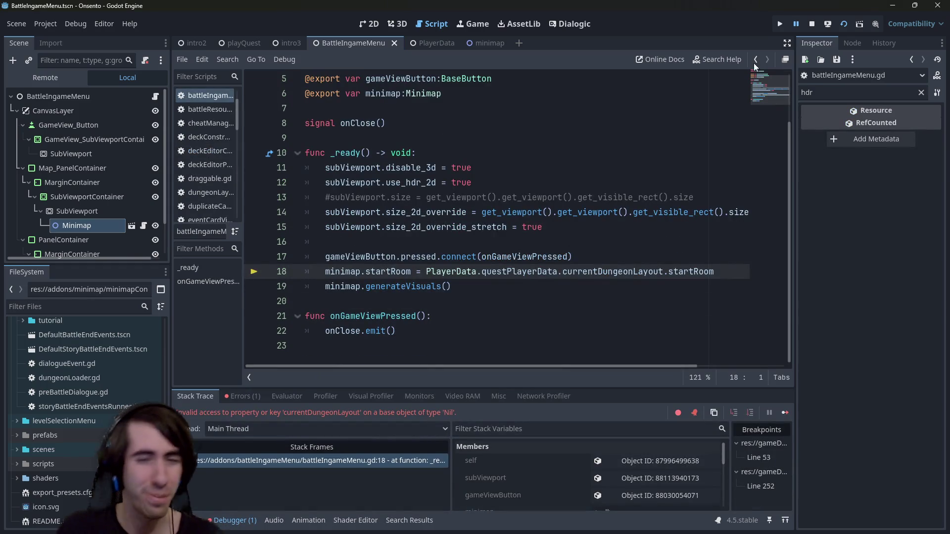
- Assign the Minimap node to the BattleIngameMenu root's Minimap property and save the scene
{"action": "left_click", "coordinate": [811, 24]}
{"action": "left_click", "coordinate": [58, 79]}
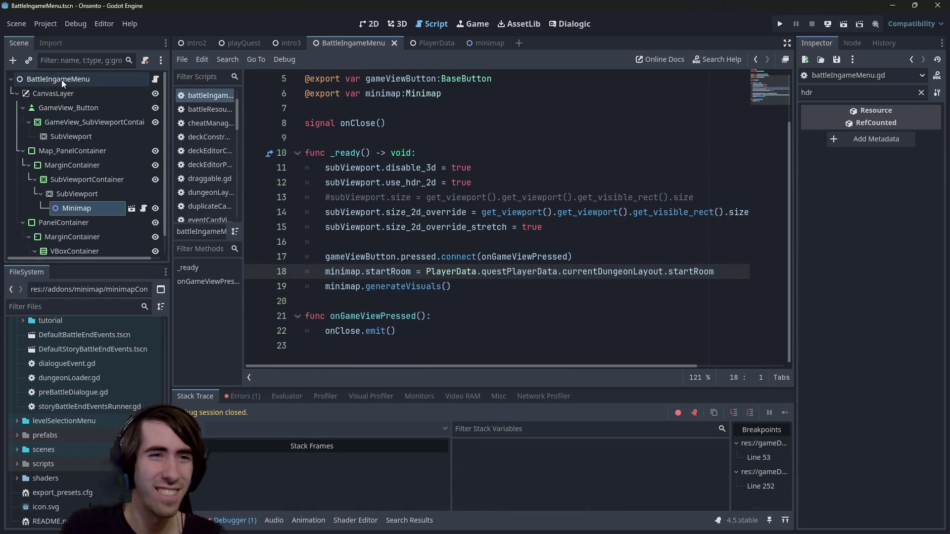
{"action": "left_click", "coordinate": [921, 93]}
{"action": "left_click", "coordinate": [876, 161]}
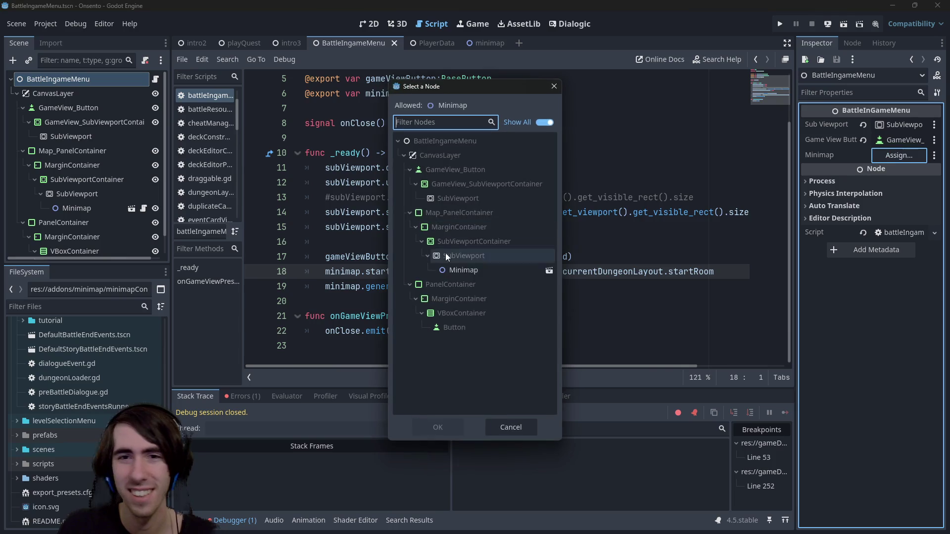
{"action": "double_click", "coordinate": [444, 252]}
{"action": "left_click", "coordinate": [473, 183]}
{"action": "key", "text": "ctrl+s"}
- Rerun the BattleIngameMenu scene, stop it, and return to blank line 16
{"action": "key", "text": "F6"}
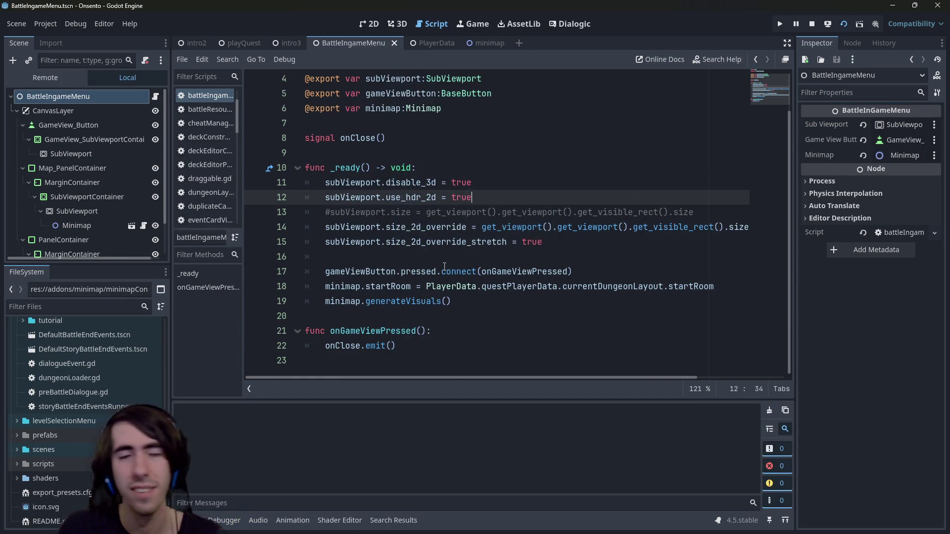
{"action": "mouse_move", "coordinate": [444, 267]}
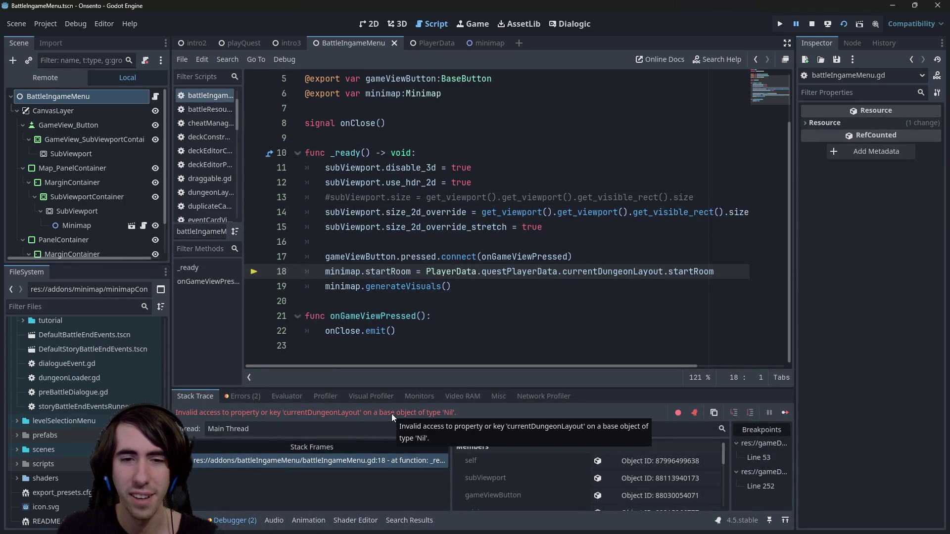
{"action": "left_click", "coordinate": [812, 29]}
{"action": "left_click", "coordinate": [384, 244]}
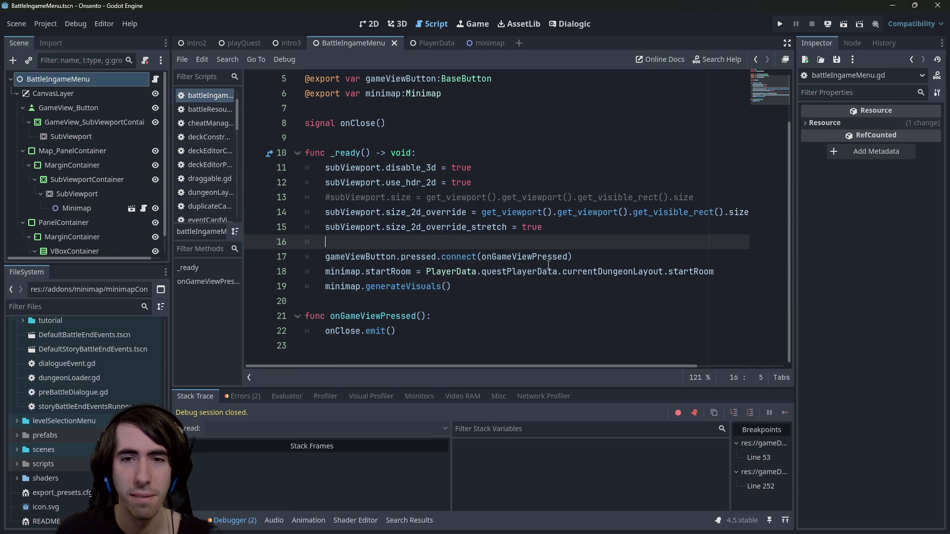
{"action": "left_click", "coordinate": [427, 272]}
- Try a local dungeonLayout variable, check the questPlayerData and DungeonLayout declarations, then undo it
{"action": "key", "text": "Up"}
{"action": "key", "text": "Up"}
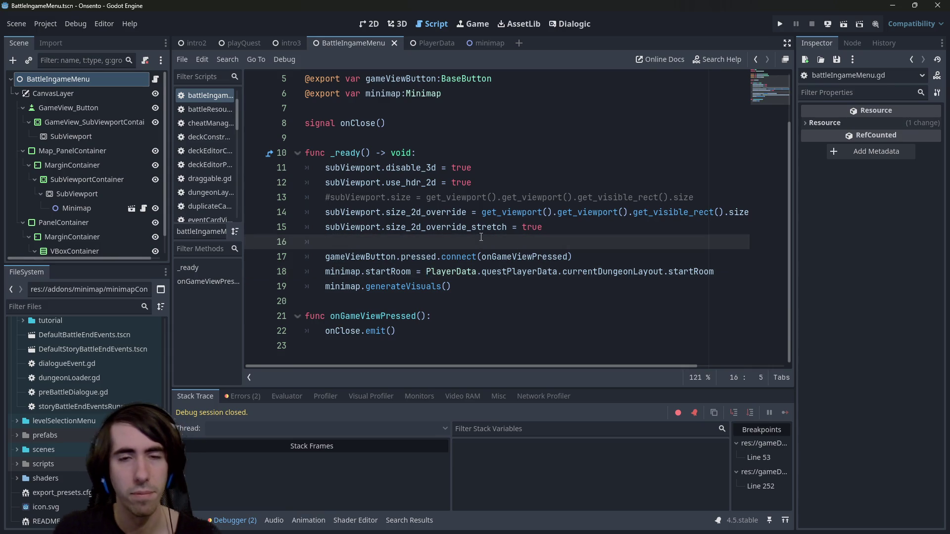
{"action": "key", "text": "Return"}
{"action": "type", "text": "var dungeonLayout ="}
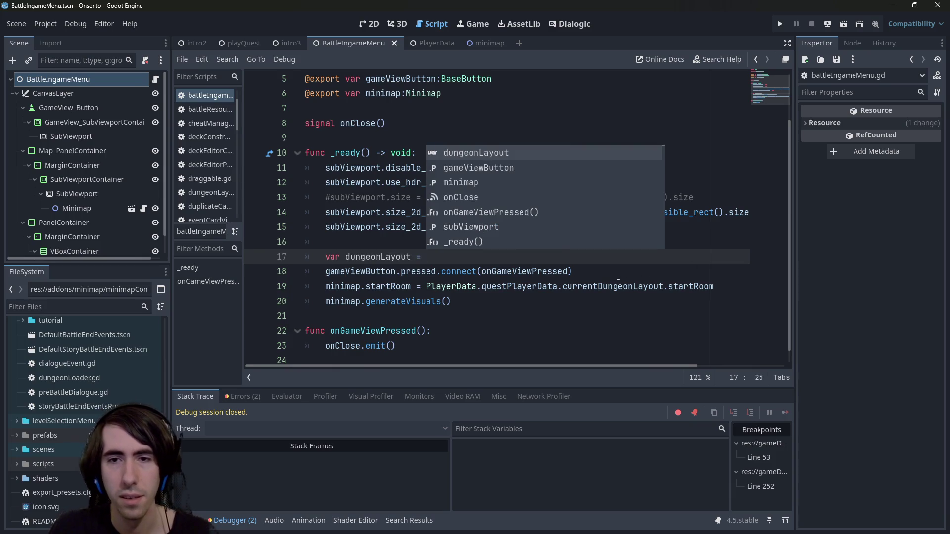
{"action": "left_click", "coordinate": [618, 285], "text": "ctrl"}
{"action": "double_click", "coordinate": [490, 138]}
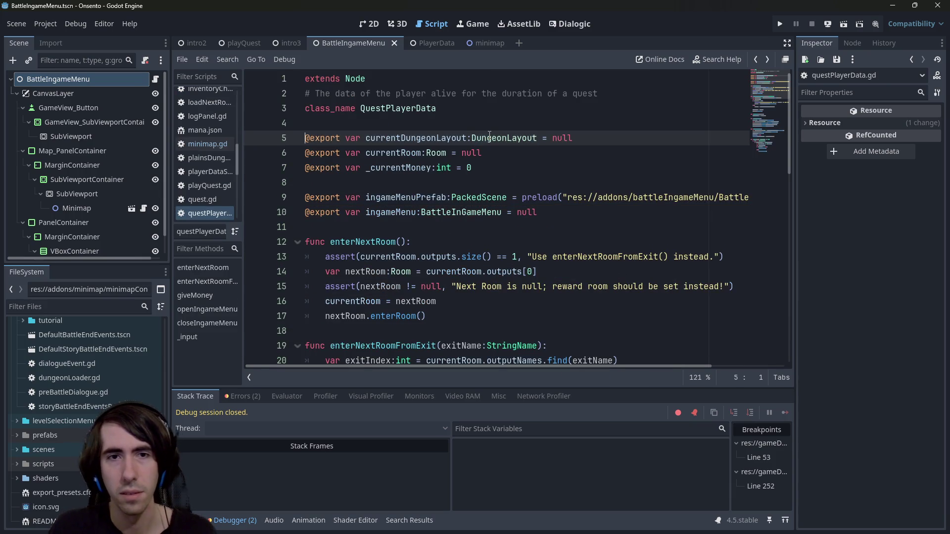
{"action": "key", "text": "alt+Left"}
{"action": "key", "text": "alt+Left"}
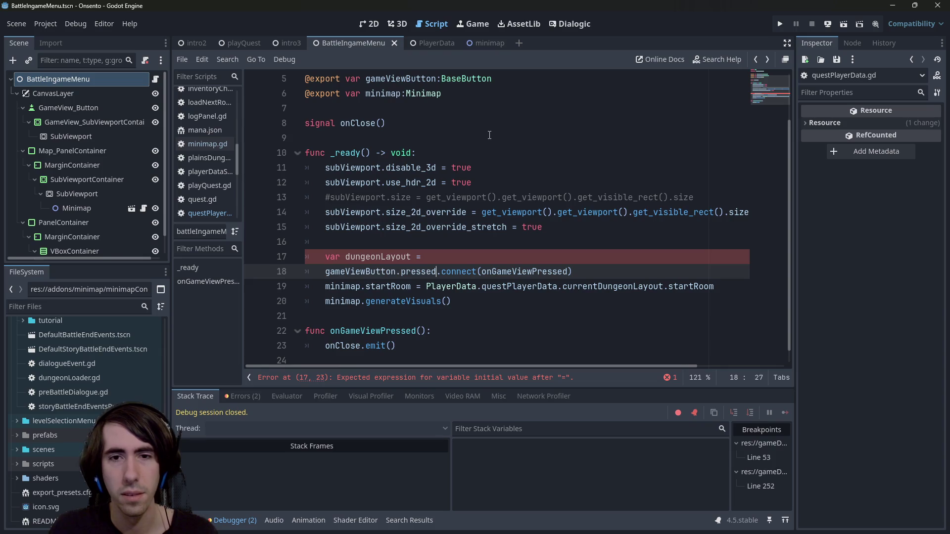
{"action": "left_click", "coordinate": [525, 286], "text": "ctrl"}
{"action": "key", "text": "alt+Left"}
{"action": "key", "text": "ctrl+z"}
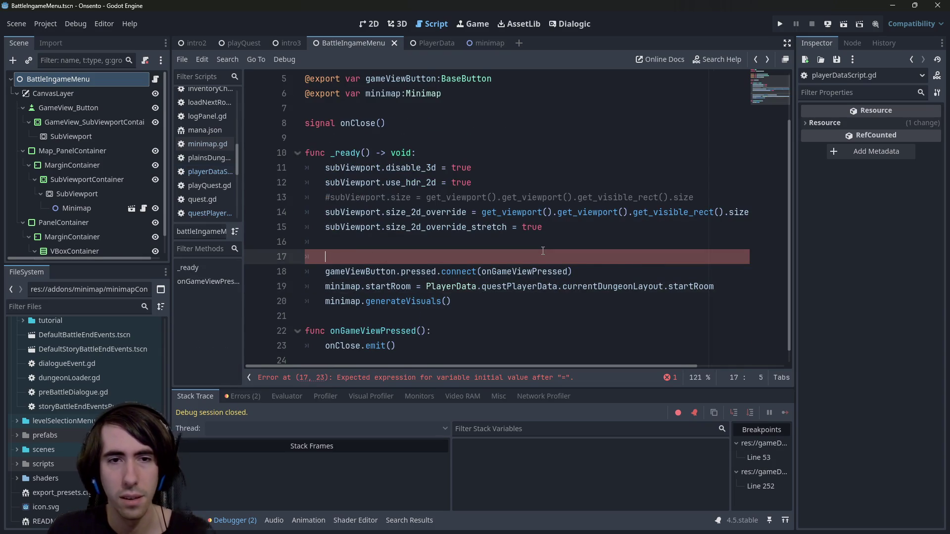
- Review the error list and questPlayerData description, and rerun the scene
{"action": "left_click", "coordinate": [257, 399]}
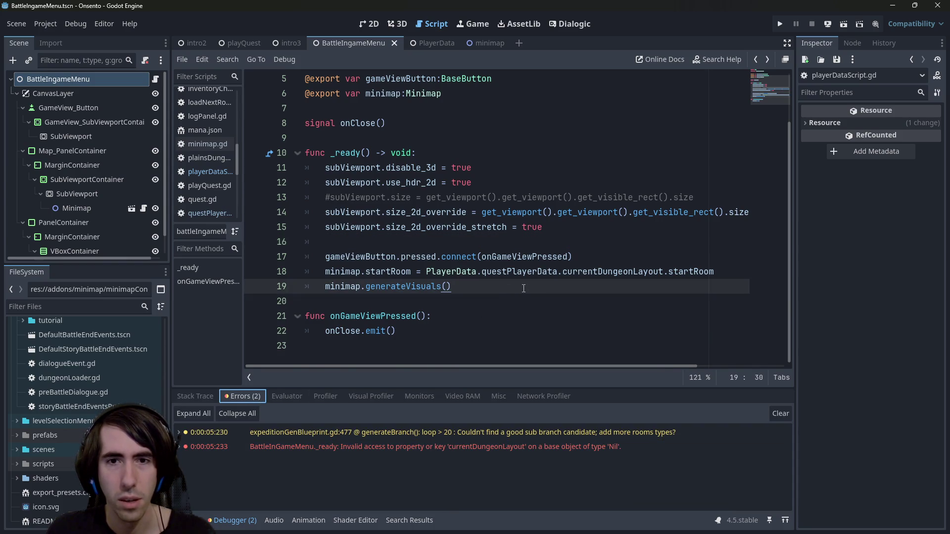
{"action": "double_click", "coordinate": [514, 271]}
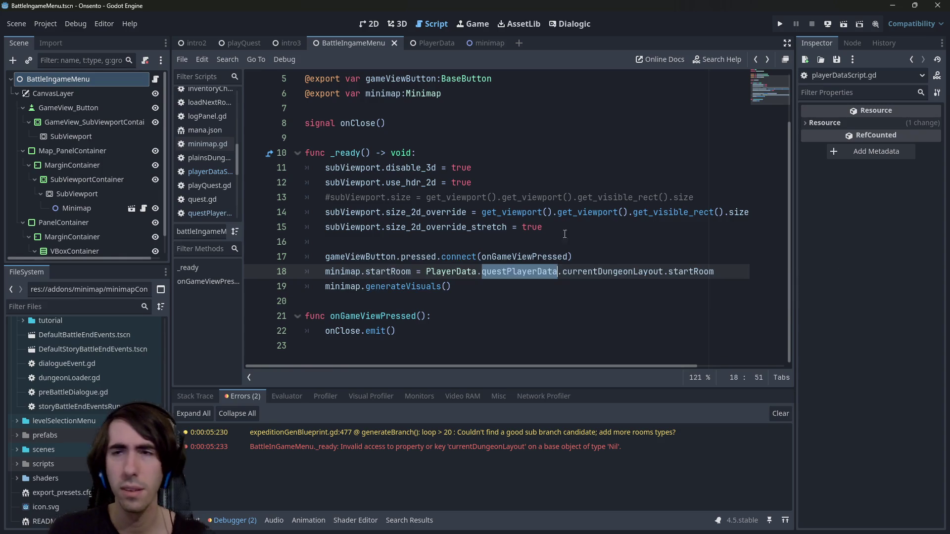
{"action": "left_click", "coordinate": [835, 24]}
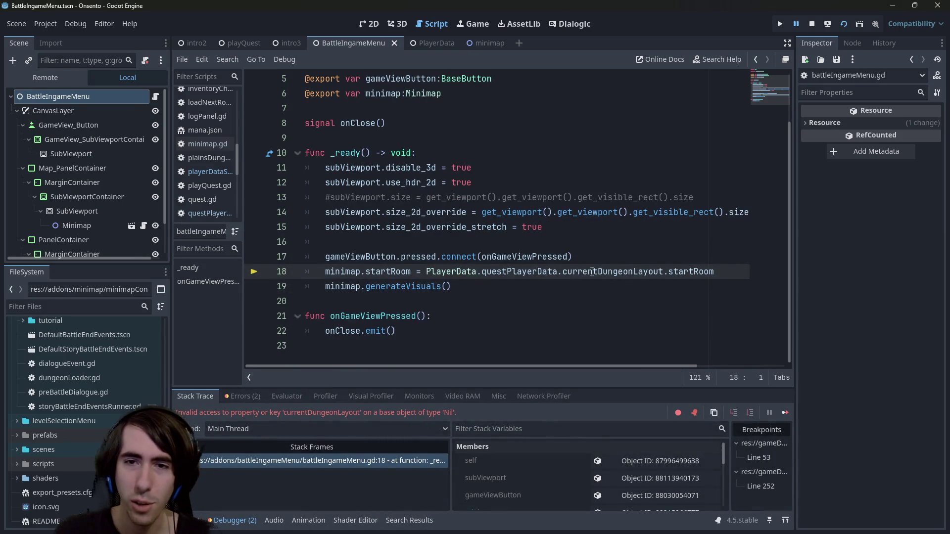
{"action": "left_click", "coordinate": [417, 412]}
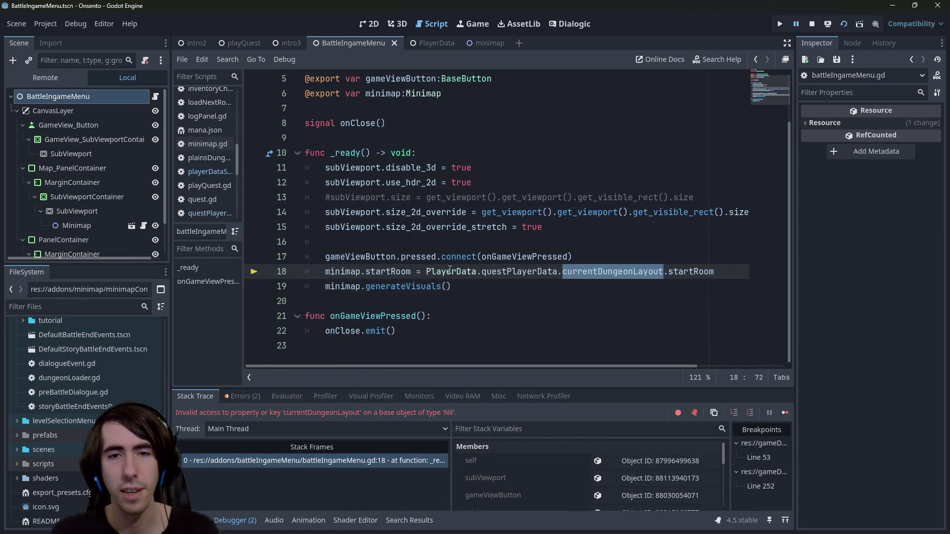
{"action": "left_click", "coordinate": [427, 271]}
- Wrap the startRoom and generateVisuals lines in 'if PlayerData.questPlayerData != null'
{"action": "left_click_drag", "start_coordinate": [427, 272], "coordinate": [558, 272]}
{"action": "key", "text": "ctrl+c"}
{"action": "left_click", "coordinate": [577, 252]}
{"action": "key", "text": "Return"}
{"action": "key", "text": "Return"}
{"action": "type", "text": "if"}
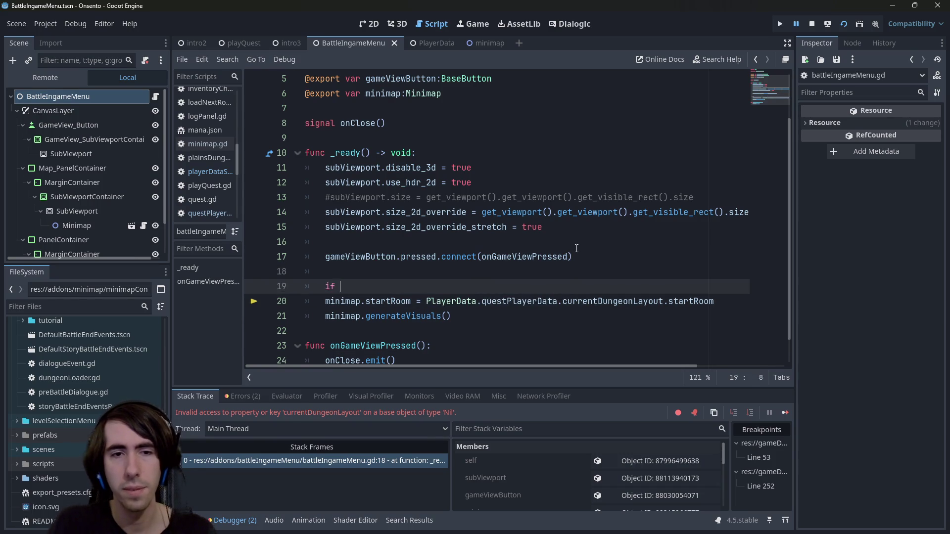
{"action": "key", "text": "ctrl+v"}
{"action": "type", "text": "== null:"}
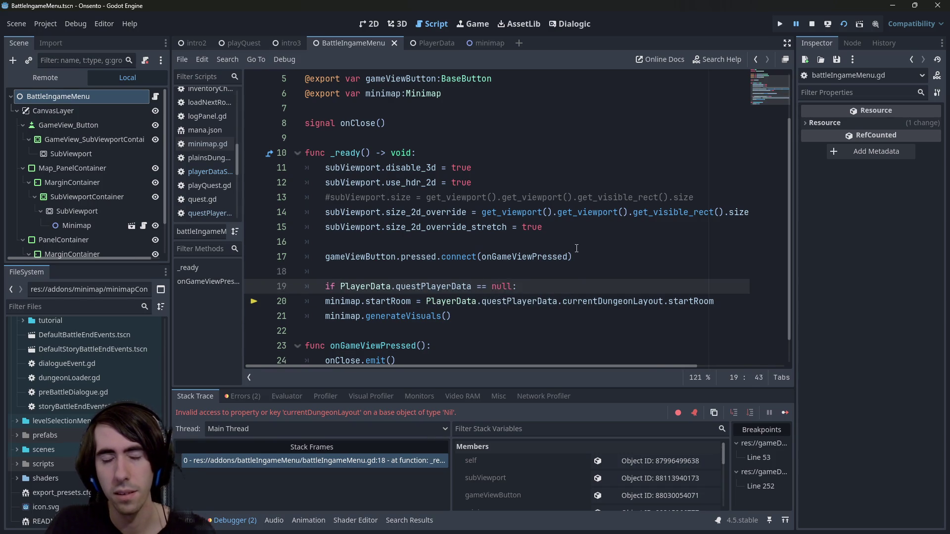
{"action": "key", "text": "BackSpace"}
{"action": "key", "text": "BackSpace"}
{"action": "key", "text": "BackSpace"}
{"action": "type", "text": "!= null"}
{"action": "left_click_drag", "start_coordinate": [506, 311], "coordinate": [317, 297]}
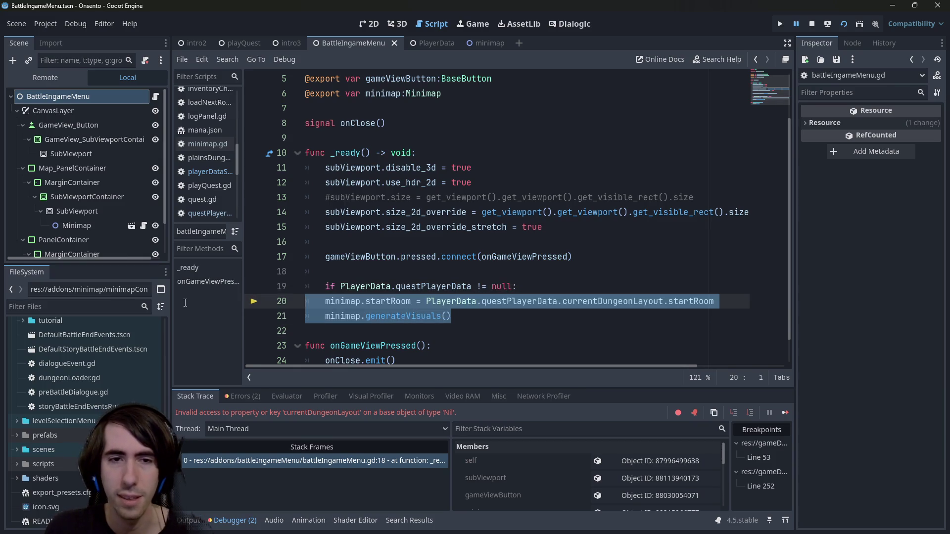
{"action": "key", "text": "Tab"}
- Add an else branch that calls minimap.generate()
{"action": "left_click", "coordinate": [488, 320]}
{"action": "key", "text": "Return"}
{"action": "key", "text": "BackSpace"}
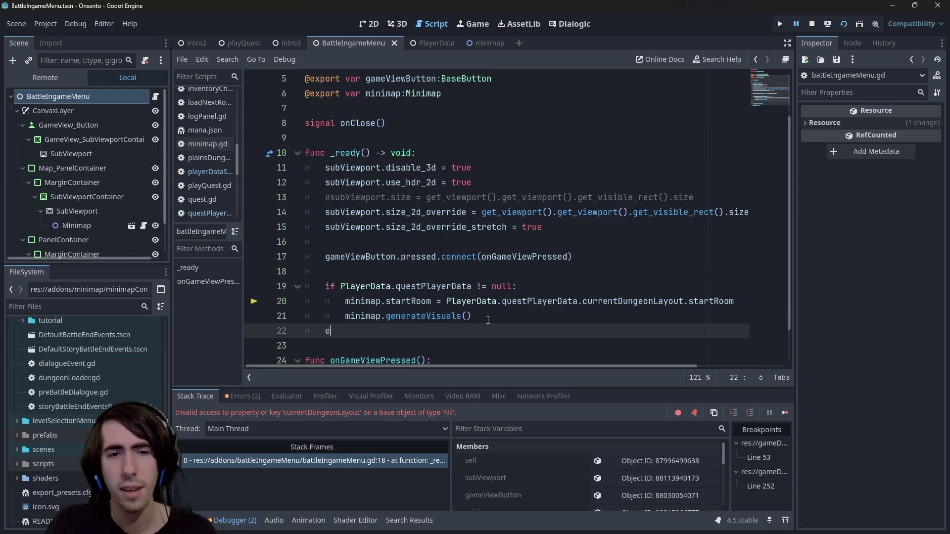
{"action": "type", "text": "else:"}
{"action": "key", "text": "Return"}
{"action": "key", "text": "Up"}
{"action": "key", "text": "Up"}
{"action": "key", "text": "ctrl+d"}
{"action": "key", "text": "ctrl+c"}
{"action": "key", "text": "Down"}
{"action": "key", "text": "Down"}
{"action": "key", "text": "ctrl+v"}
{"action": "type", "text": ".gen"}
{"action": "key", "text": "Return"}
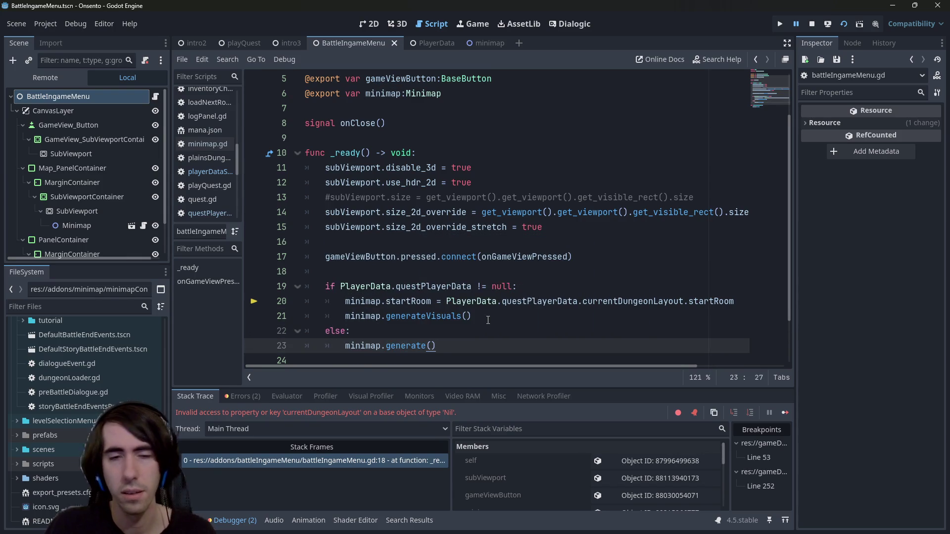
- Inspect minimap.gd's generate function and the reloadButton regenerate connection
{"action": "left_click", "coordinate": [399, 346], "text": "ctrl"}
{"action": "scroll", "coordinate": [376, 189], "scroll_direction": "up", "scroll_amount": 5}
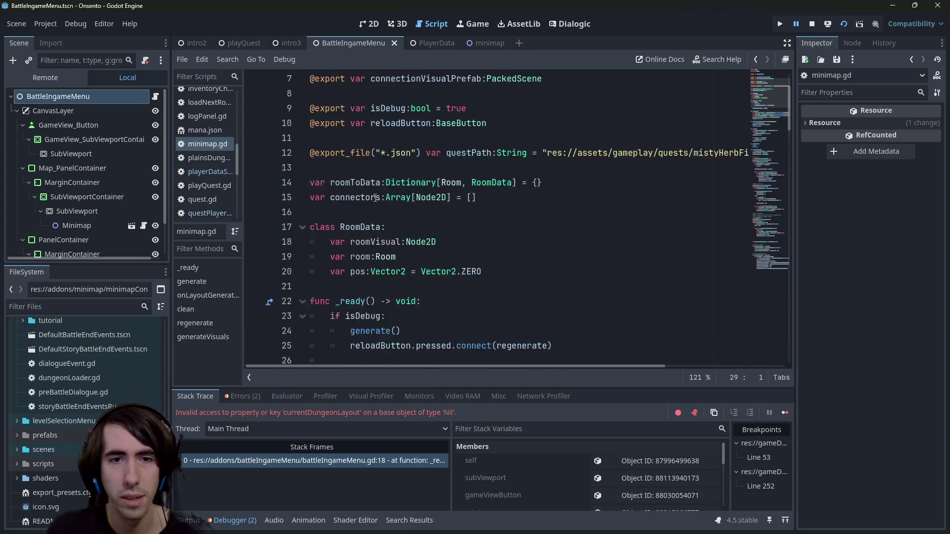
{"action": "scroll", "coordinate": [375, 189], "scroll_direction": "down", "scroll_amount": 4}
{"action": "left_click", "coordinate": [379, 198]}
{"action": "left_click", "coordinate": [438, 212]}
{"action": "double_click", "coordinate": [383, 212]}
{"action": "left_click", "coordinate": [542, 211]}
{"action": "key", "text": "alt+Left"}
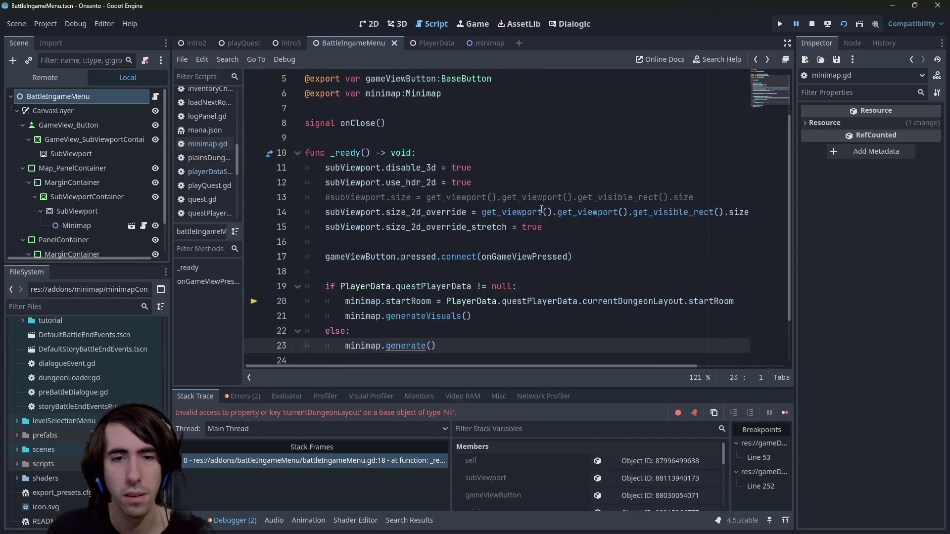
- Add the comment 'Generate Dummy for debug purposes' after else: and stop the game
{"action": "left_click", "coordinate": [443, 332]}
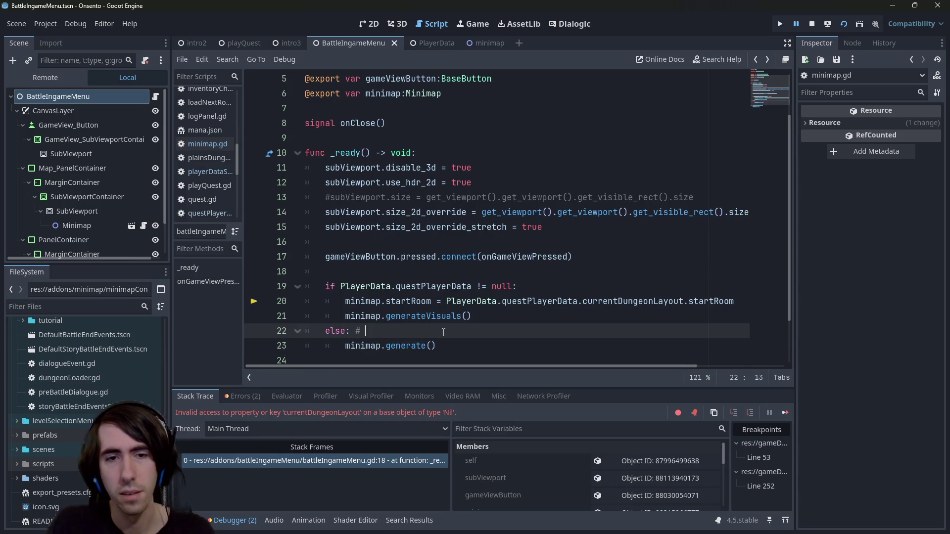
{"action": "type", "text": "Generate Dummy for debug purposes"}
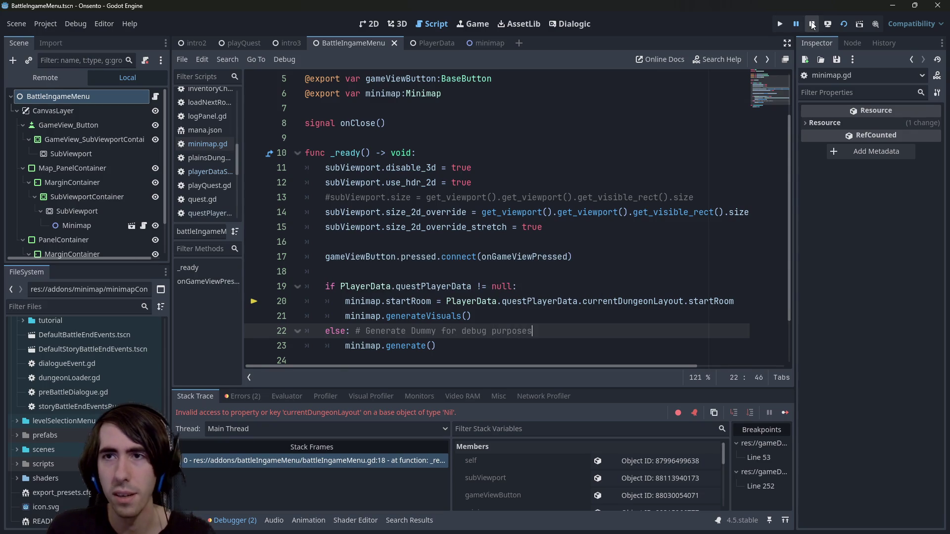
{"action": "left_click", "coordinate": [812, 25]}
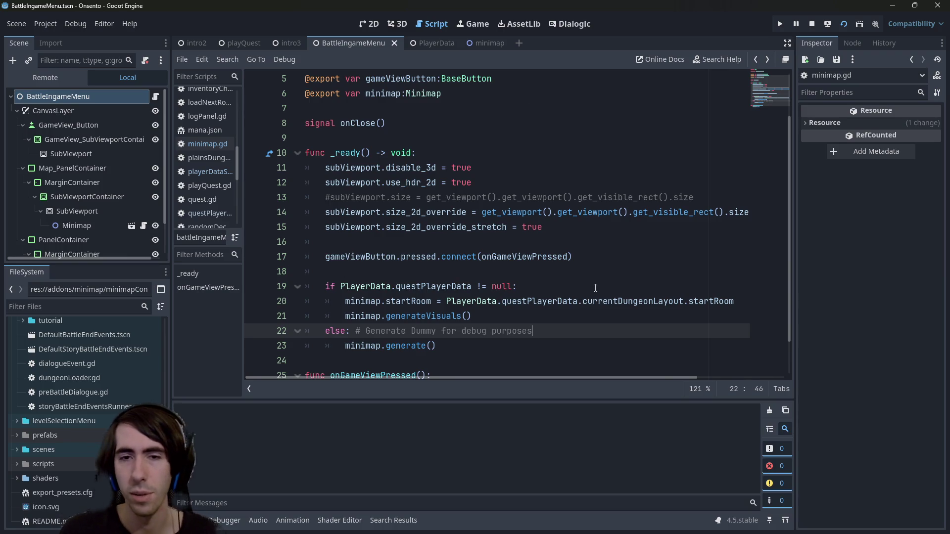
- Run the game, regenerate the dungeon map with Reload, and close it
{"action": "key", "text": "F5"}
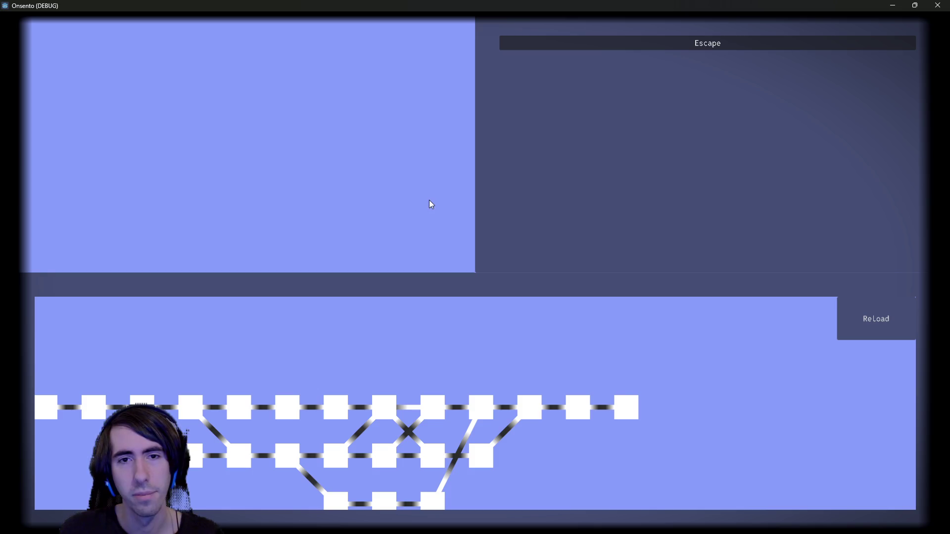
{"action": "left_click", "coordinate": [847, 330]}
{"action": "left_click", "coordinate": [938, 5]}
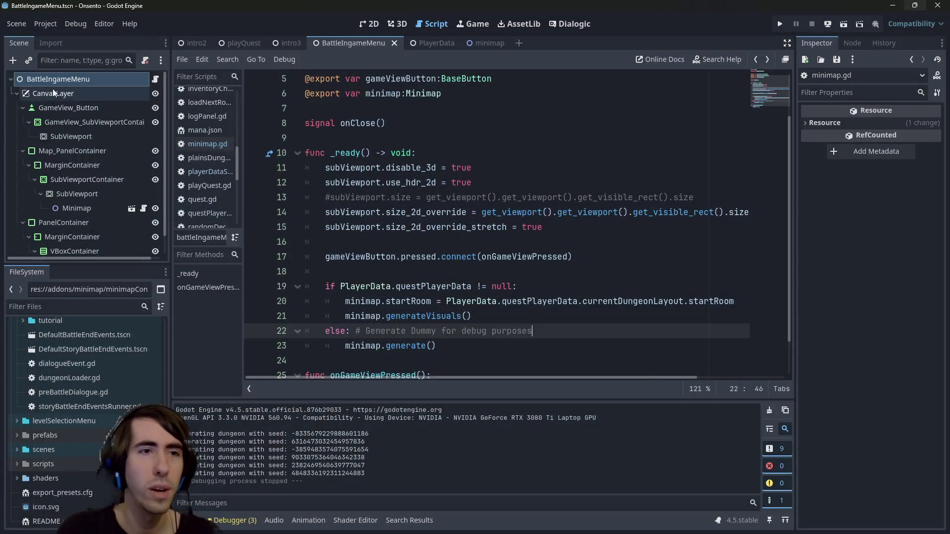
- Uncheck Is Debug on the Minimap node, test the scene twice, then open playQuest
{"action": "left_click", "coordinate": [77, 208]}
{"action": "left_click", "coordinate": [880, 187]}
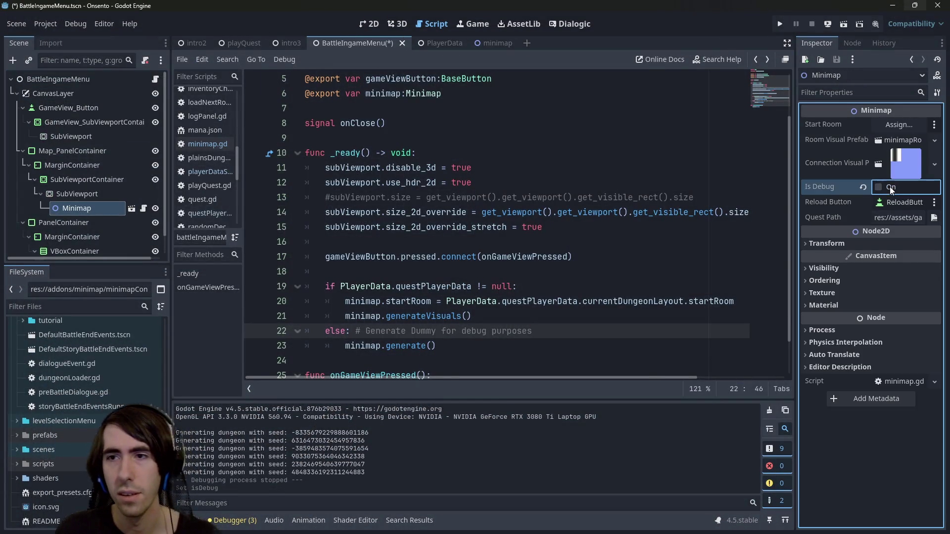
{"action": "key", "text": "F5"}
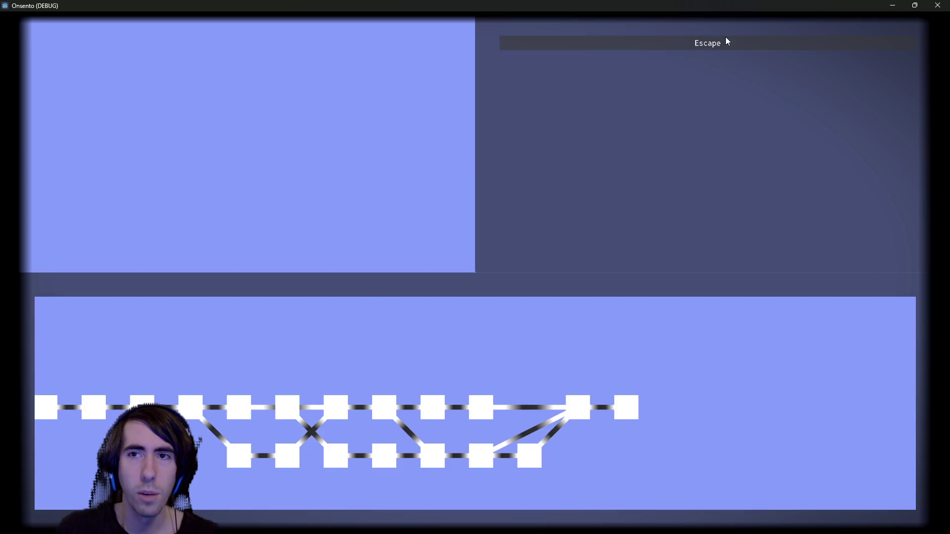
{"action": "left_click", "coordinate": [939, 5]}
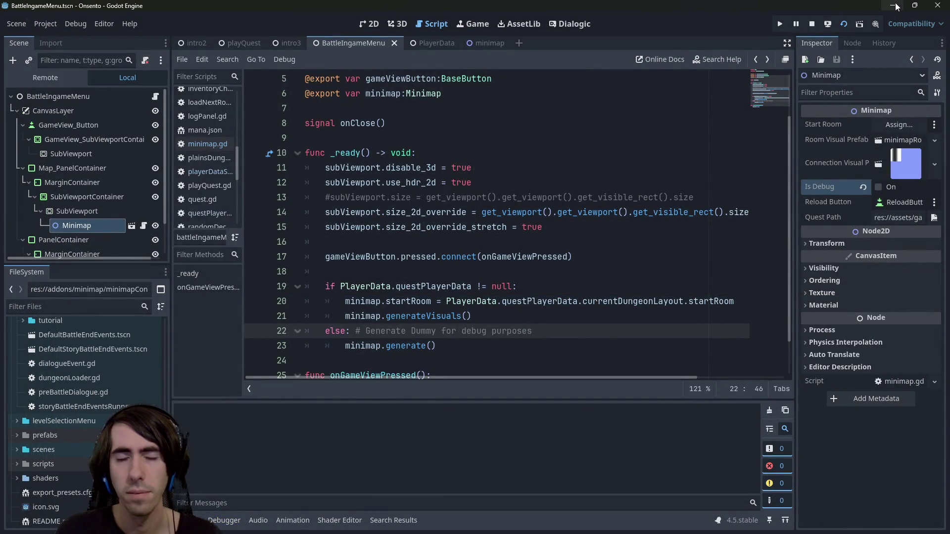
{"action": "key", "text": "F6"}
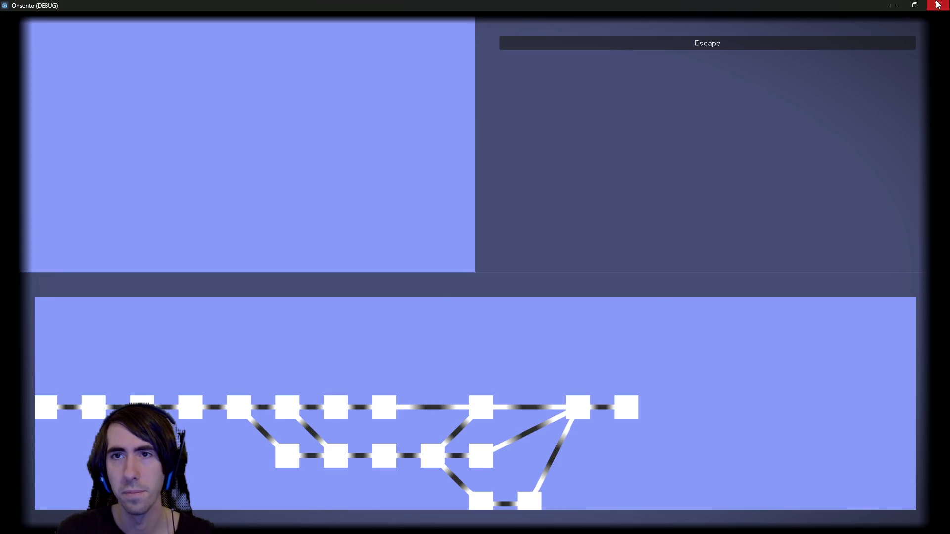
{"action": "left_click", "coordinate": [938, 5]}
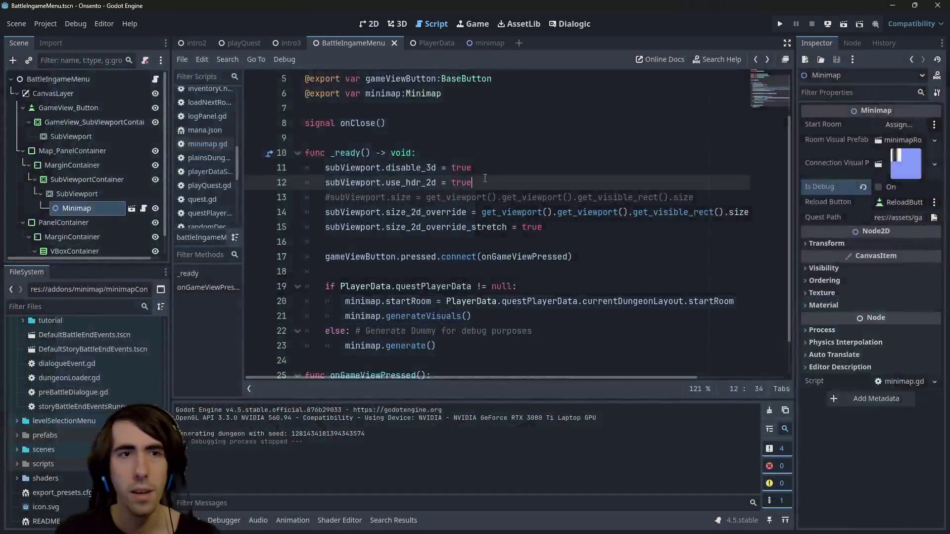
{"action": "left_click", "coordinate": [243, 43]}
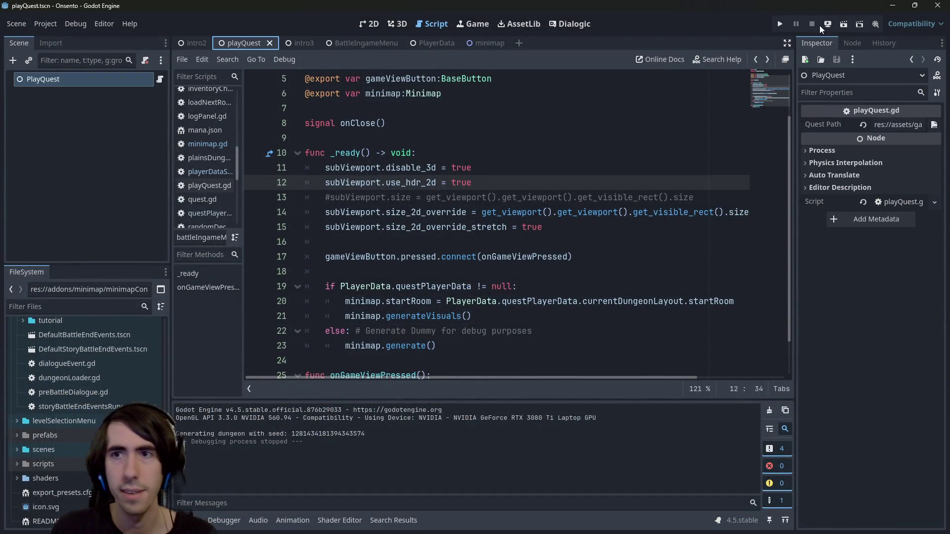
- Run the playQuest scene, advance the opening dialogue, and toggle the debug minimap panel
{"action": "left_click", "coordinate": [845, 24]}
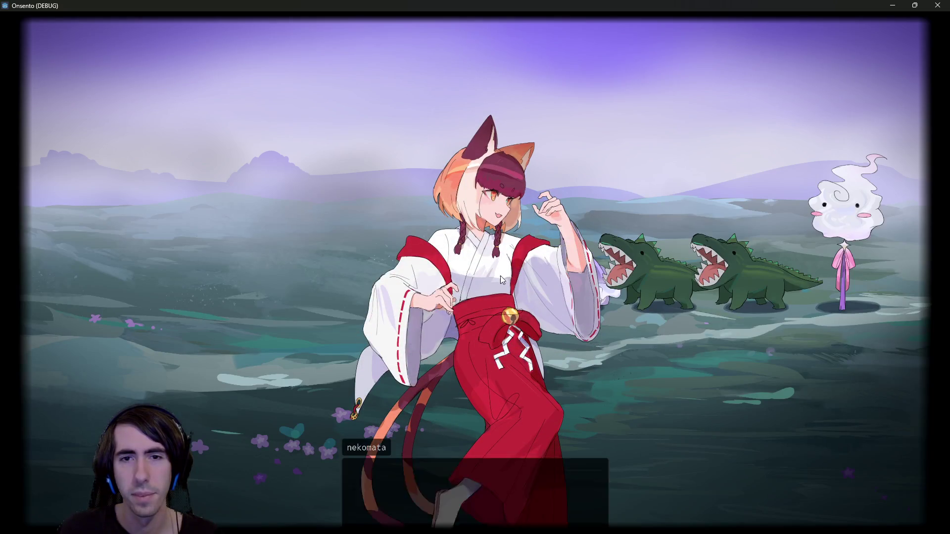
{"action": "left_click", "coordinate": [475, 263]}
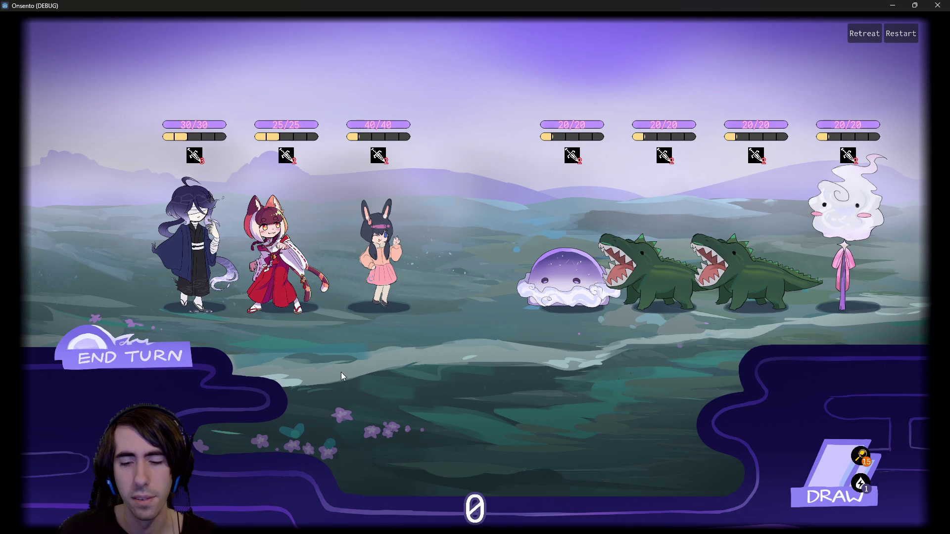
{"action": "key", "text": "Escape"}
{"action": "key", "text": "Escape"}
{"action": "key", "text": "Escape"}
{"action": "key", "text": "Escape"}
{"action": "key", "text": "Escape"}
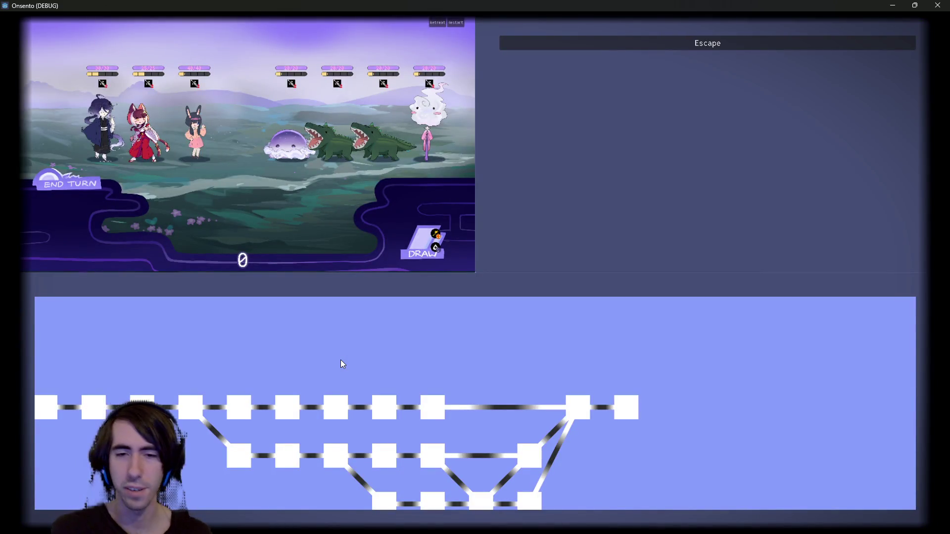
{"action": "key", "text": "Escape"}
{"action": "key", "text": "Escape"}
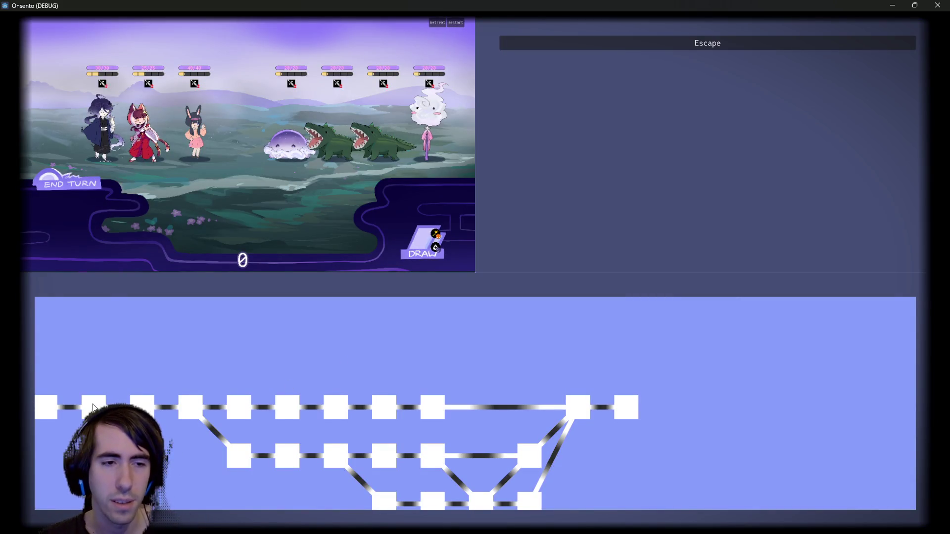
{"action": "key", "text": "Escape"}
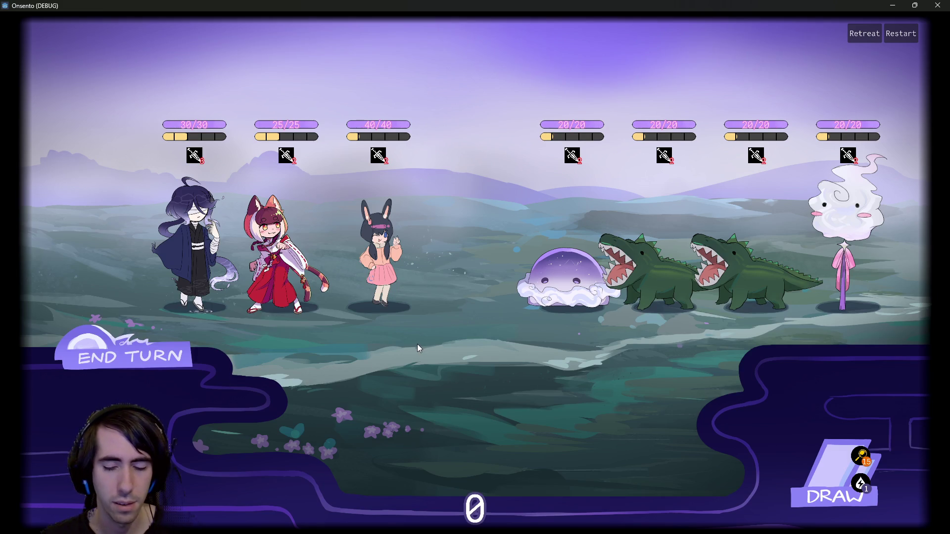
- Advance the battle cutscene, place the bunny, fox, and third character, then check the minimap
{"action": "left_click", "coordinate": [154, 354]}
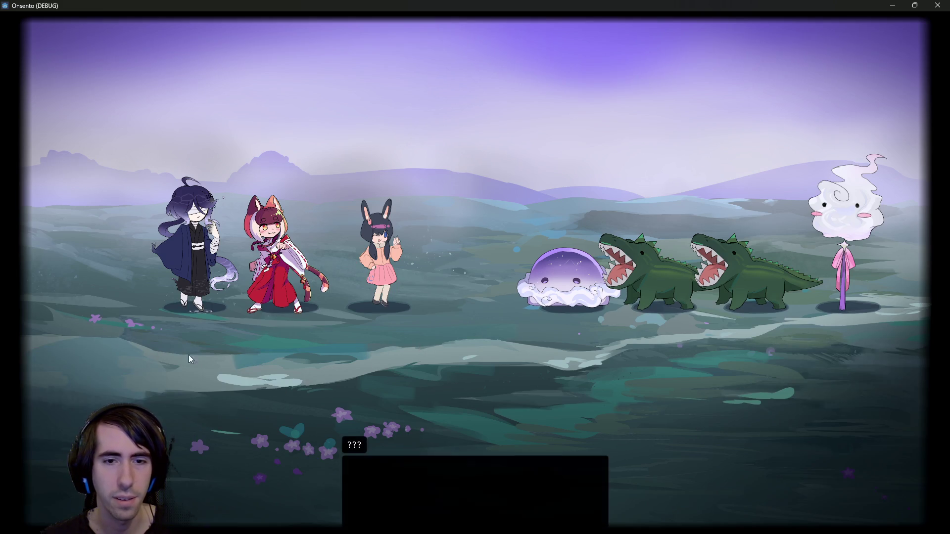
{"action": "left_click", "coordinate": [487, 369]}
{"action": "left_click", "coordinate": [473, 334]}
{"action": "left_click", "coordinate": [460, 321]}
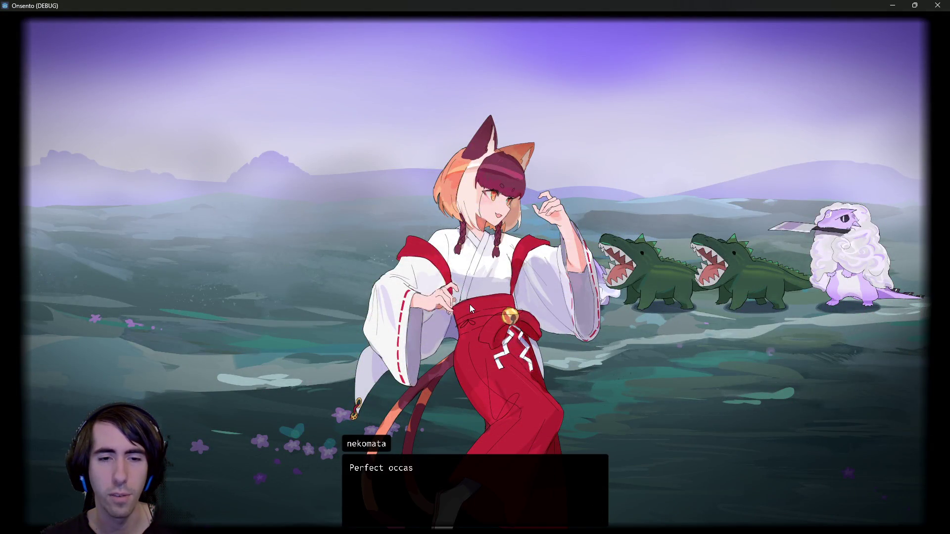
{"action": "left_click", "coordinate": [470, 309]}
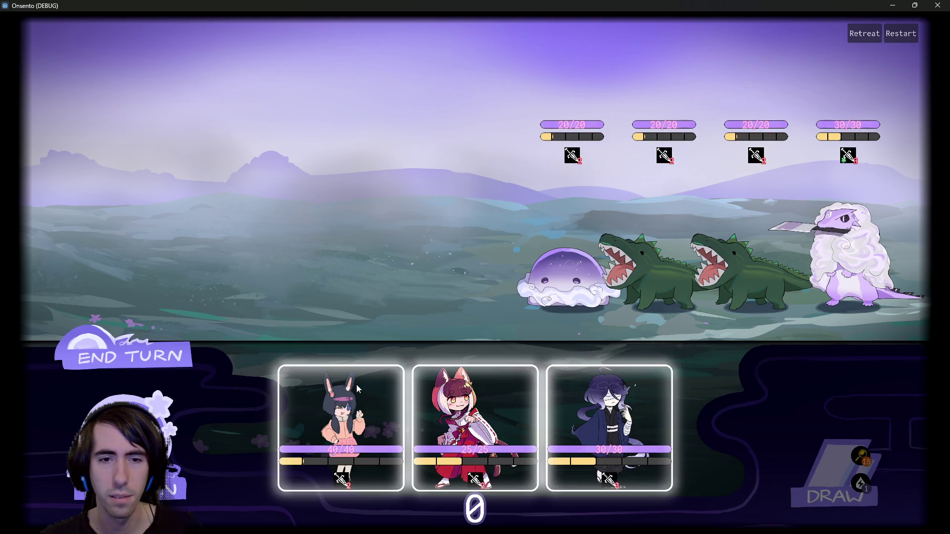
{"action": "mouse_move", "coordinate": [357, 385]}
{"action": "left_mouse_down"}
{"action": "mouse_move", "coordinate": [375, 250]}
{"action": "mouse_move", "coordinate": [383, 248]}
{"action": "left_mouse_up"}
{"action": "left_click_drag", "start_coordinate": [401, 386], "coordinate": [277, 238]}
{"action": "left_click_drag", "start_coordinate": [470, 386], "coordinate": [210, 221]}
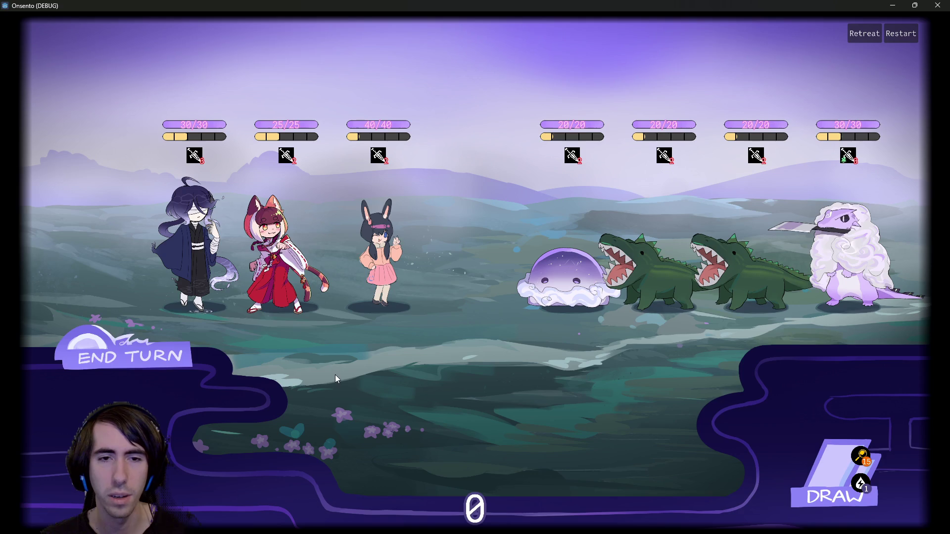
{"action": "key", "text": "Escape"}
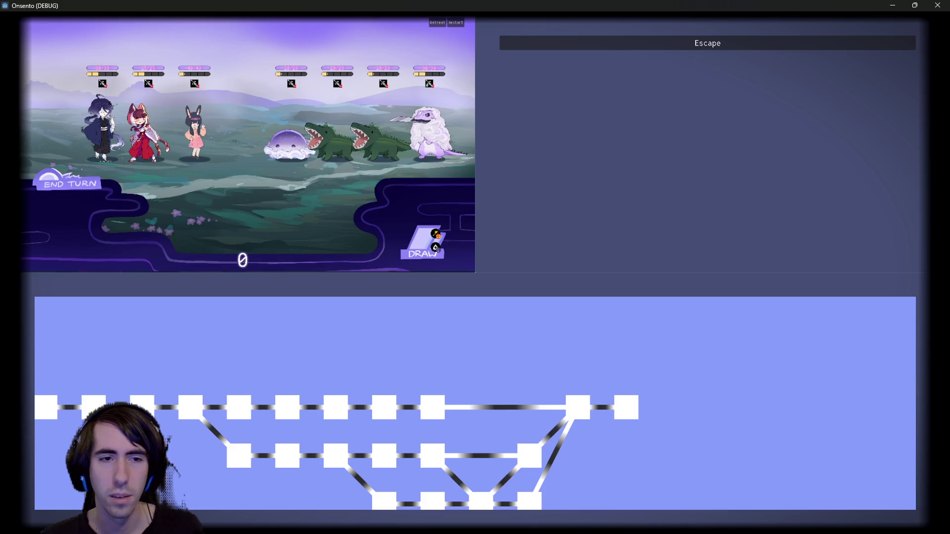
{"action": "key", "text": "Escape"}
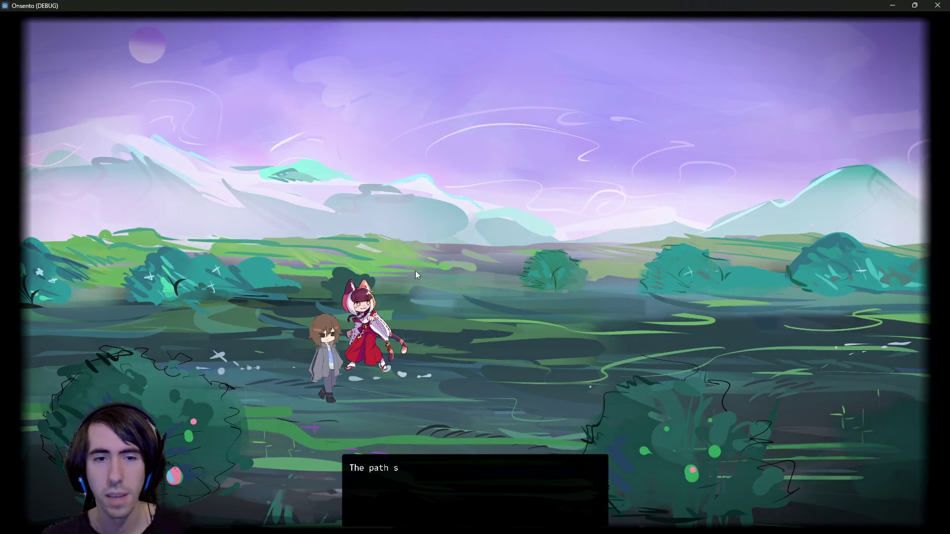
- Advance the dialogue, choose 'The one with small footsteps', and dismiss the follow-up message
{"action": "left_click", "coordinate": [432, 263]}
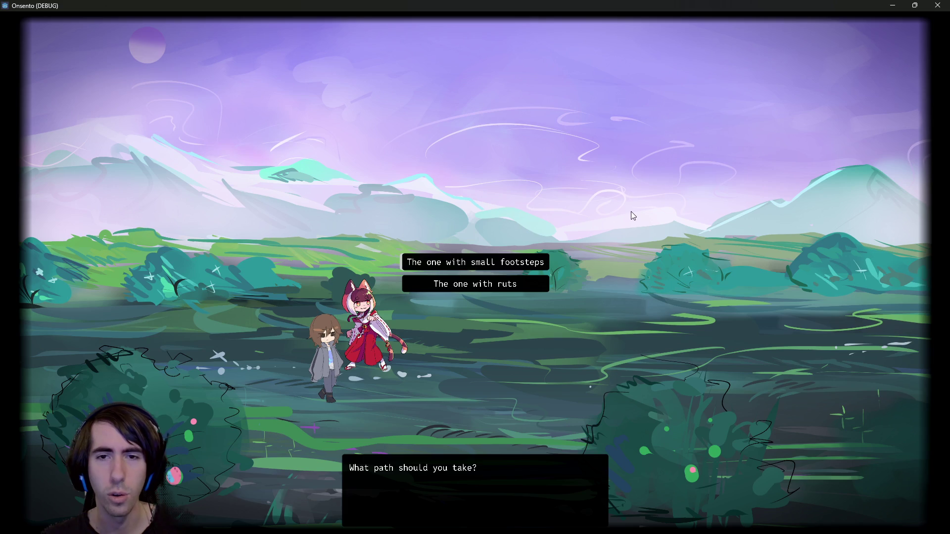
{"action": "left_click", "coordinate": [481, 264]}
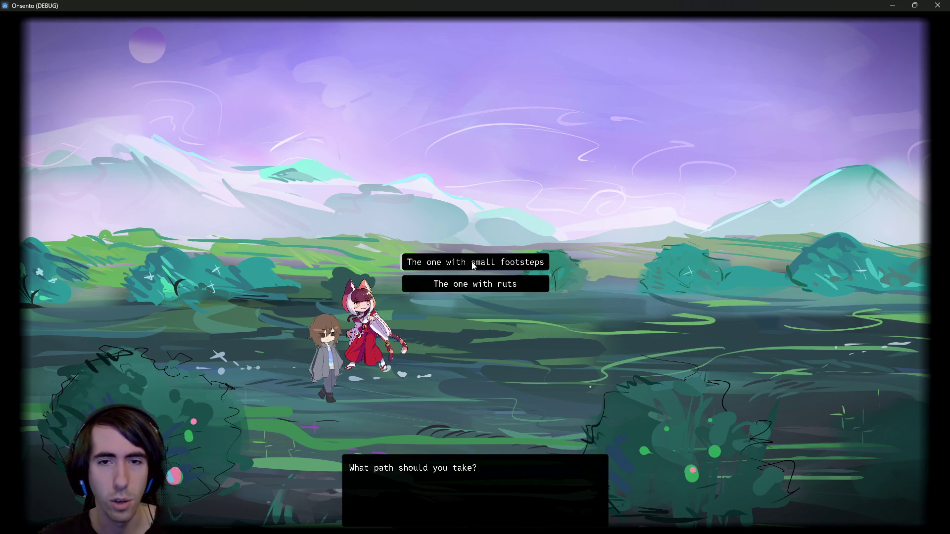
{"action": "left_click", "coordinate": [472, 264]}
{"action": "left_click", "coordinate": [472, 263]}
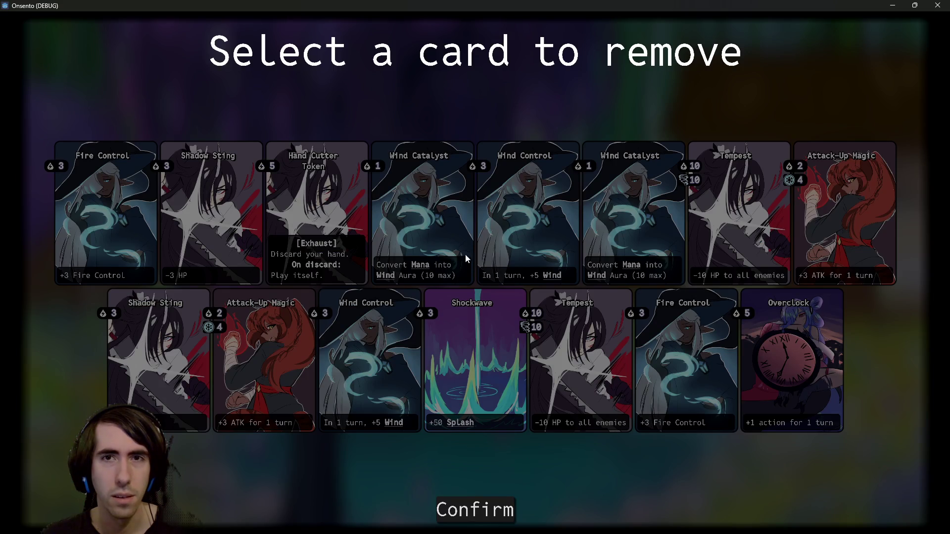
- Remove the Attack-Up Magic card from the deck and open the debug minimap with F1
{"action": "left_click", "coordinate": [842, 218]}
{"action": "left_click", "coordinate": [497, 509]}
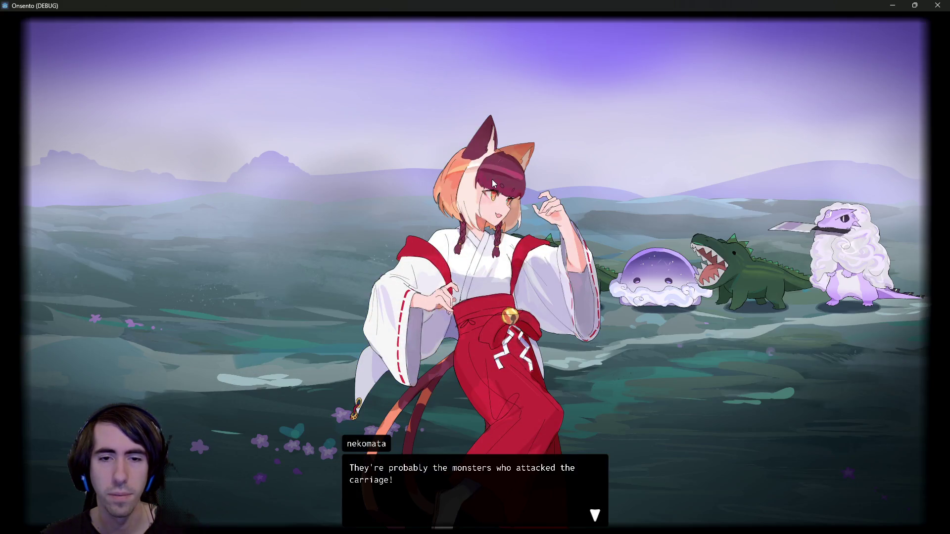
{"action": "left_click", "coordinate": [492, 179]}
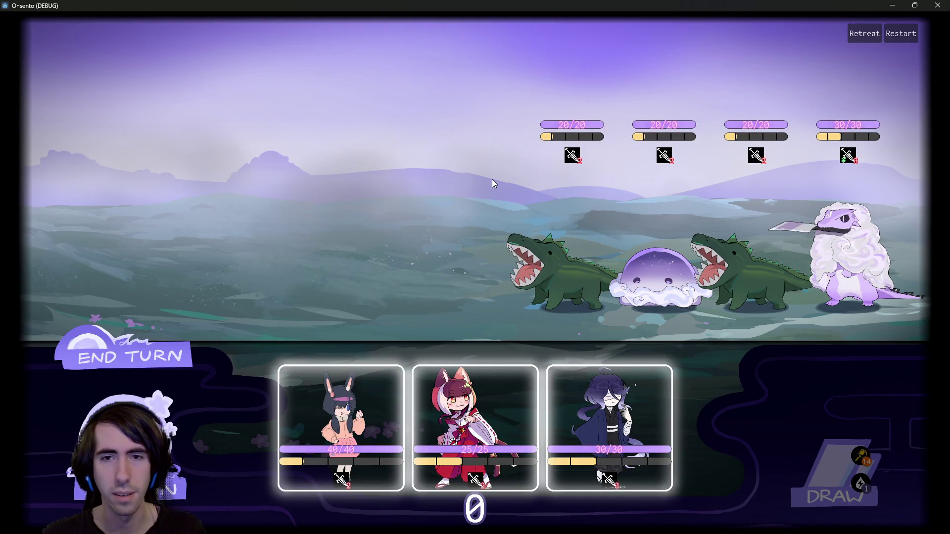
{"action": "key", "text": "F1"}
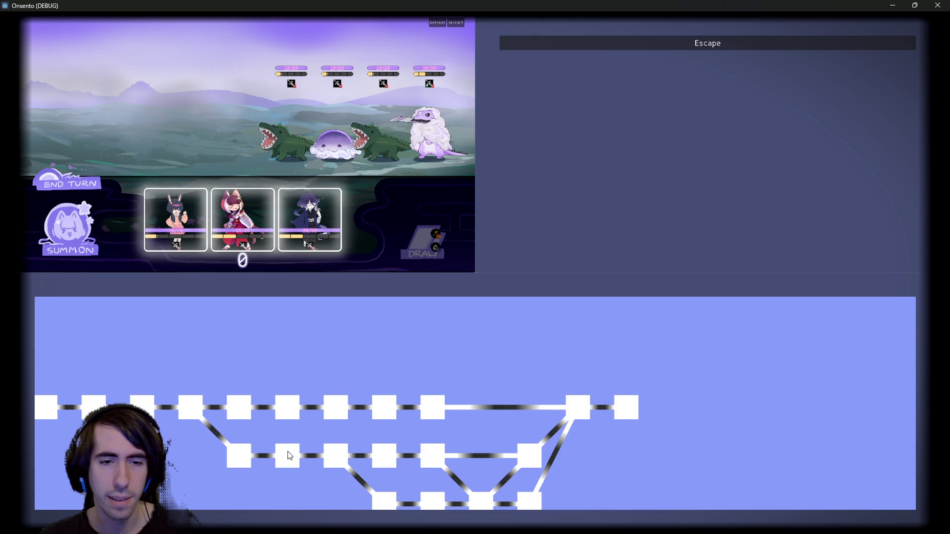
- Play the bunny, fox and dark-robed cards onto the battlefield and end the turn
{"action": "left_click", "coordinate": [332, 454]}
{"action": "left_click_drag", "start_coordinate": [346, 425], "coordinate": [384, 283]}
{"action": "mouse_move", "coordinate": [407, 425]}
{"action": "left_mouse_down"}
{"action": "mouse_move", "coordinate": [327, 257]}
{"action": "mouse_move", "coordinate": [288, 258]}
{"action": "left_mouse_up"}
{"action": "mouse_move", "coordinate": [542, 426]}
{"action": "left_mouse_down"}
{"action": "mouse_move", "coordinate": [247, 287]}
{"action": "mouse_move", "coordinate": [213, 290]}
{"action": "left_mouse_up"}
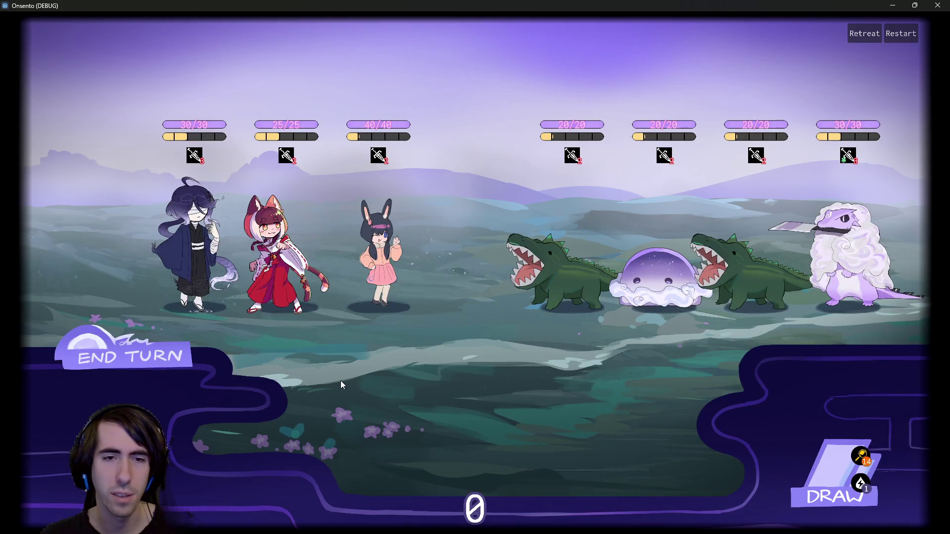
{"action": "left_click", "coordinate": [183, 357]}
{"action": "left_click", "coordinate": [309, 370]}
{"action": "left_click", "coordinate": [310, 364]}
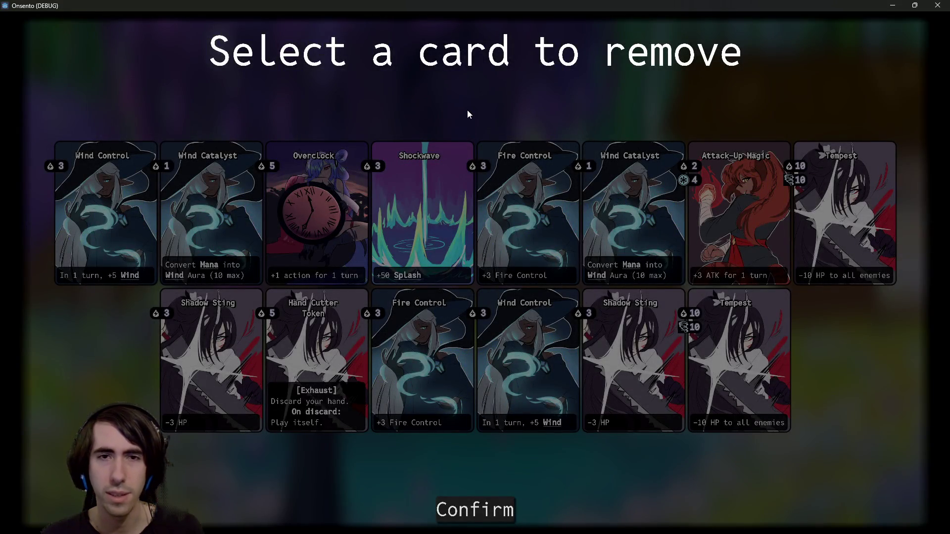
- Show and hide the debug map overlay with Escape, then close the game window
{"action": "key", "text": "Escape"}
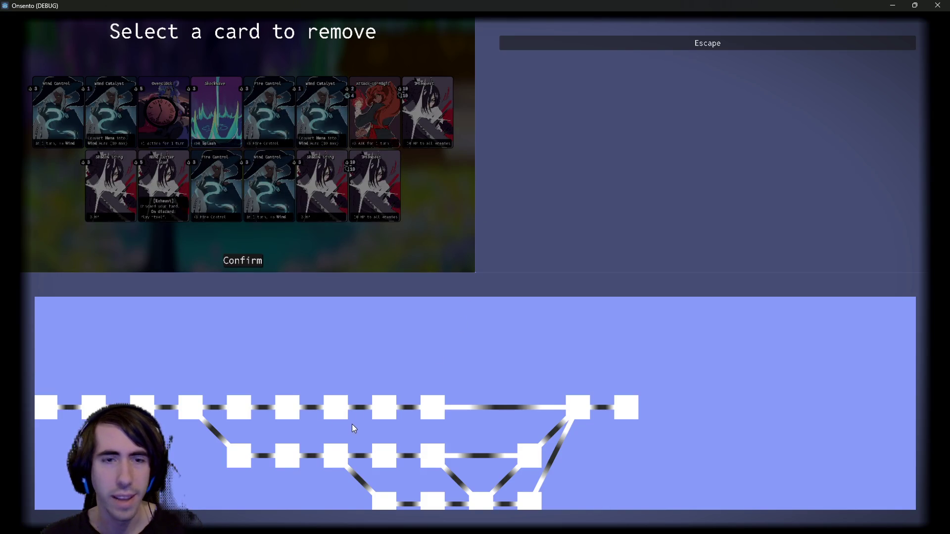
{"action": "key", "text": "Escape"}
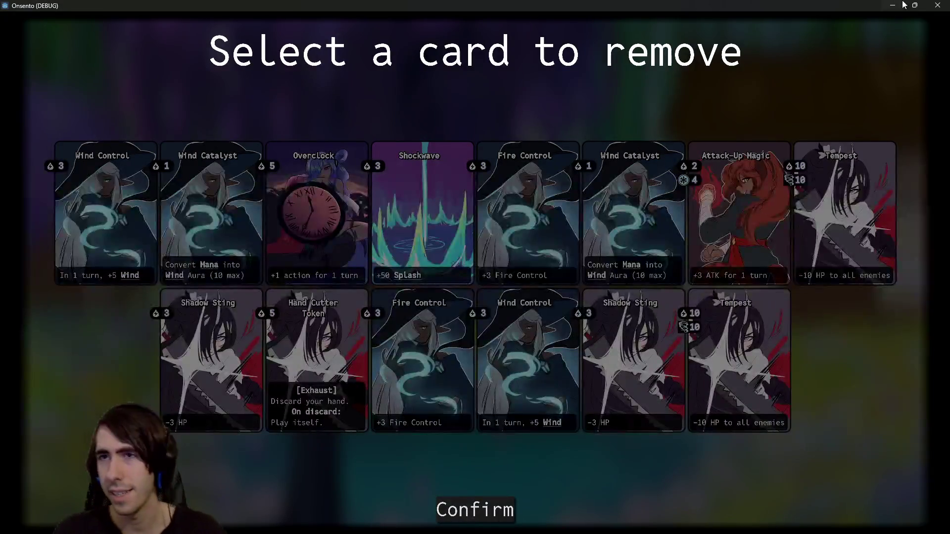
{"action": "left_click", "coordinate": [938, 5]}
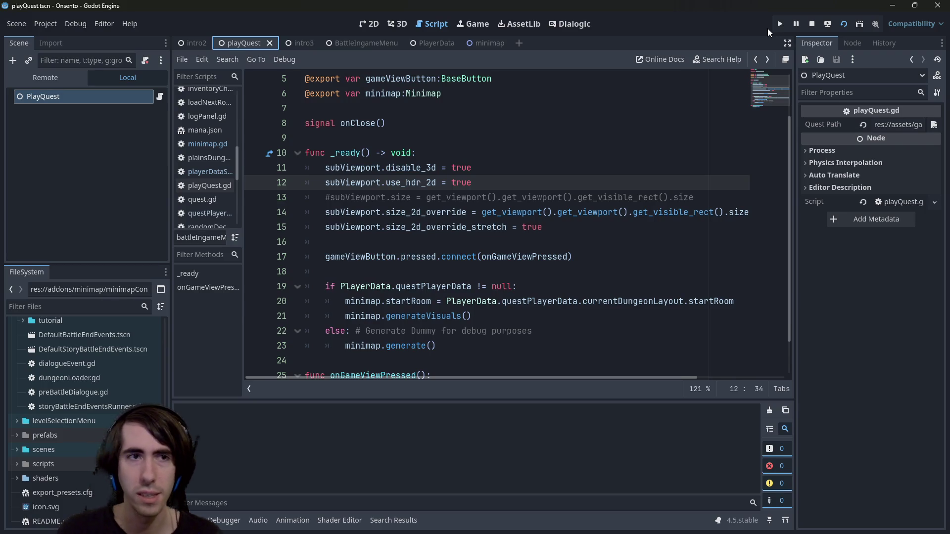
{"action": "key", "text": "F5"}
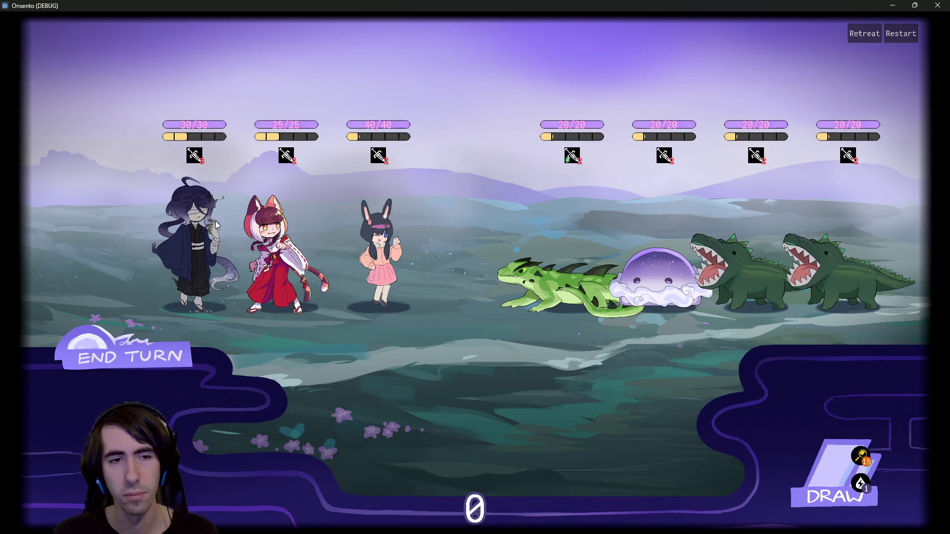
{"action": "key", "text": "Escape"}
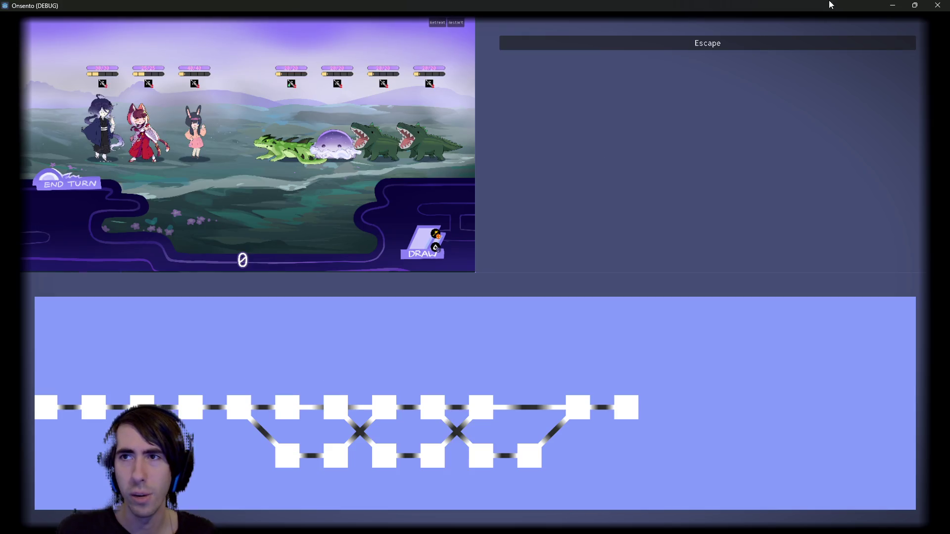
{"action": "left_click", "coordinate": [937, 5]}
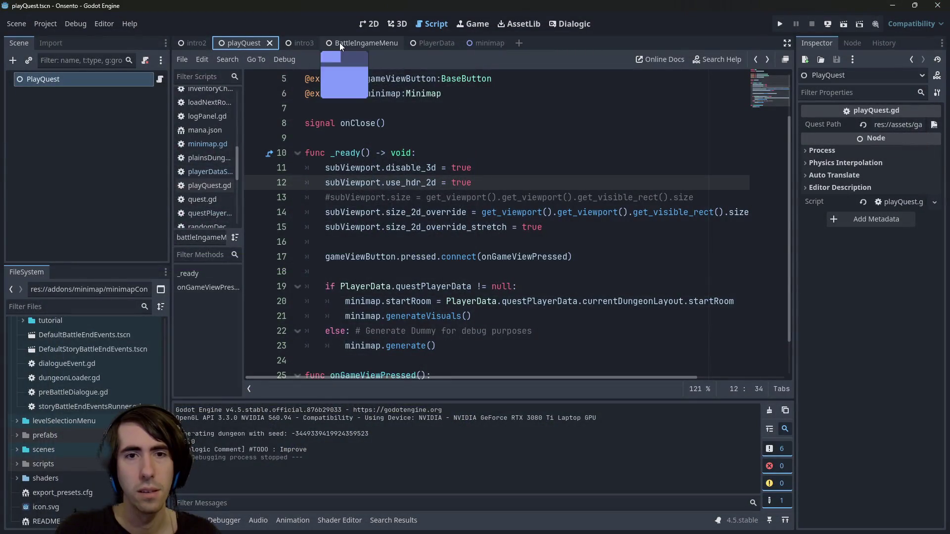
- In minimap.gd, copy the connectionVisualPrefab export into a new playerVisualPrefab export and save
{"action": "left_click", "coordinate": [490, 44]}
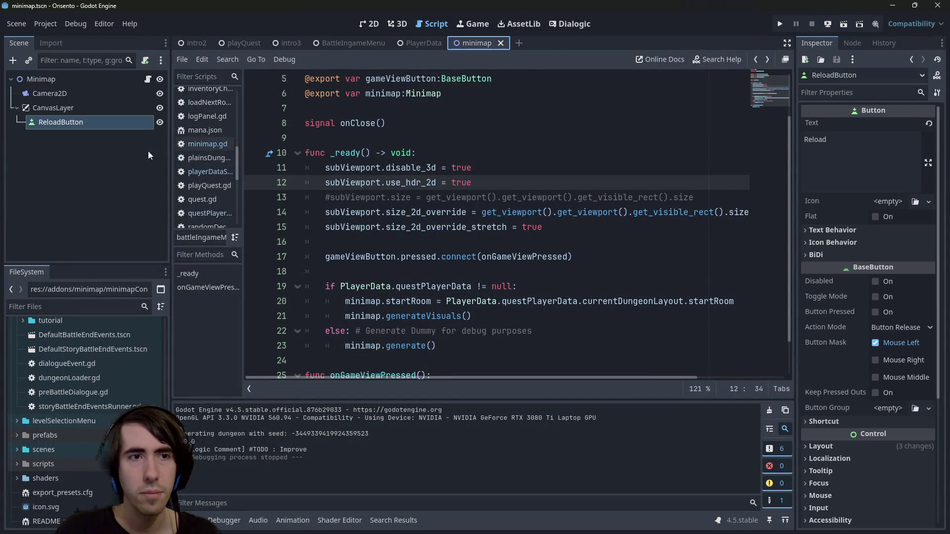
{"action": "scroll", "coordinate": [470, 213], "scroll_direction": "up", "scroll_amount": 5}
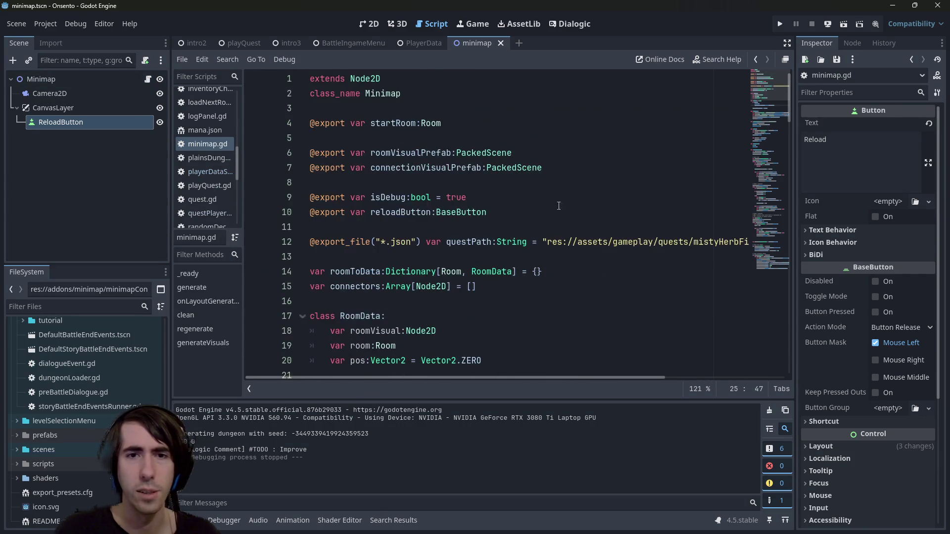
{"action": "left_click_drag", "start_coordinate": [543, 168], "coordinate": [309, 167]}
{"action": "key", "text": "ctrl+c"}
{"action": "left_click", "coordinate": [556, 162]}
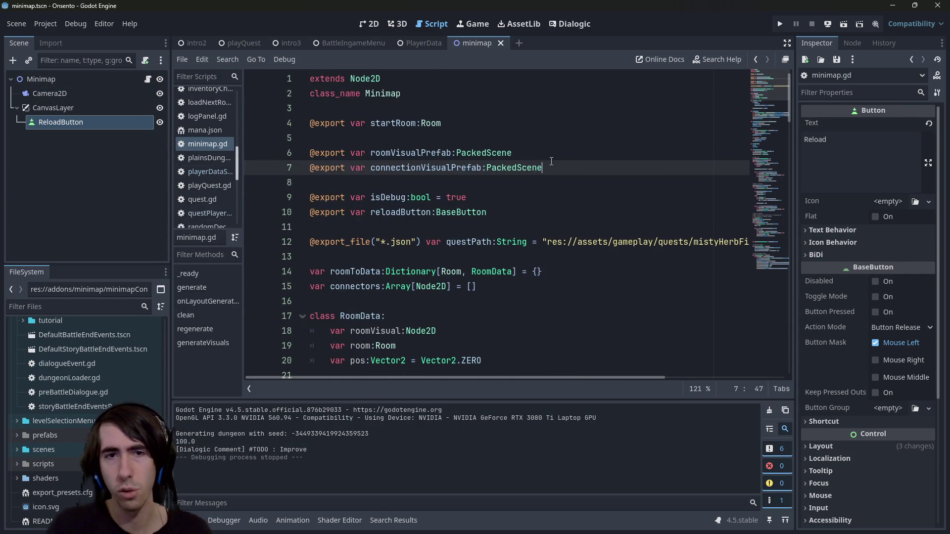
{"action": "key", "text": "Return"}
{"action": "key", "text": "ctrl+v"}
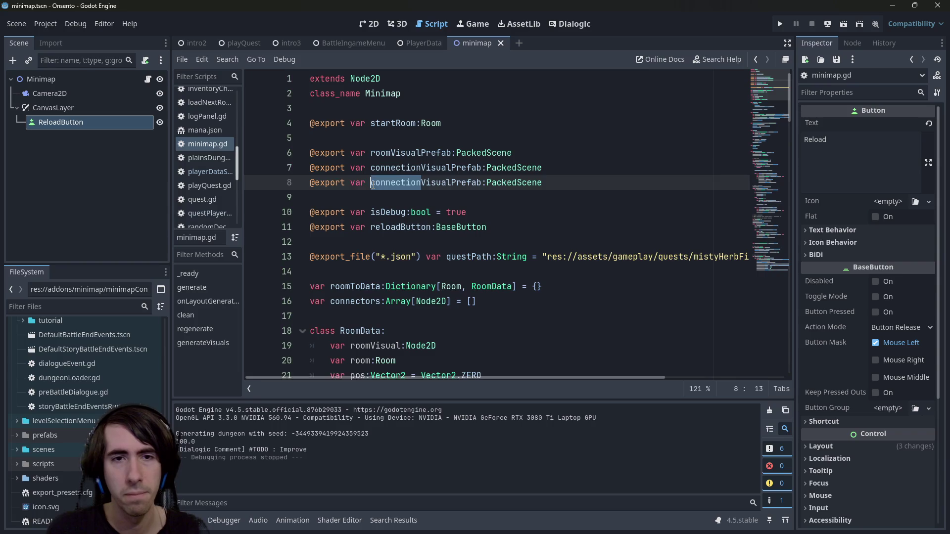
{"action": "type", "text": "plaer"}
{"action": "type", "text": "yer"}
{"action": "key", "text": "ctrl+s"}
- Duplicate minimapRoom.tscn as minimapPlayer.tscn and open the new scene
{"action": "scroll", "coordinate": [93, 431], "scroll_direction": "up", "scroll_amount": 2}
{"action": "scroll", "coordinate": [93, 431], "scroll_direction": "up", "scroll_amount": 3}
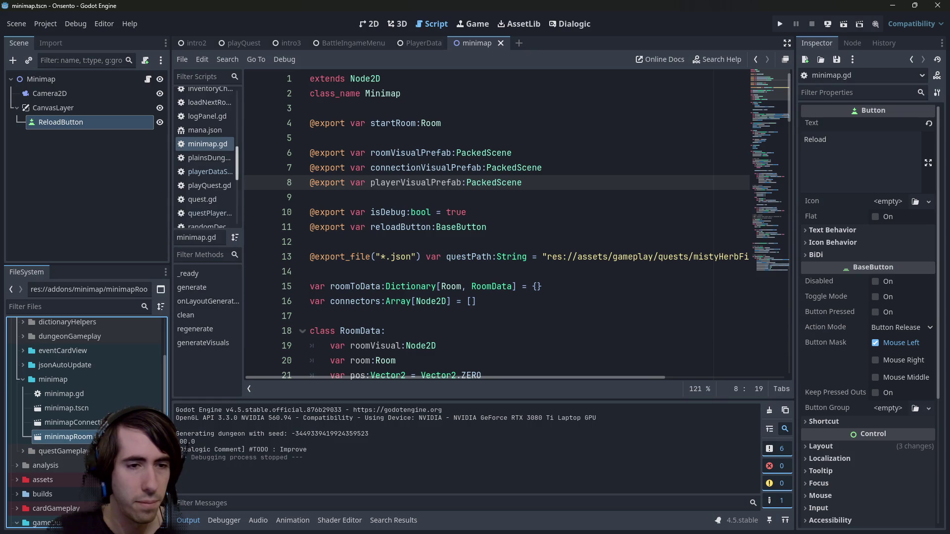
{"action": "key", "text": "Up"}
{"action": "left_click", "coordinate": [91, 437]}
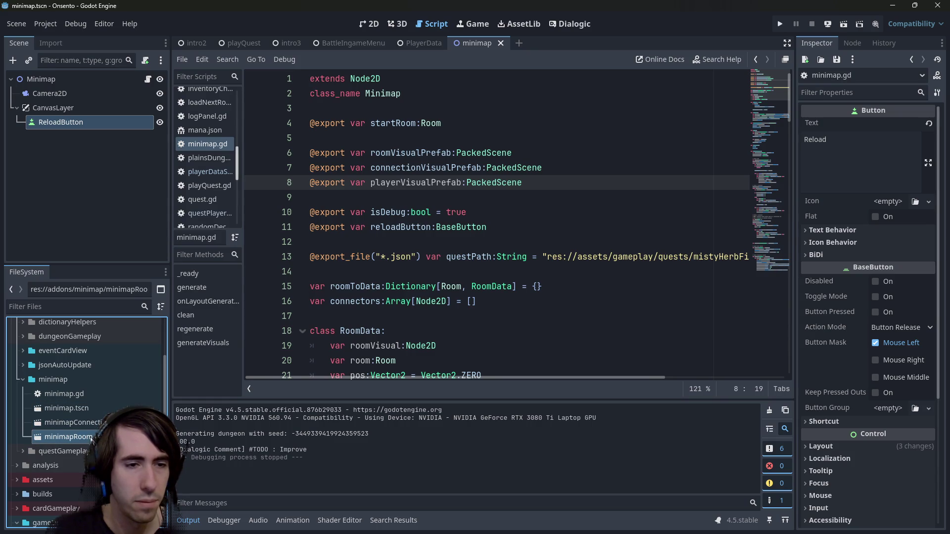
{"action": "key", "text": "ctrl+d"}
{"action": "type", "text": "player"}
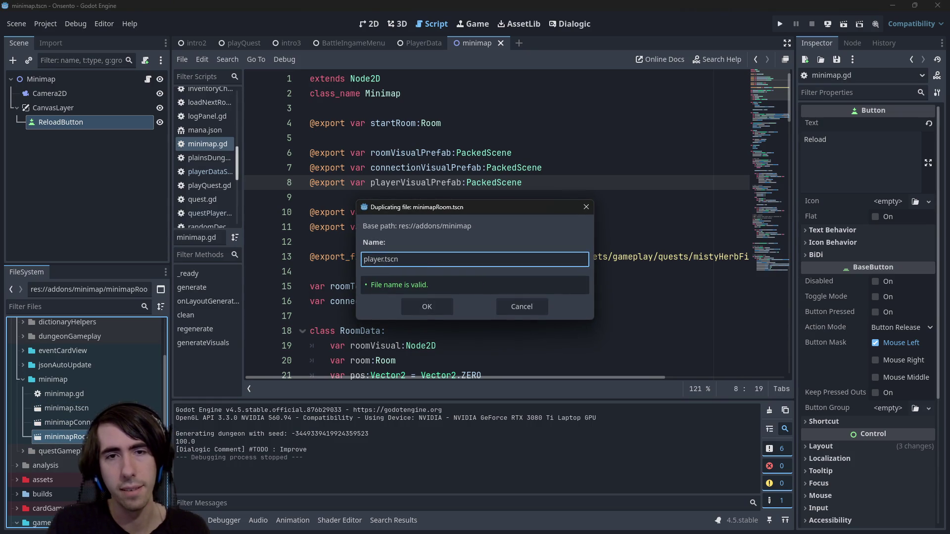
{"action": "key", "text": "BackSpace"}
{"action": "key", "text": "BackSpace"}
{"action": "key", "text": "BackSpace"}
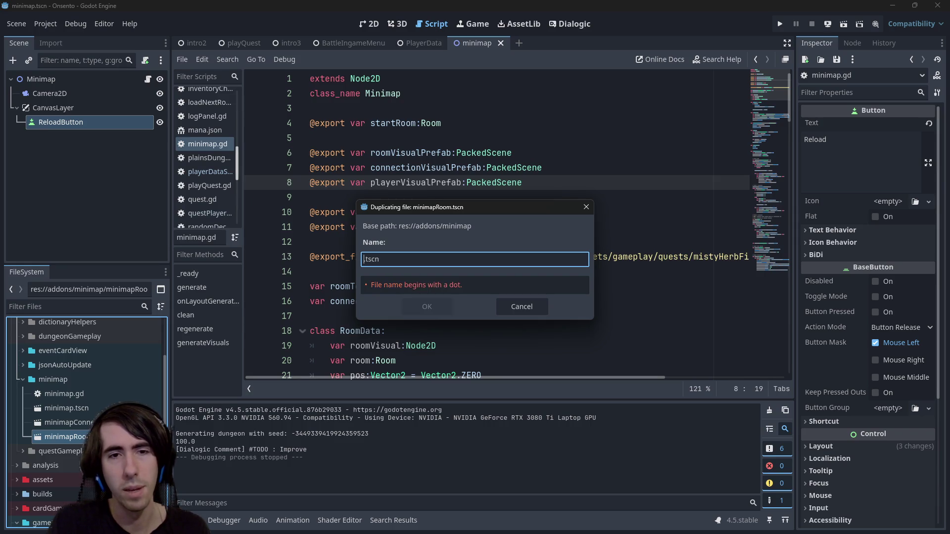
{"action": "type", "text": "minimapPlayer"}
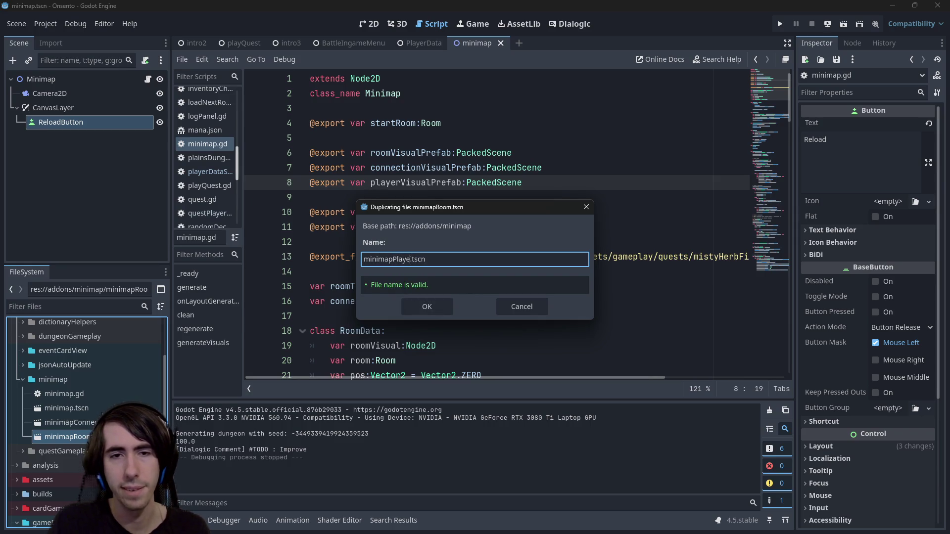
{"action": "key", "text": "Return"}
{"action": "double_click", "coordinate": [67, 437]}
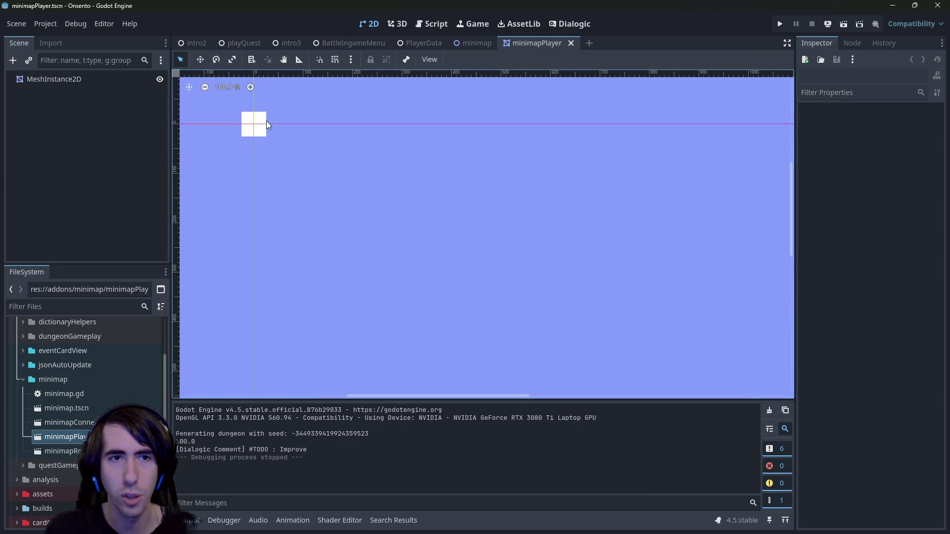
- Set the MeshInstance2D's Transform scale to 20 on both axes
{"action": "left_click", "coordinate": [267, 121]}
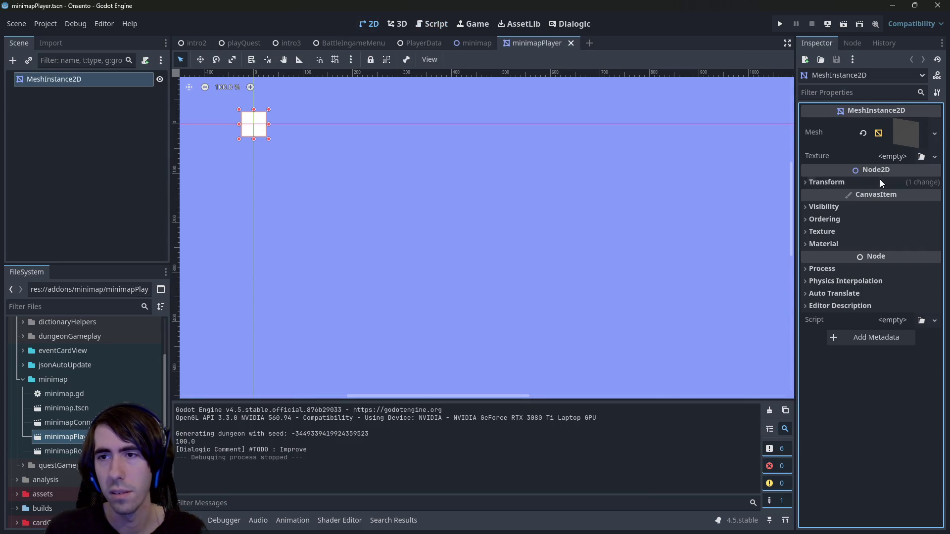
{"action": "left_click", "coordinate": [896, 132]}
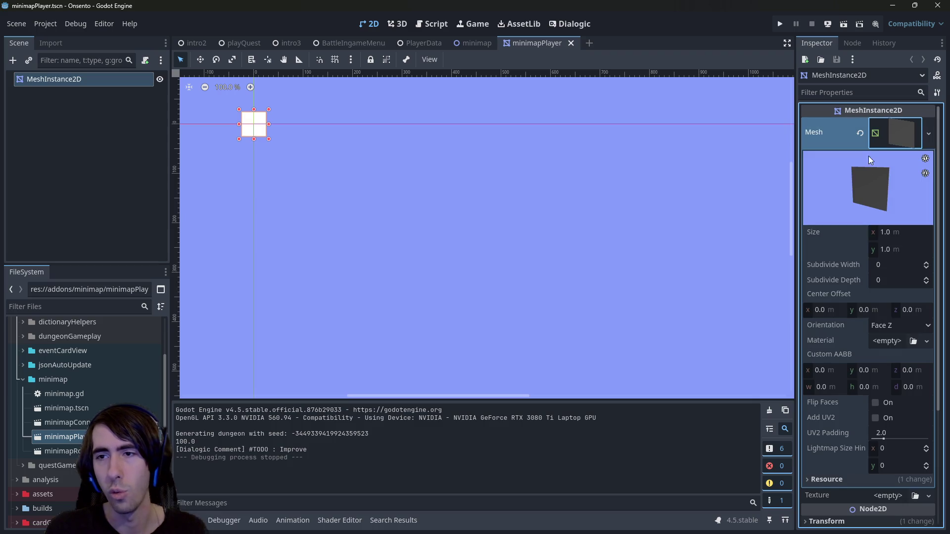
{"action": "left_click", "coordinate": [901, 133]}
{"action": "left_click", "coordinate": [855, 182]}
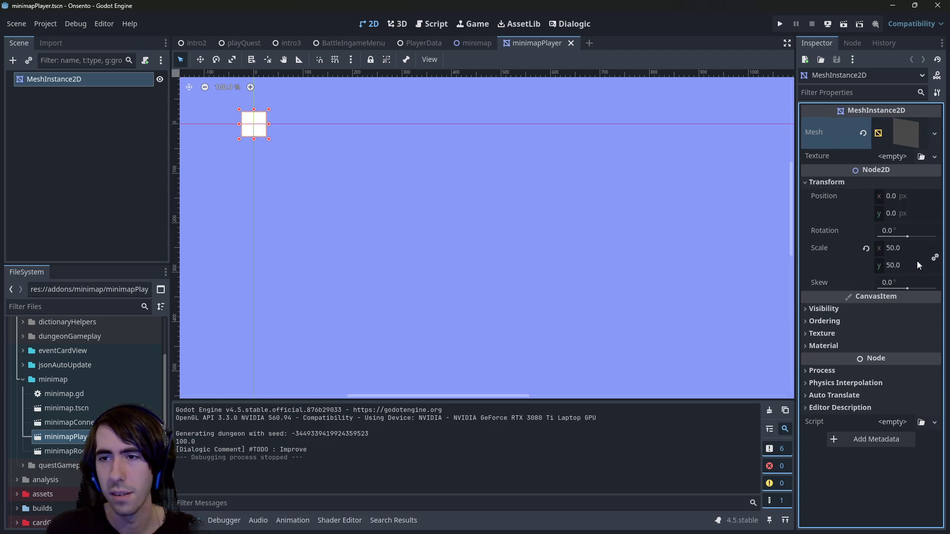
{"action": "left_click", "coordinate": [907, 247]}
{"action": "type", "text": "20"}
{"action": "key", "text": "Tab"}
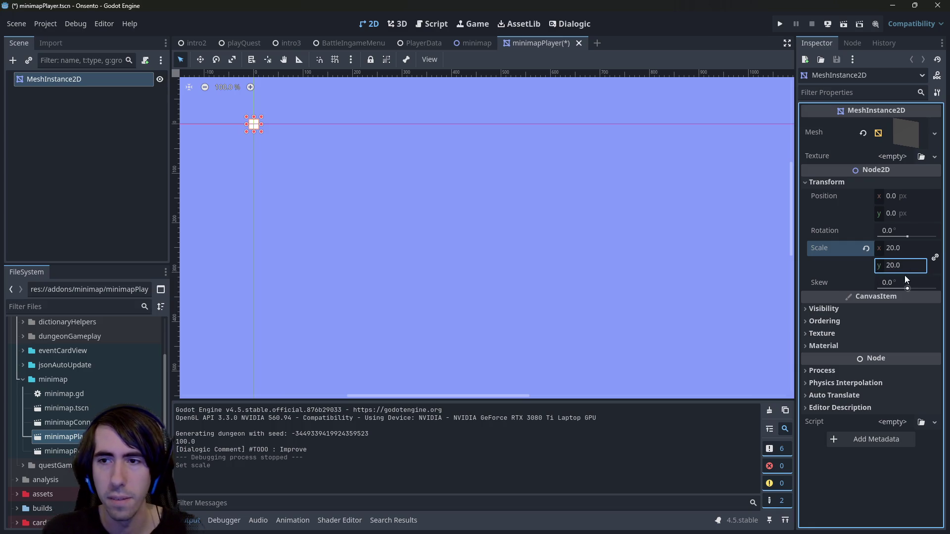
{"action": "left_click", "coordinate": [898, 248]}
{"action": "type", "text": "30"}
{"action": "key", "text": "BackSpace"}
{"action": "key", "text": "BackSpace"}
{"action": "type", "text": "20"}
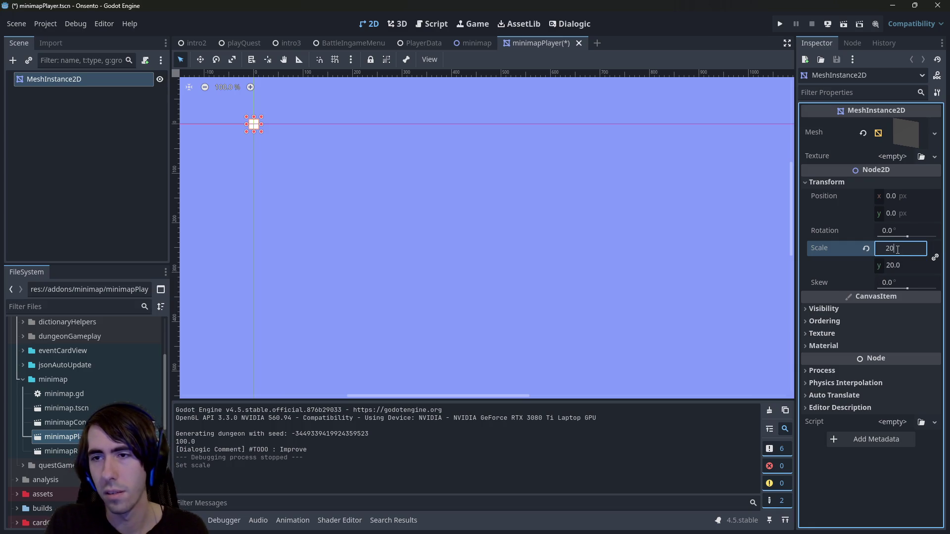
{"action": "left_click", "coordinate": [898, 308]}
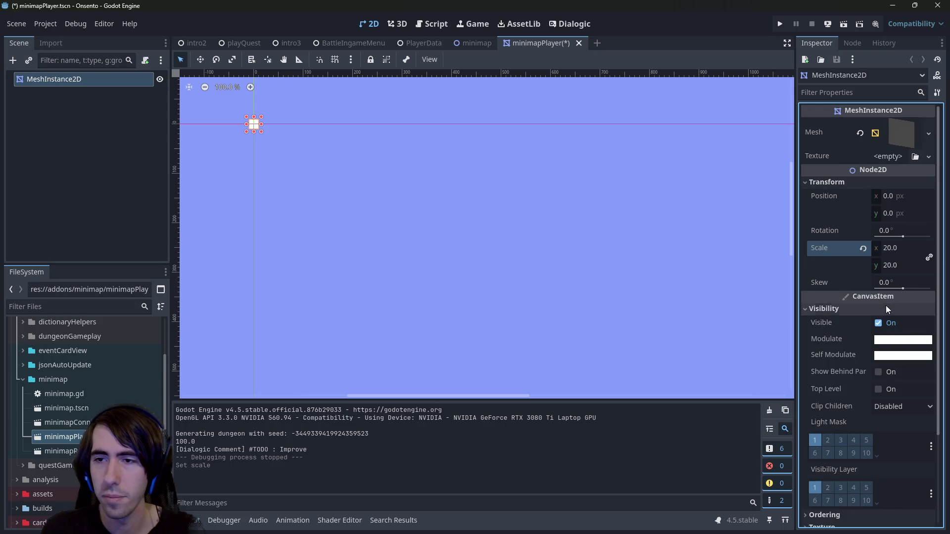
- Set the square's Visibility > Modulate colour to dark red and save the scene
{"action": "left_click", "coordinate": [884, 339]}
{"action": "left_click", "coordinate": [899, 216]}
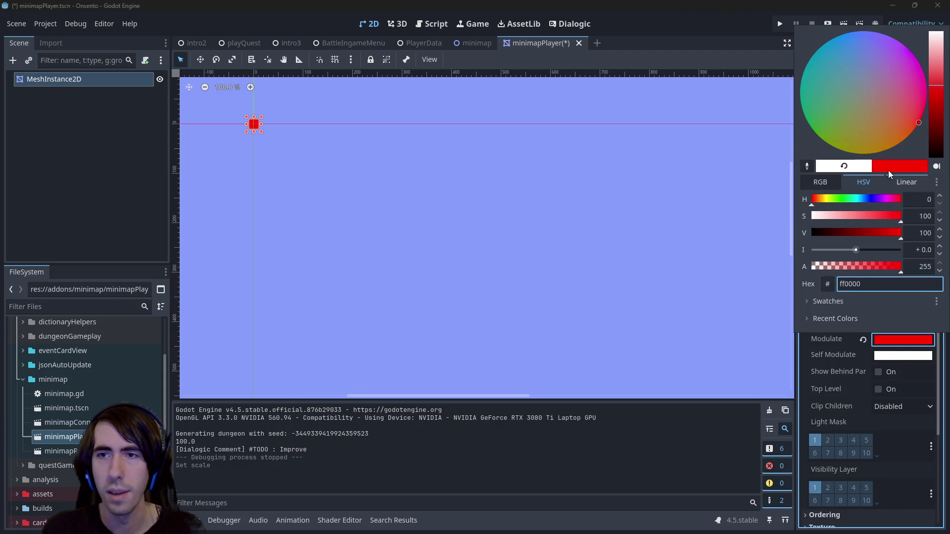
{"action": "left_click", "coordinate": [633, 4]}
{"action": "key", "text": "ctrl+s"}
{"action": "left_click", "coordinate": [891, 336]}
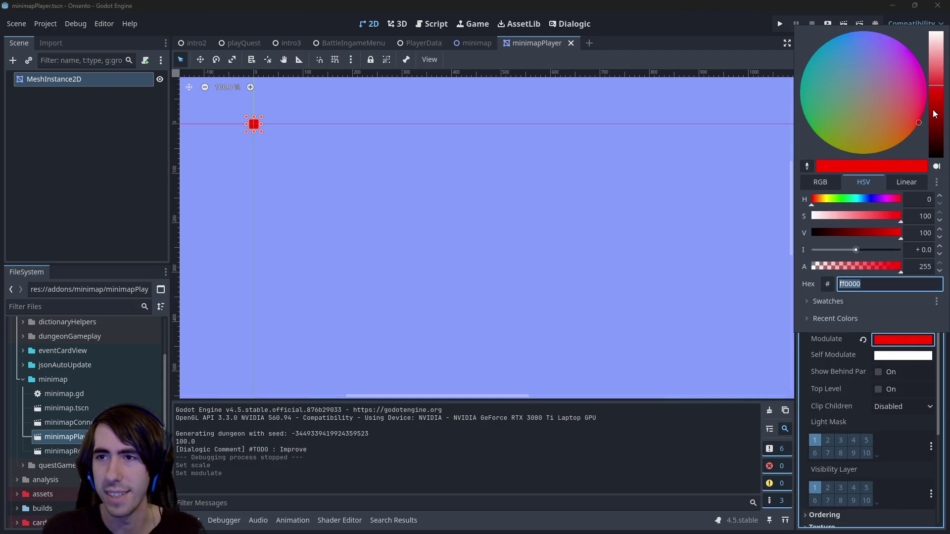
{"action": "left_click", "coordinate": [938, 113]}
{"action": "left_click", "coordinate": [939, 112]}
{"action": "left_click", "coordinate": [587, 4]}
{"action": "key", "text": "ctrl+s"}
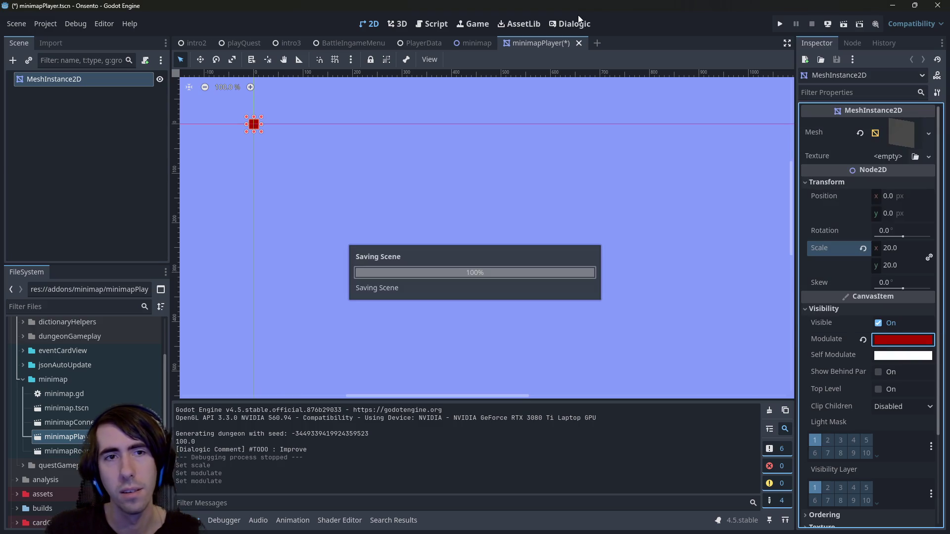
{"action": "left_click", "coordinate": [429, 20]}
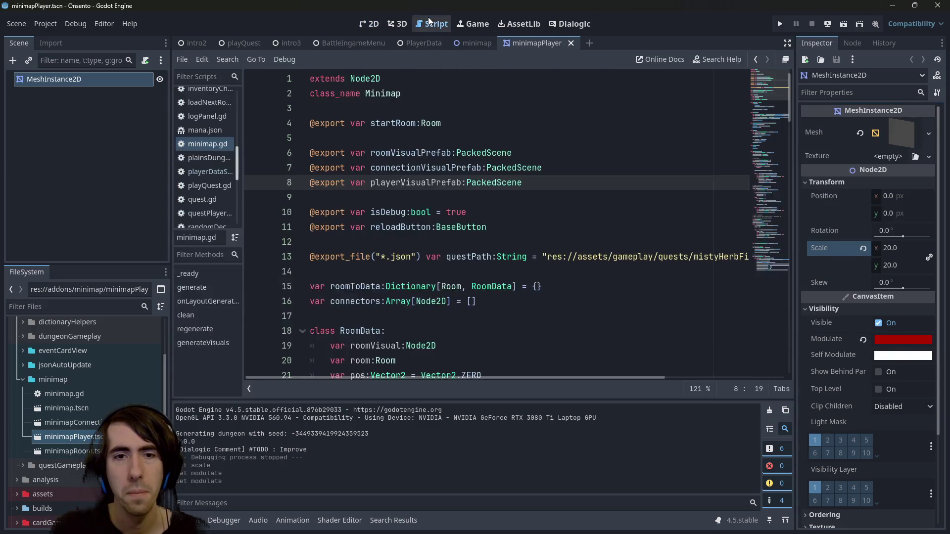
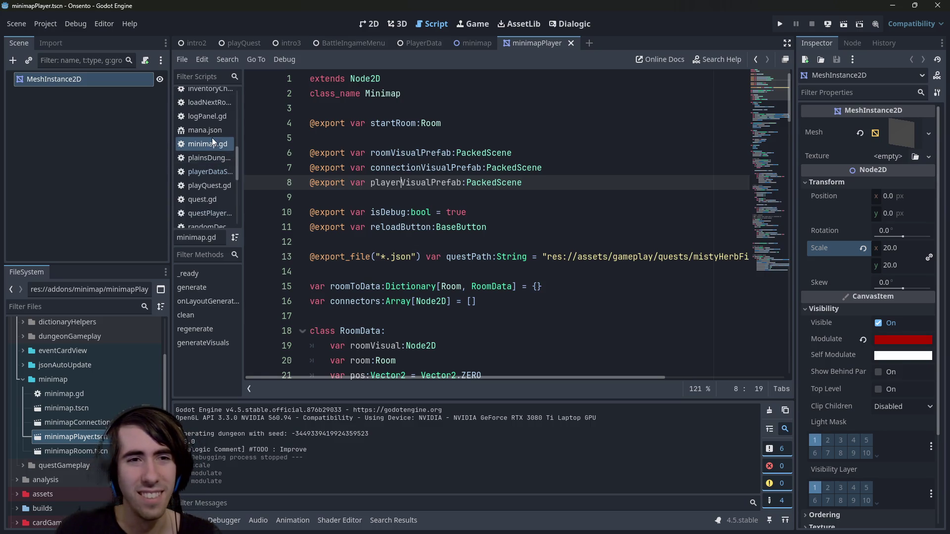
- Switch from the minimap scene to the BattleIngameMenu scene and its script
{"action": "left_click", "coordinate": [473, 43]}
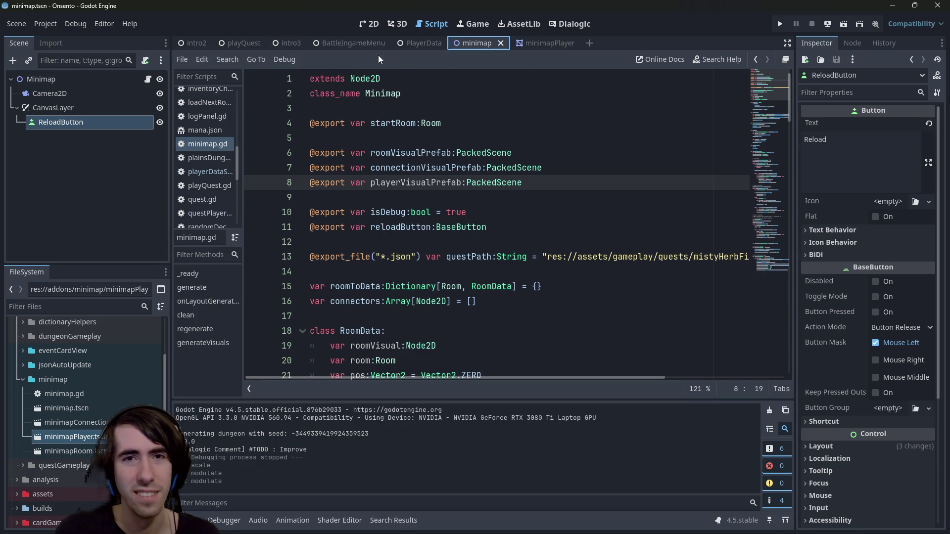
{"action": "left_click", "coordinate": [345, 41]}
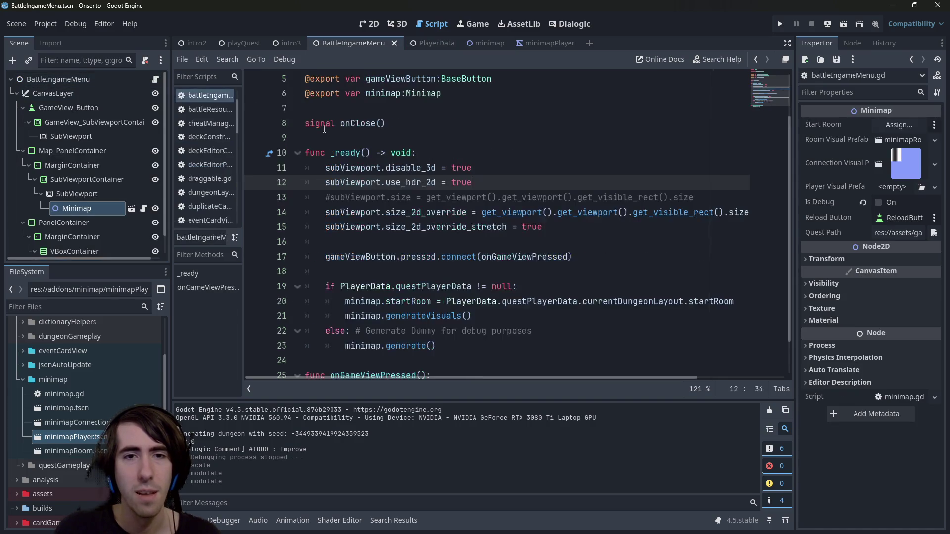
{"action": "scroll", "coordinate": [397, 304], "scroll_direction": "down", "scroll_amount": 1}
{"action": "scroll", "coordinate": [397, 304], "scroll_direction": "up", "scroll_amount": 2}
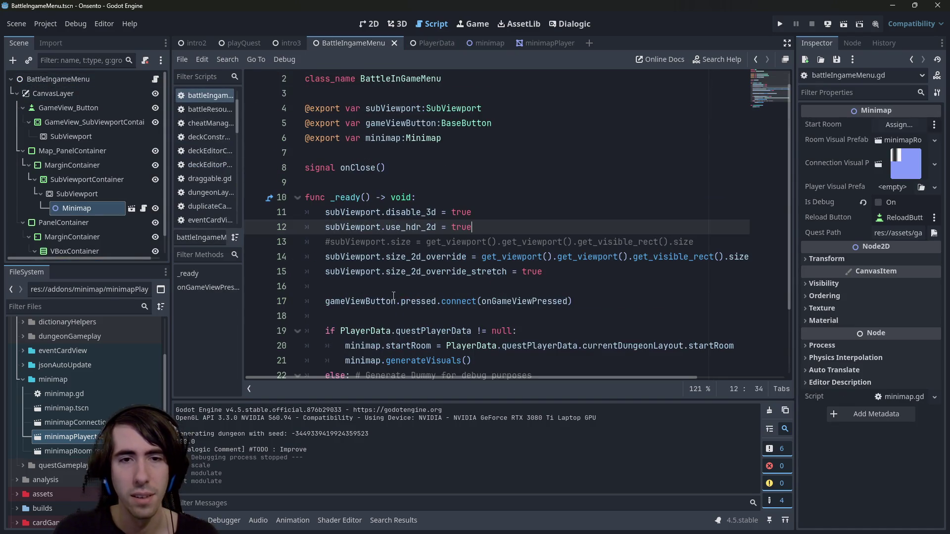
{"action": "scroll", "coordinate": [382, 301], "scroll_direction": "down", "scroll_amount": 2}
{"action": "scroll", "coordinate": [356, 79], "scroll_direction": "up", "scroll_amount": 1}
- Review the _ready minimap setup, selecting the minimap variable and the startRoom expression
{"action": "double_click", "coordinate": [384, 93]}
{"action": "scroll", "coordinate": [384, 94], "scroll_direction": "down", "scroll_amount": 1}
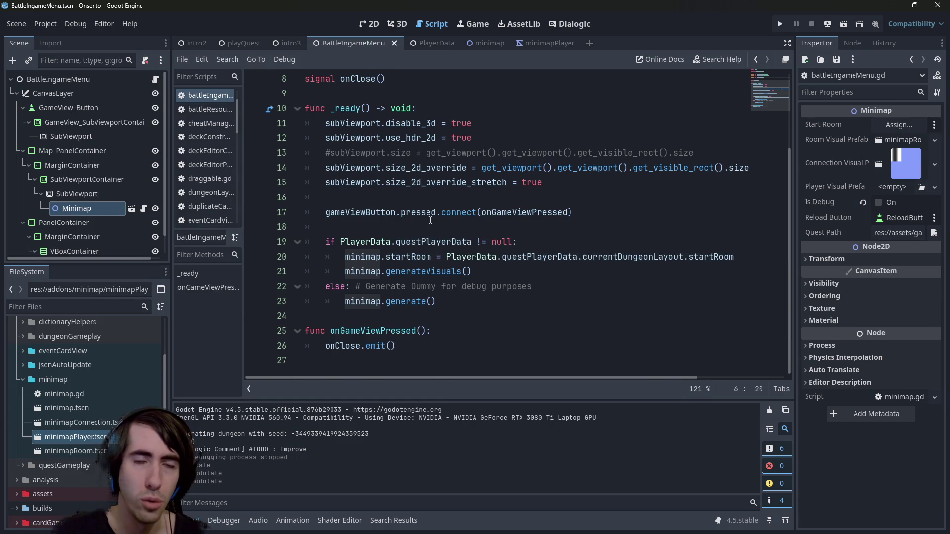
{"action": "scroll", "coordinate": [430, 220], "scroll_direction": "up", "scroll_amount": 2}
{"action": "scroll", "coordinate": [430, 202], "scroll_direction": "down", "scroll_amount": 2}
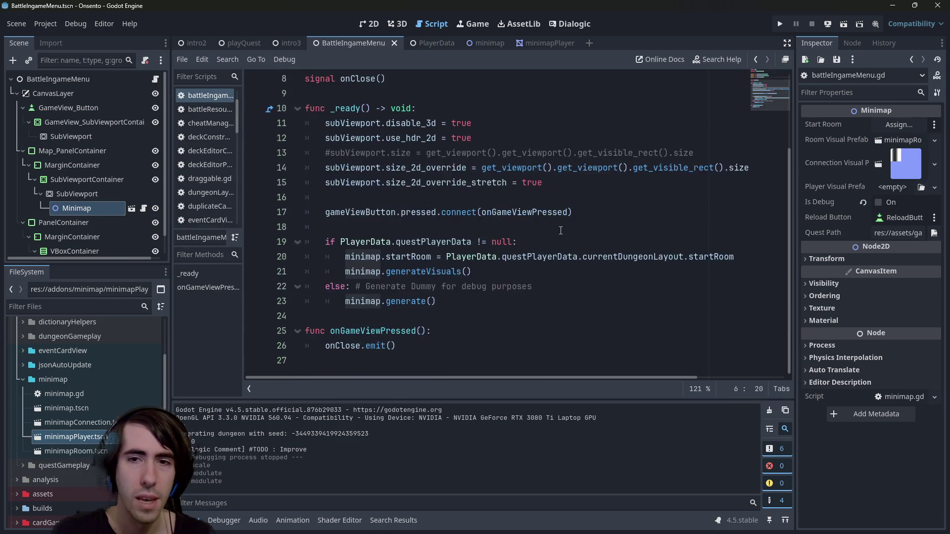
{"action": "left_click_drag", "start_coordinate": [447, 257], "coordinate": [753, 258]}
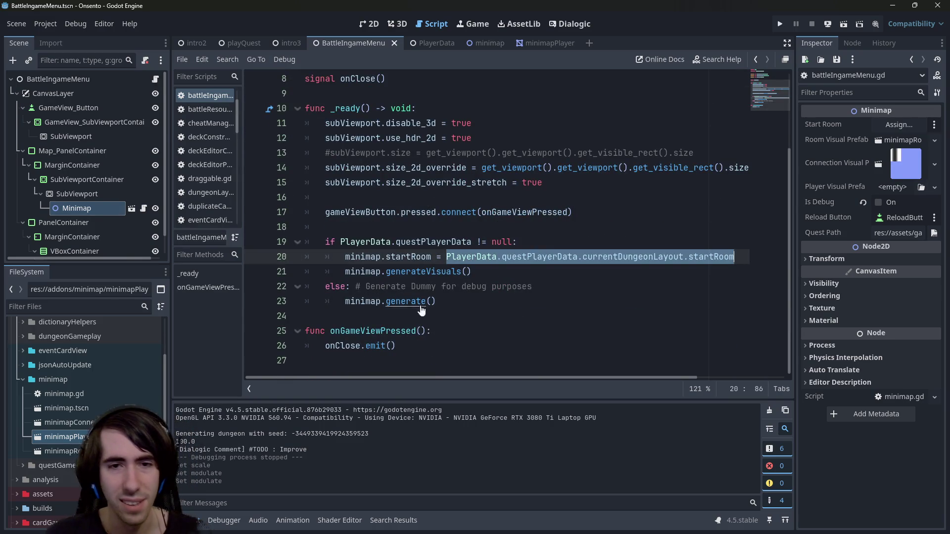
- Paste the copied startRoom expression on new line 25 and trim it to PlayerData
{"action": "key", "text": "ctrl+c"}
{"action": "left_click", "coordinate": [420, 307]}
{"action": "key", "text": "Return"}
{"action": "key", "text": "Return"}
{"action": "key", "text": "ctrl+v"}
{"action": "key", "text": "ctrl+BackSpace"}
{"action": "key", "text": "ctrl+BackSpace"}
{"action": "key", "text": "ctrl+BackSpace"}
{"action": "key", "text": "ctrl+z"}
{"action": "key", "text": "ctrl+z"}
{"action": "key", "text": "ctrl+z"}
{"action": "key", "text": "ctrl+BackSpace"}
{"action": "key", "text": "ctrl+BackSpace"}
{"action": "key", "text": "ctrl+BackSpace"}
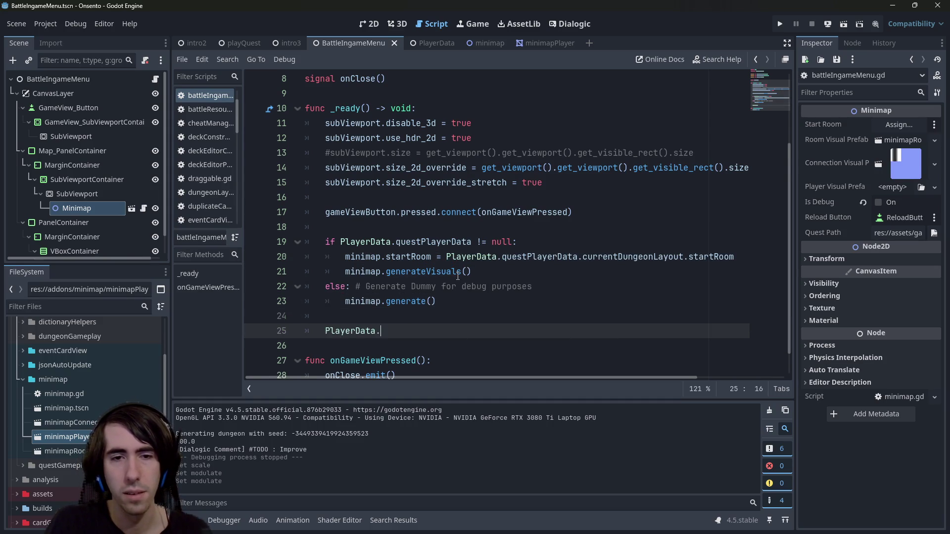
- Complete the line as PlayerData.onQuestSuccess() and open its definition in playerDataScript.gd
{"action": "key", "text": "ctrl+space"}
{"action": "type", "text": "new"}
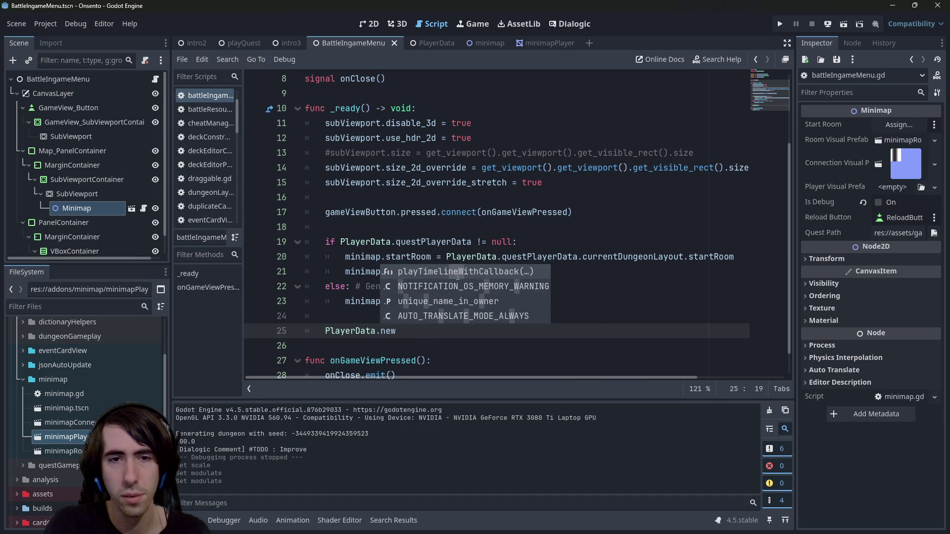
{"action": "key", "text": "ctrl+BackSpace"}
{"action": "type", "text": "on"}
{"action": "key", "text": "Down"}
{"action": "key", "text": "Down"}
{"action": "key", "text": "Down"}
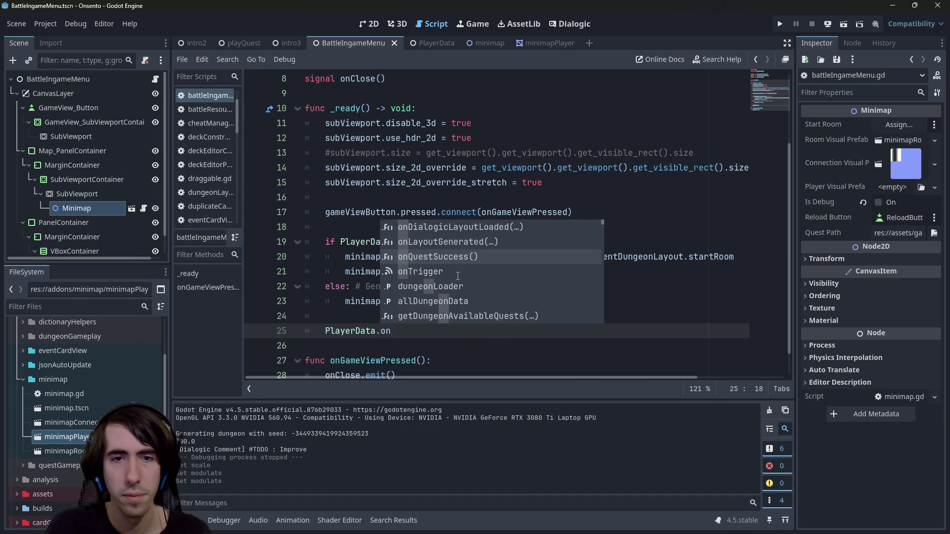
{"action": "double_click", "coordinate": [458, 259]}
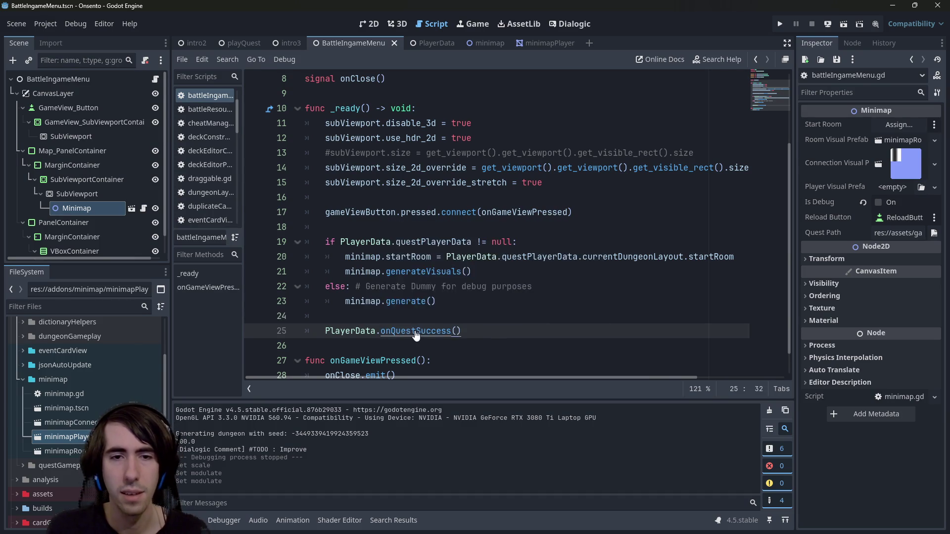
{"action": "left_click", "coordinate": [415, 330], "text": "ctrl"}
{"action": "scroll", "coordinate": [435, 267], "scroll_direction": "up", "scroll_amount": 20}
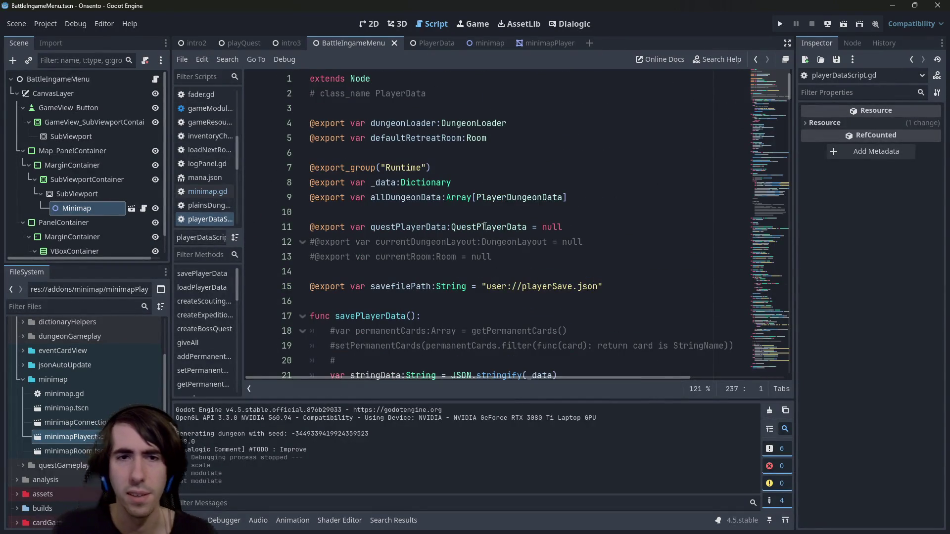
- Open the QuestPlayerData script from playerDataScript.gd
{"action": "scroll", "coordinate": [482, 256], "scroll_direction": "down", "scroll_amount": 3}
{"action": "scroll", "coordinate": [483, 256], "scroll_direction": "up", "scroll_amount": 3}
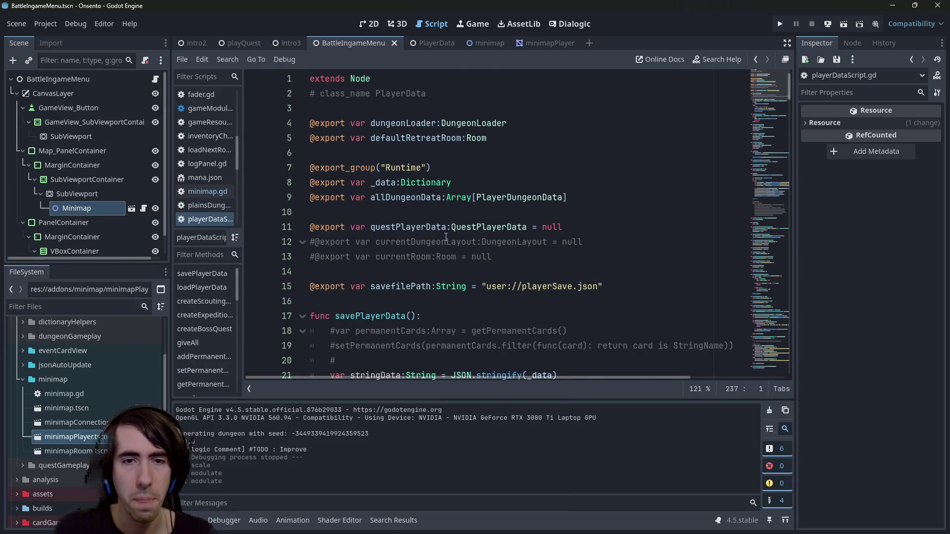
{"action": "scroll", "coordinate": [447, 238], "scroll_direction": "down", "scroll_amount": 8}
{"action": "scroll", "coordinate": [455, 243], "scroll_direction": "up", "scroll_amount": 8}
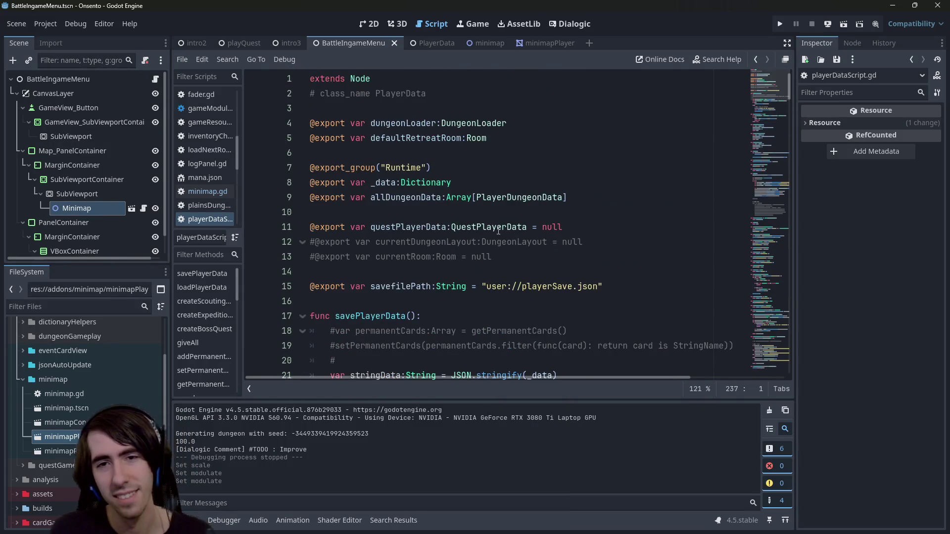
{"action": "left_click", "coordinate": [498, 230], "text": "ctrl"}
- Declare 'signal onNewRoomEntered()' on line 12 of questPlayerData.gd
{"action": "left_click", "coordinate": [489, 165]}
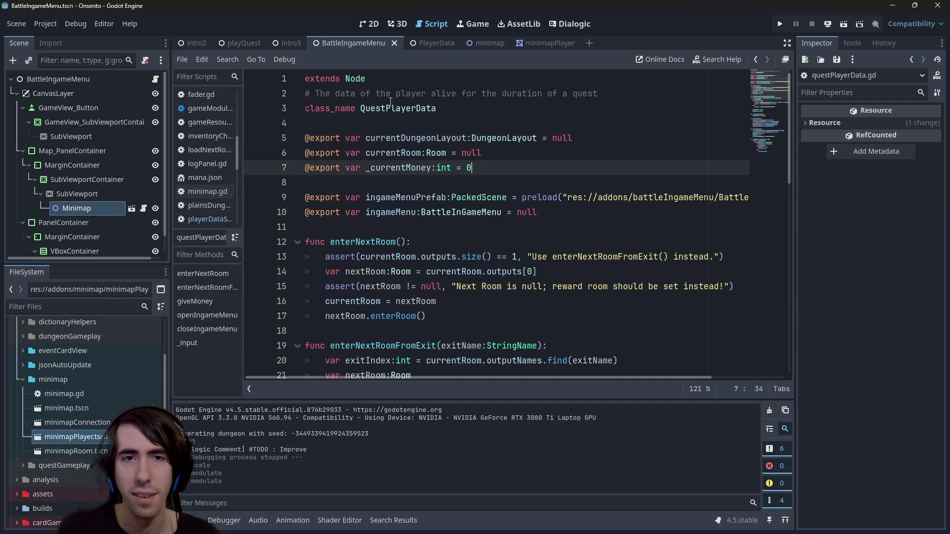
{"action": "left_click", "coordinate": [406, 117]}
{"action": "scroll", "coordinate": [474, 203], "scroll_direction": "down", "scroll_amount": 2}
{"action": "scroll", "coordinate": [446, 218], "scroll_direction": "up", "scroll_amount": 2}
{"action": "double_click", "coordinate": [363, 241]}
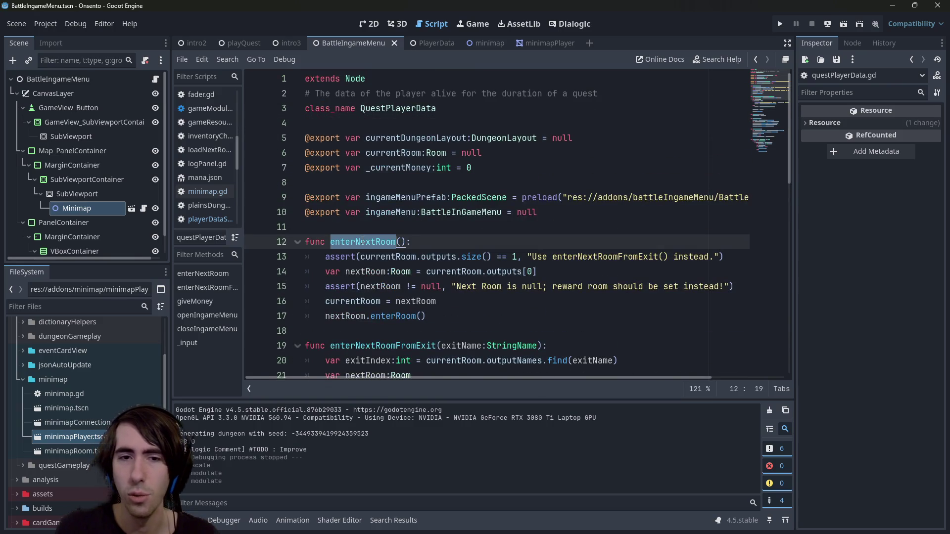
{"action": "left_click", "coordinate": [374, 226]}
{"action": "key", "text": "Return"}
{"action": "type", "text": "signal onNewRoomEntered()"}
- Emit onNewRoomEntered after nextRoom.enterRoom() in enterNextRoom and save
{"action": "scroll", "coordinate": [449, 228], "scroll_direction": "down", "scroll_amount": 3}
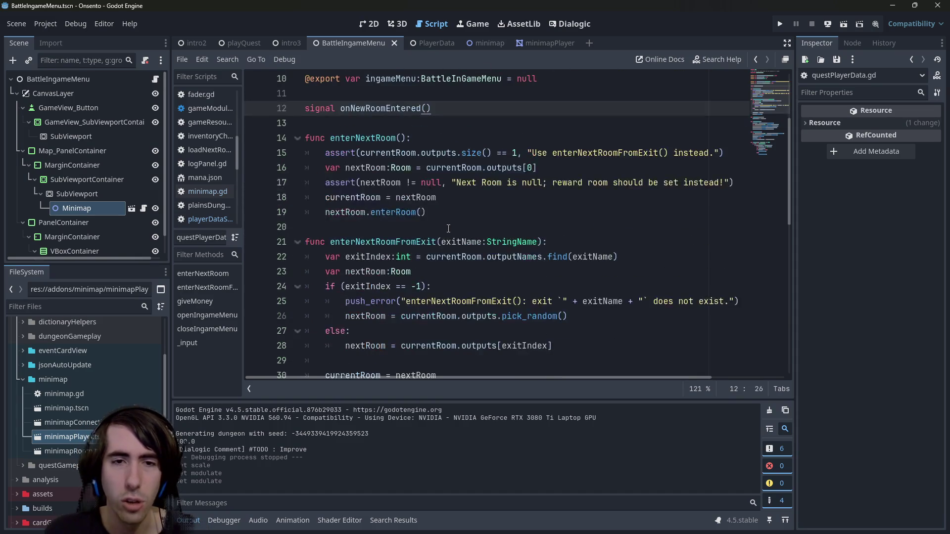
{"action": "scroll", "coordinate": [448, 228], "scroll_direction": "up", "scroll_amount": 2}
{"action": "double_click", "coordinate": [385, 198]}
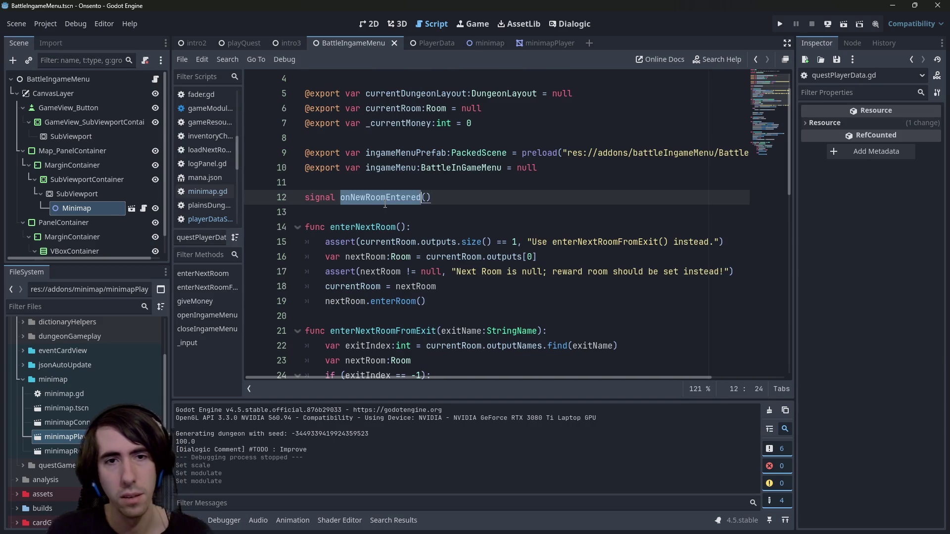
{"action": "scroll", "coordinate": [385, 205], "scroll_direction": "down", "scroll_amount": 1}
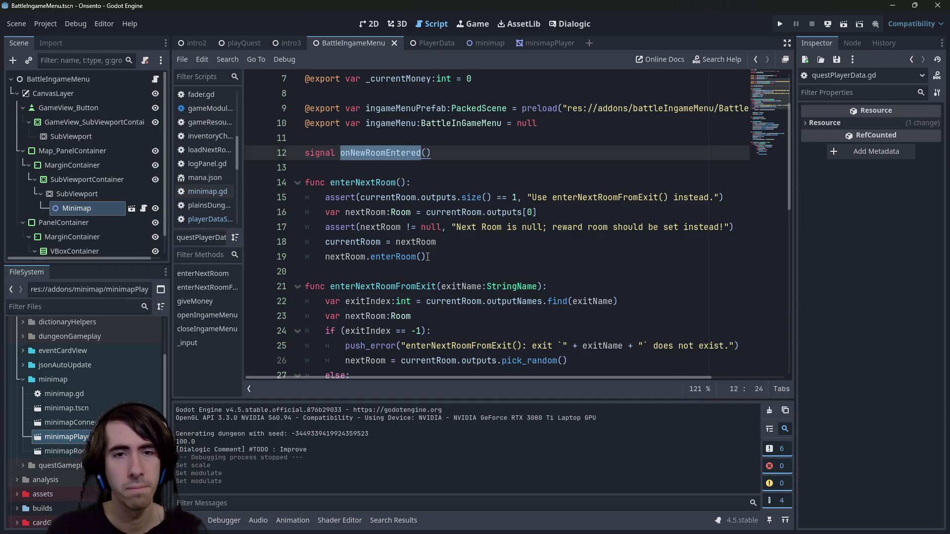
{"action": "left_click", "coordinate": [428, 257]}
{"action": "scroll", "coordinate": [465, 250], "scroll_direction": "down", "scroll_amount": 1}
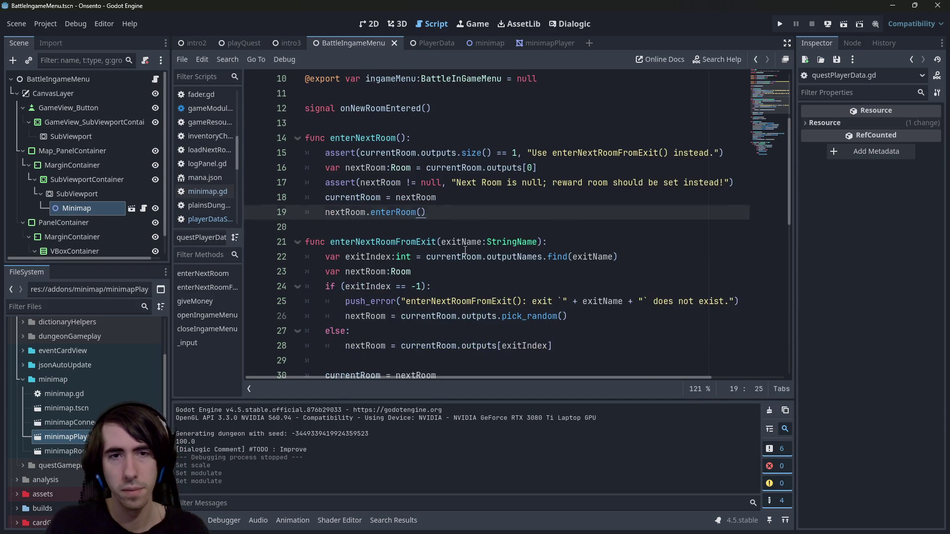
{"action": "key", "text": "Return"}
{"action": "type", "text": "onNewRoomEntered.emit("}
{"action": "key", "text": "ctrl+s"}
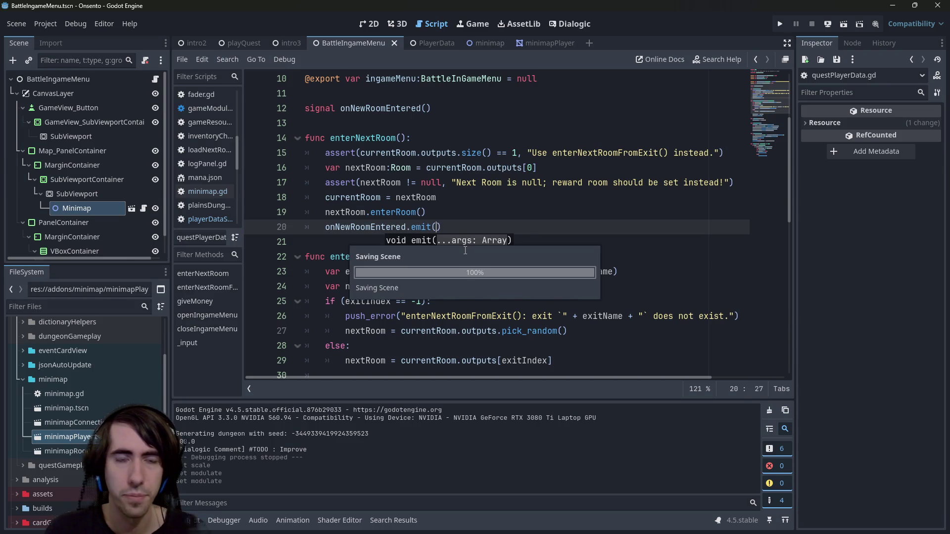
- Emit onNewRoomEntered after the enterRoom call in enterNextRoomFromExit
{"action": "scroll", "coordinate": [465, 251], "scroll_direction": "down", "scroll_amount": 2}
{"action": "left_click", "coordinate": [494, 317]}
{"action": "key", "text": "Return"}
{"action": "type", "text": "onNewRoomEntered.emit("}
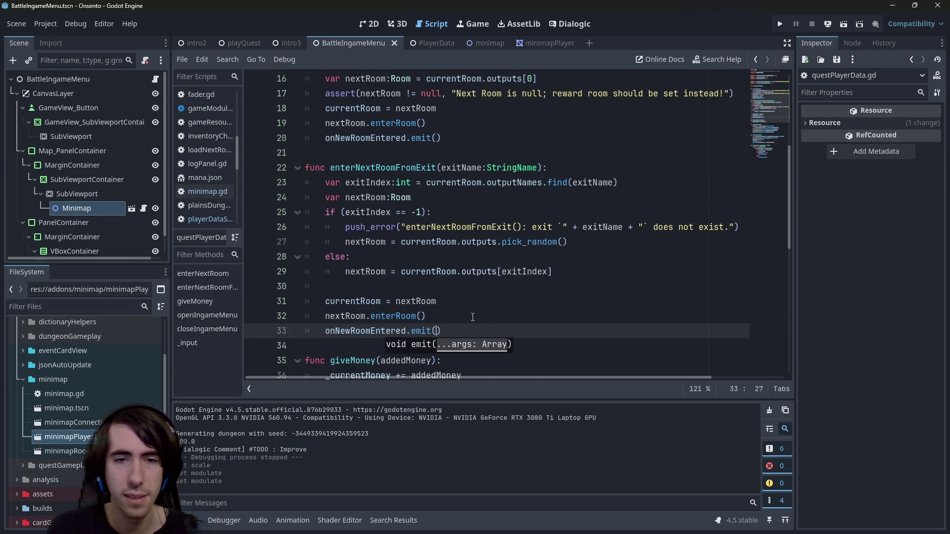
{"action": "scroll", "coordinate": [478, 317], "scroll_direction": "down", "scroll_amount": 8}
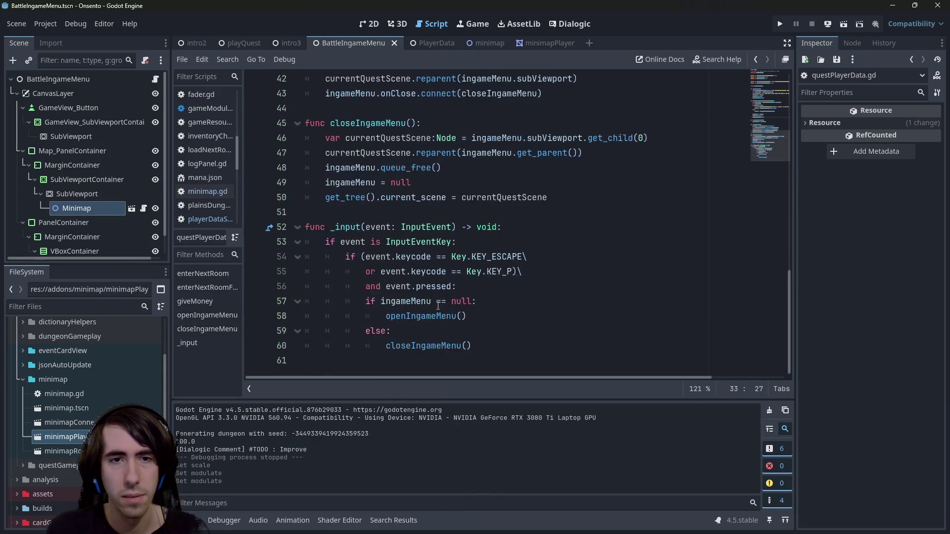
- Inspect the onNewRoomEntered signal declaration in QuestPlayerData
{"action": "scroll", "coordinate": [438, 306], "scroll_direction": "up", "scroll_amount": 13}
{"action": "left_click", "coordinate": [416, 272]}
{"action": "double_click", "coordinate": [403, 241]}
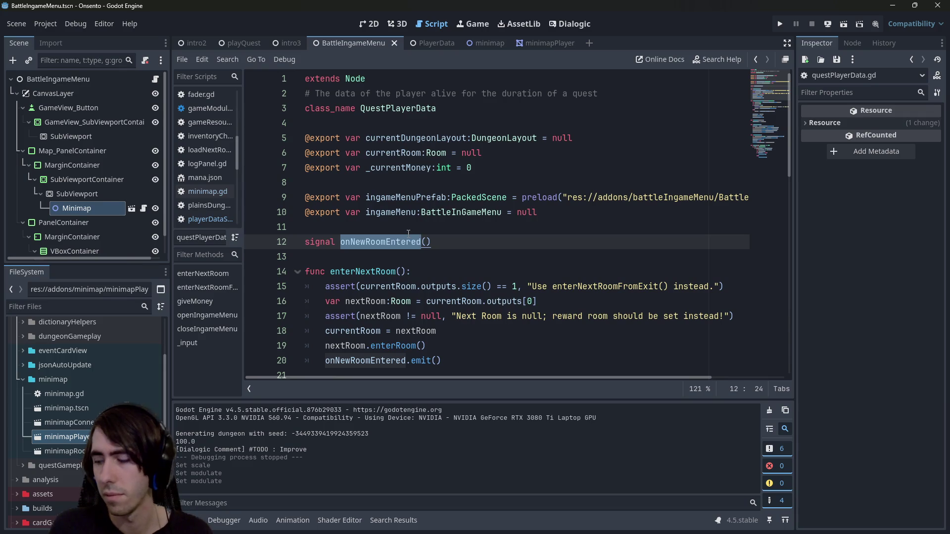
{"action": "mouse_move", "coordinate": [15, 532]}
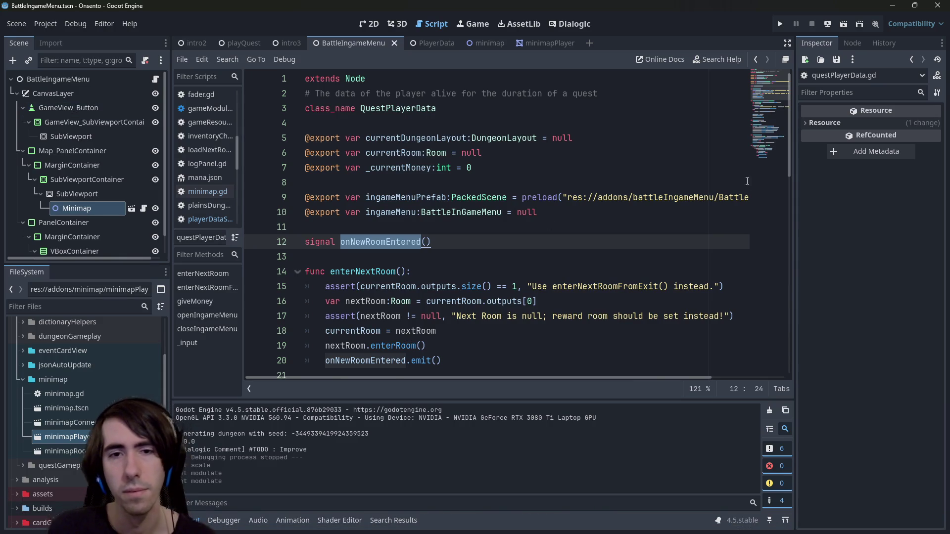
{"action": "scroll", "coordinate": [396, 236], "scroll_direction": "down", "scroll_amount": 1}
{"action": "scroll", "coordinate": [396, 237], "scroll_direction": "down", "scroll_amount": 1}
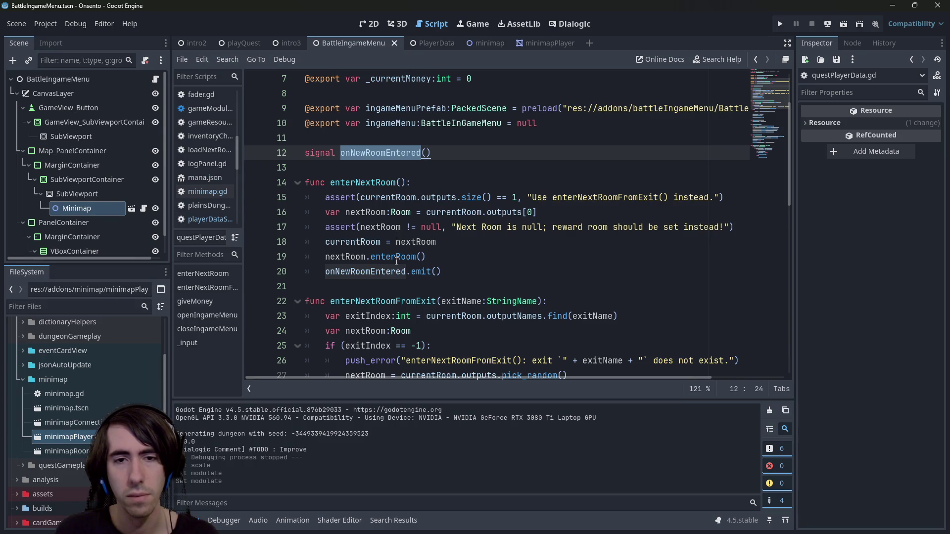
- Check the onNewRoomEntered emit on line 20 and its usages, then open the instanced Minimap scene
{"action": "left_click", "coordinate": [388, 272]}
{"action": "double_click", "coordinate": [388, 271]}
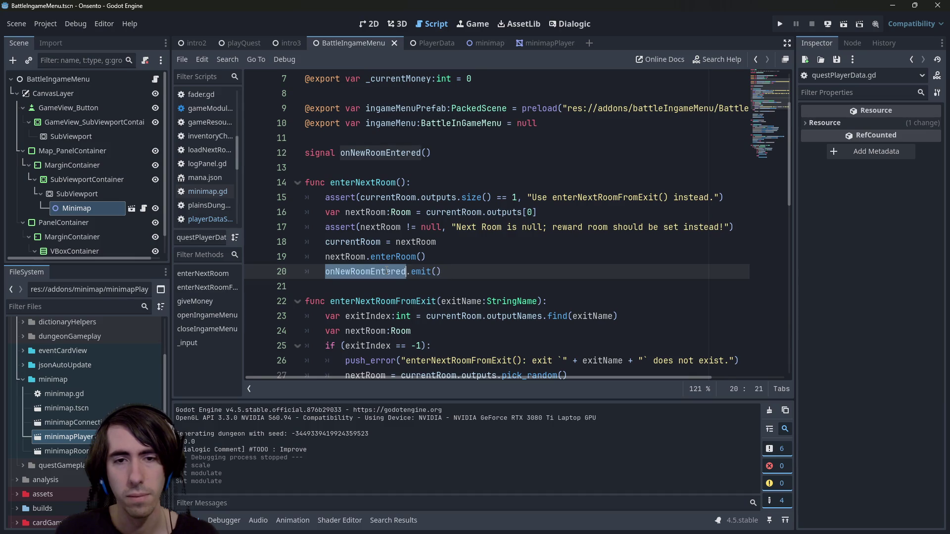
{"action": "left_click", "coordinate": [480, 270]}
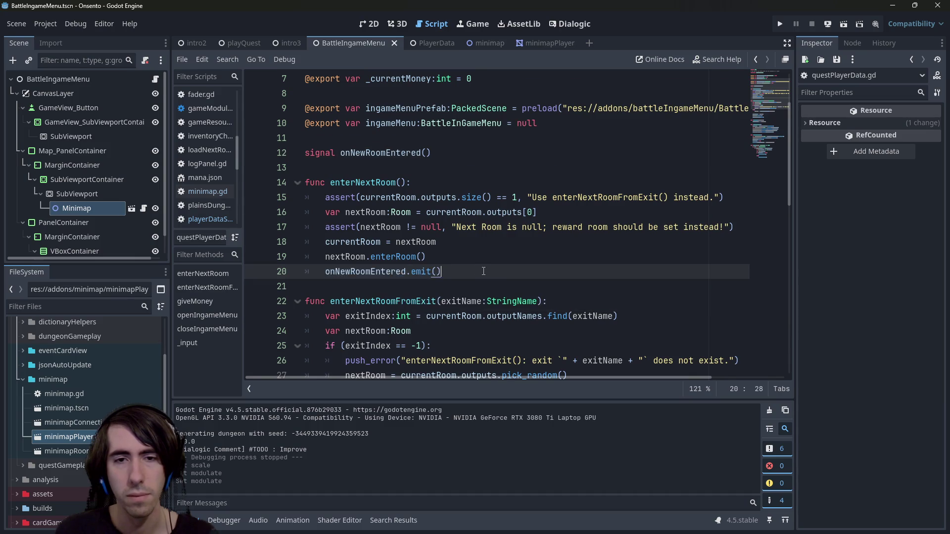
{"action": "scroll", "coordinate": [483, 271], "scroll_direction": "down", "scroll_amount": 1}
{"action": "mouse_move", "coordinate": [479, 269]}
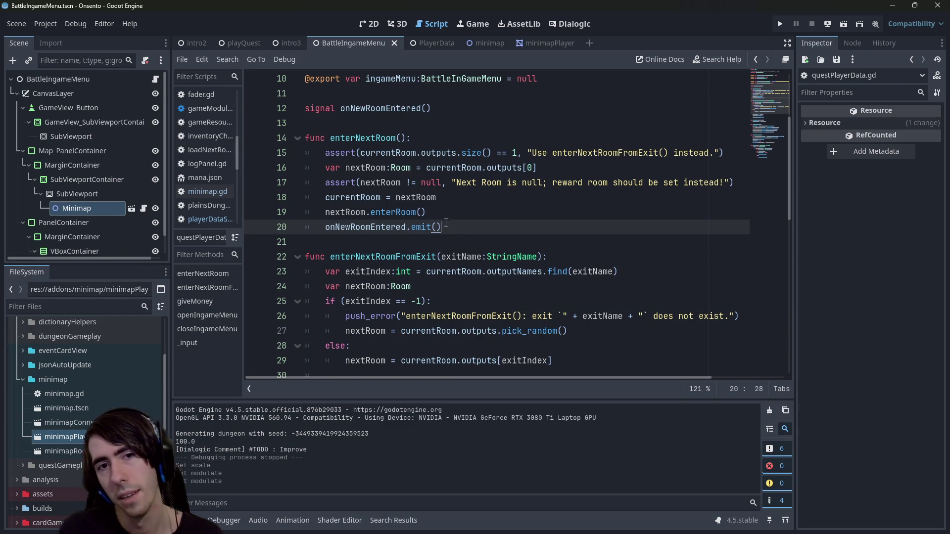
{"action": "double_click", "coordinate": [347, 227]}
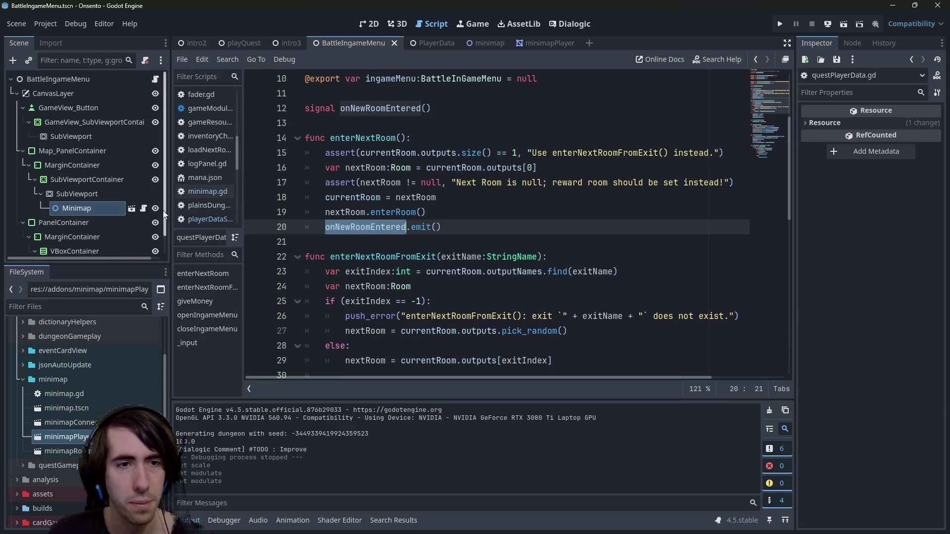
{"action": "left_click", "coordinate": [131, 208]}
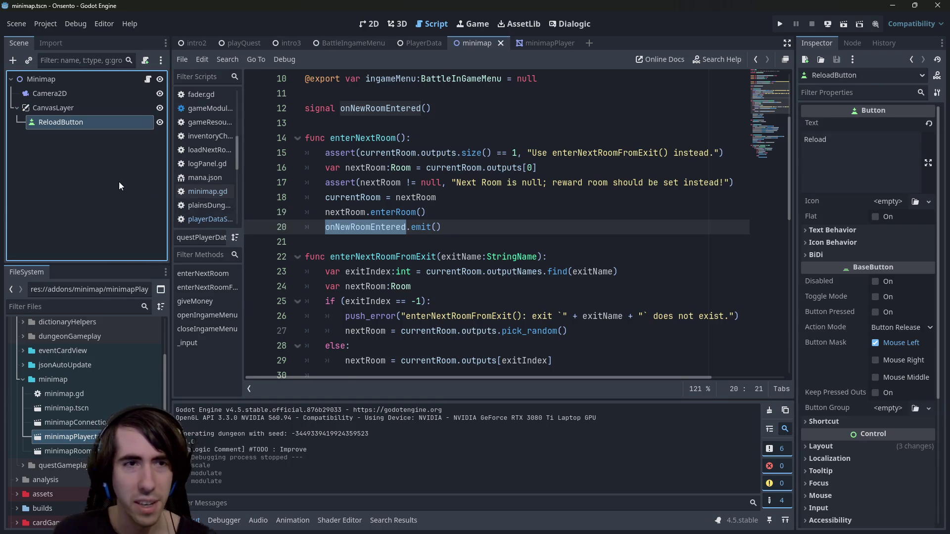
{"action": "left_click_drag", "start_coordinate": [428, 44], "coordinate": [350, 45]}
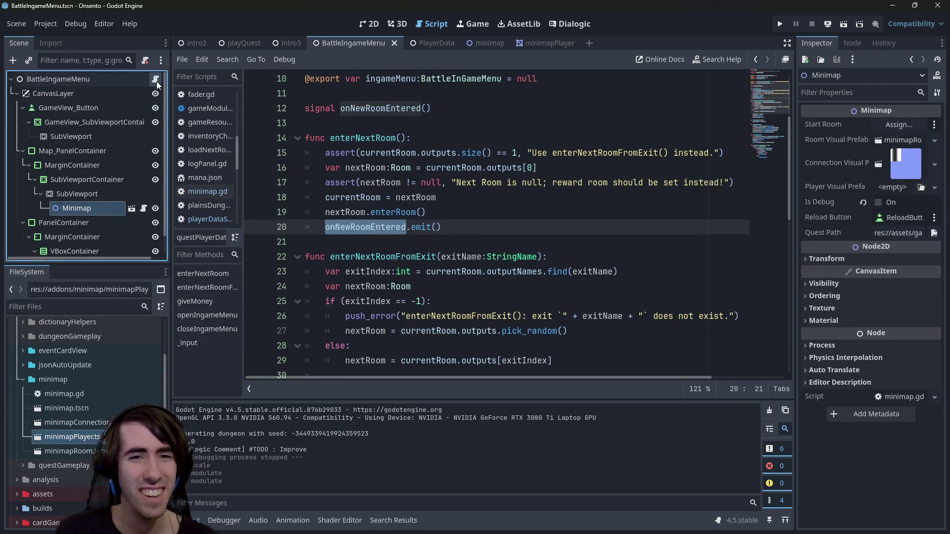
- Review where gameViewButton and the minimap variable are used in battleIngameMenu.gd
{"action": "scroll", "coordinate": [460, 297], "scroll_direction": "up", "scroll_amount": 1}
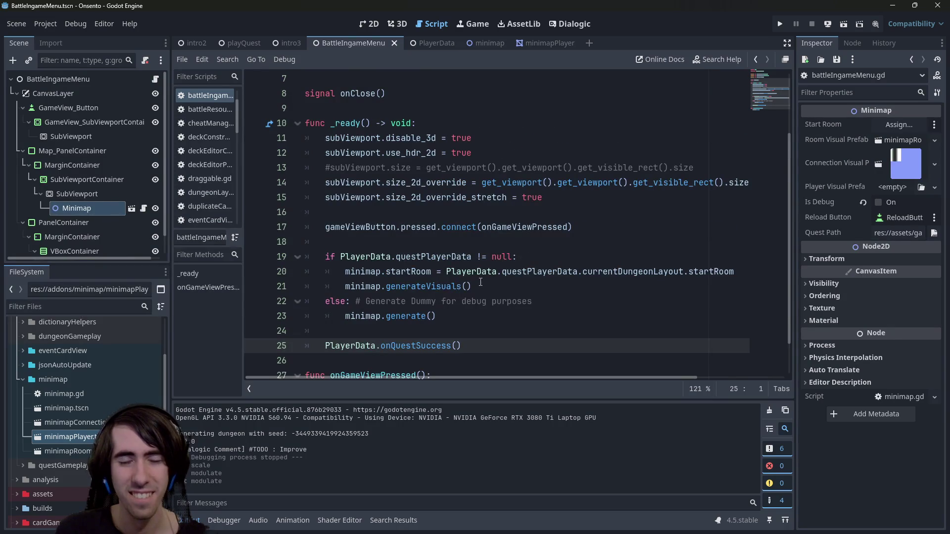
{"action": "double_click", "coordinate": [373, 227]}
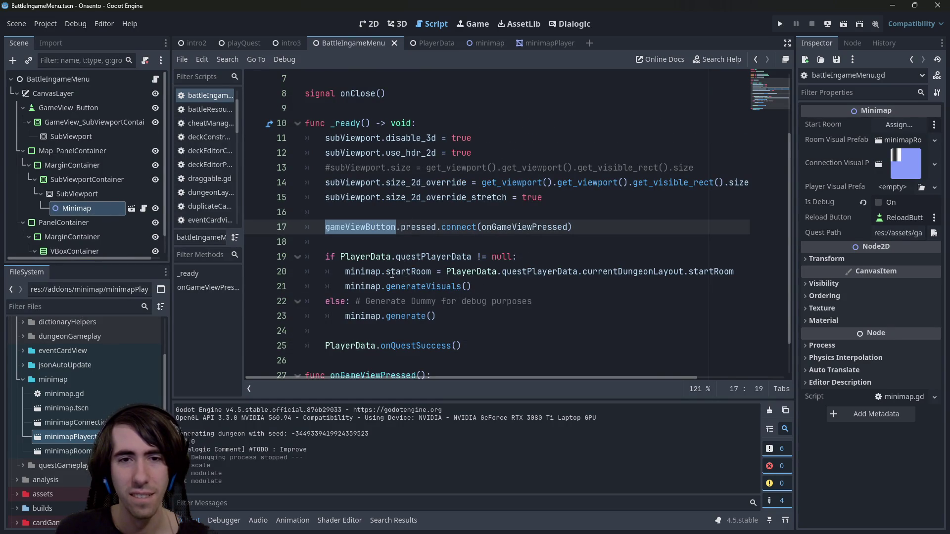
{"action": "double_click", "coordinate": [357, 287]}
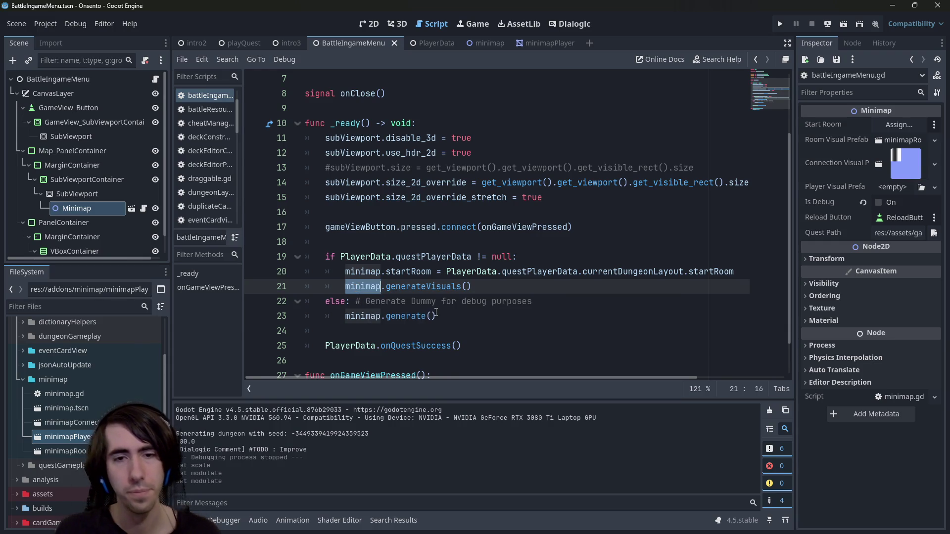
{"action": "scroll", "coordinate": [436, 312], "scroll_direction": "down", "scroll_amount": 1}
{"action": "scroll", "coordinate": [438, 306], "scroll_direction": "up", "scroll_amount": 2}
{"action": "scroll", "coordinate": [442, 299], "scroll_direction": "down", "scroll_amount": 1}
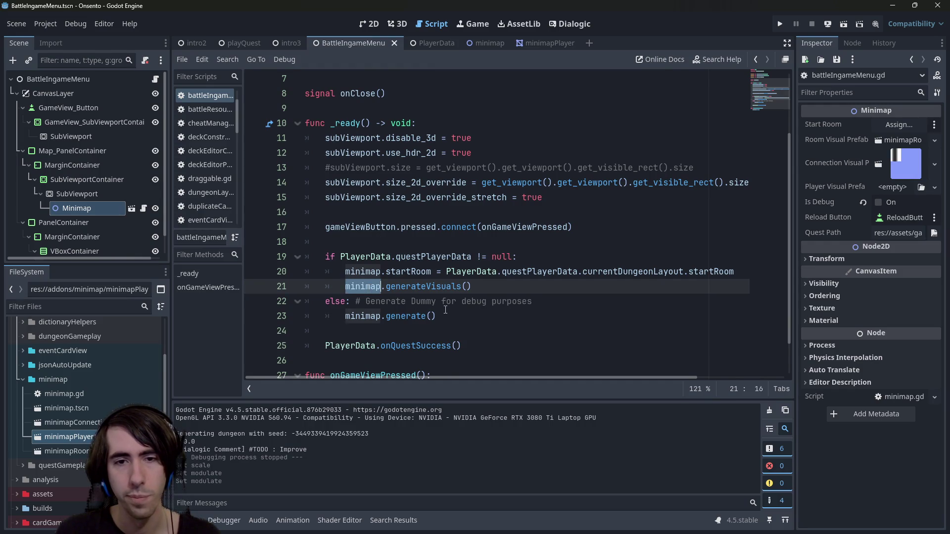
- Delete the PlayerData.onQuestSuccess() line and its blank line
{"action": "key", "text": "Down"}
{"action": "key", "text": "Down"}
{"action": "key", "text": "Down"}
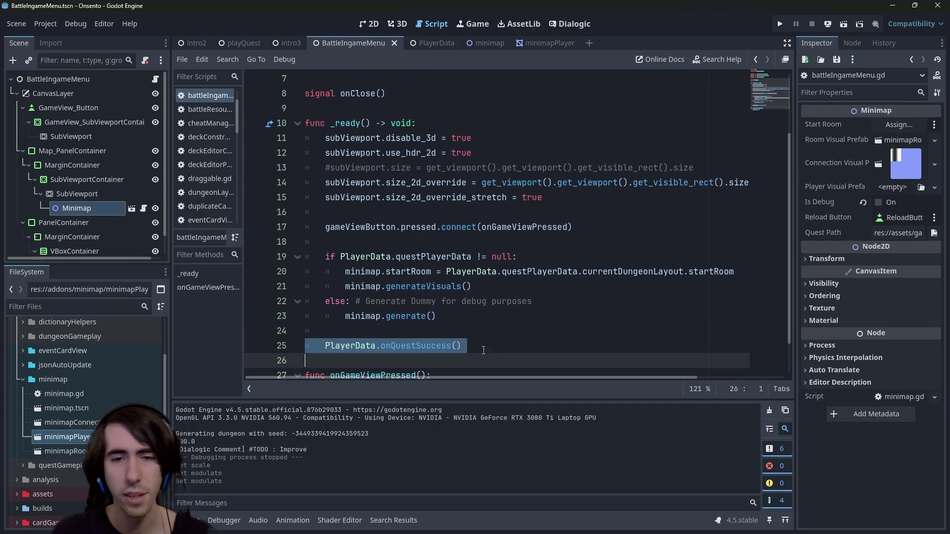
{"action": "key", "text": "End"}
{"action": "key", "text": "ctrl+BackSpace"}
{"action": "key", "text": "ctrl+BackSpace"}
{"action": "key", "text": "ctrl+BackSpace"}
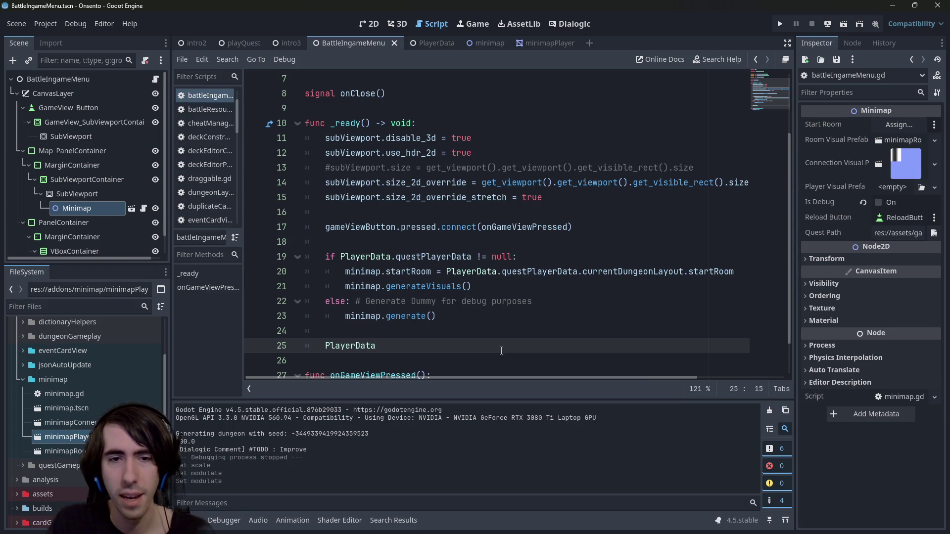
{"action": "key", "text": "ctrl+BackSpace"}
{"action": "key", "text": "BackSpace"}
{"action": "key", "text": "BackSpace"}
{"action": "key", "text": "BackSpace"}
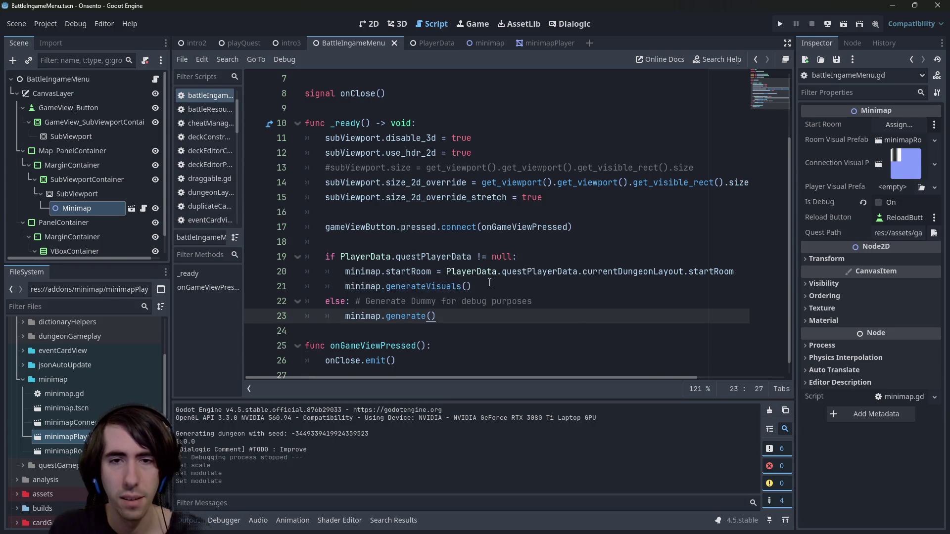
- Add PlayerData.questPlayerData.onNewRoomEntered.connect() under generateVisuals() and open the signal's definition
{"action": "left_click", "coordinate": [493, 285]}
{"action": "key", "text": "Return"}
{"action": "mouse_move", "coordinate": [446, 271]}
{"action": "left_mouse_down"}
{"action": "mouse_move", "coordinate": [602, 271]}
{"action": "mouse_move", "coordinate": [579, 272]}
{"action": "left_mouse_up"}
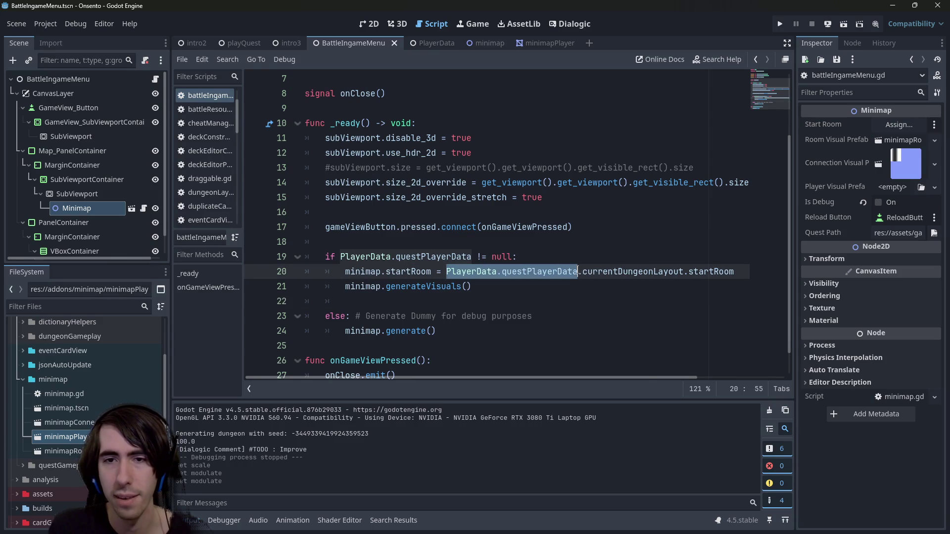
{"action": "key", "text": "ctrl+c"}
{"action": "left_click", "coordinate": [491, 299]}
{"action": "key", "text": "ctrl+v"}
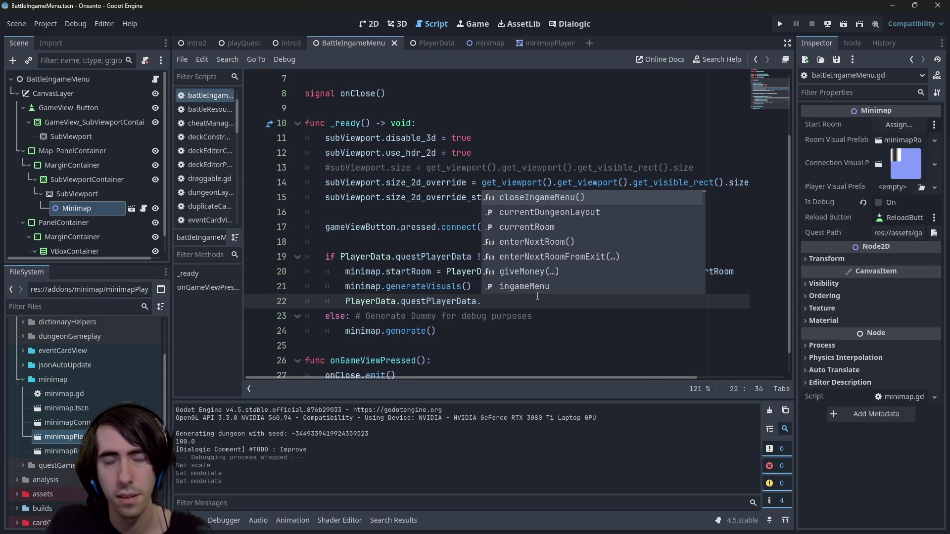
{"action": "type", "text": "on"}
{"action": "key", "text": "Return"}
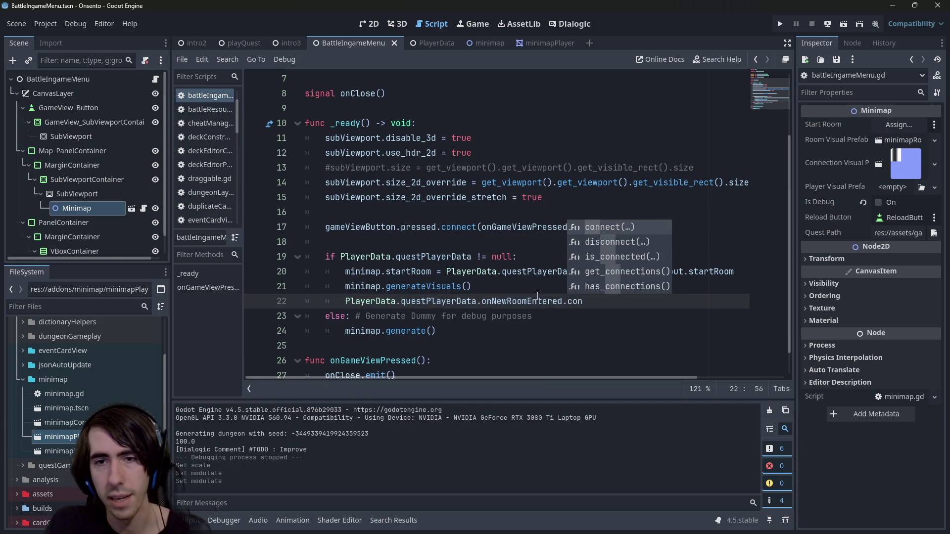
{"action": "key", "text": "Return"}
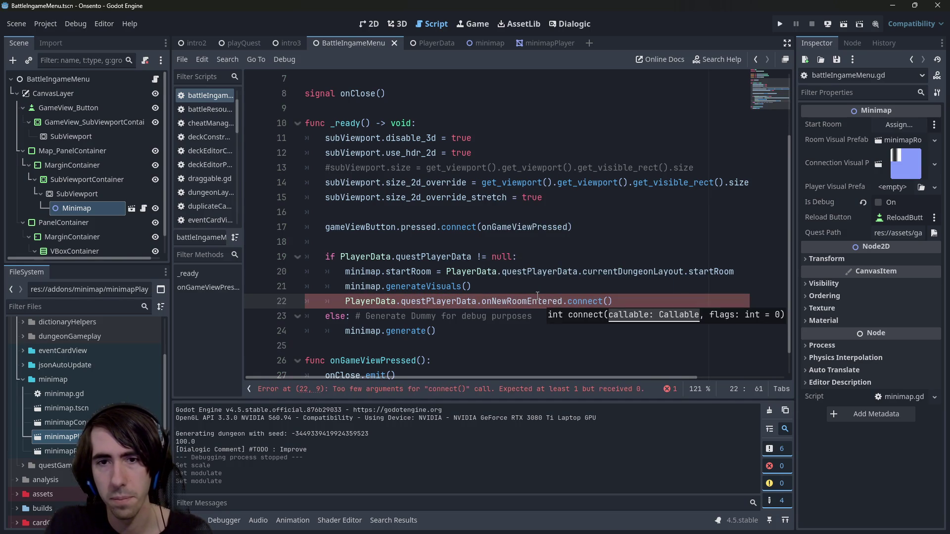
{"action": "left_click", "coordinate": [537, 297], "text": "ctrl"}
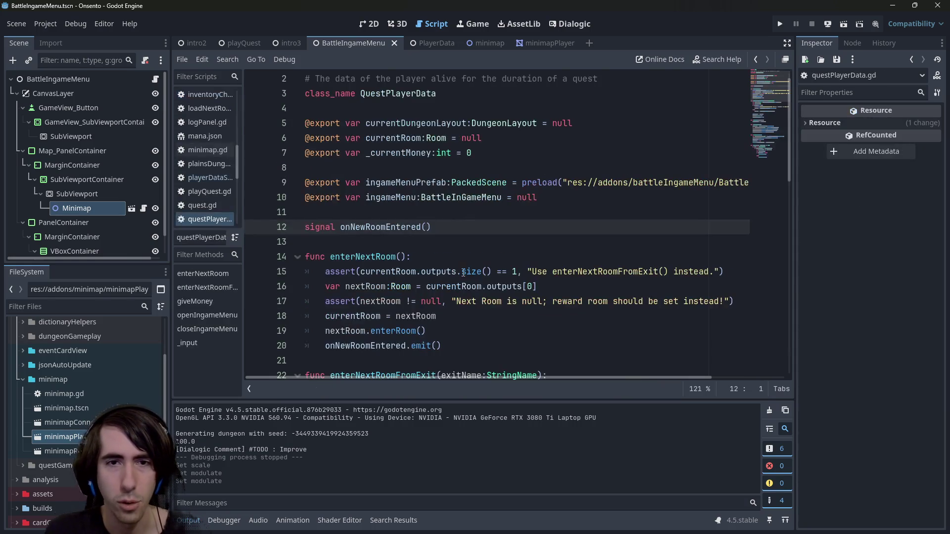
- Pass currentRoom to the onNewRoomEntered.emit() call on line 20
{"action": "double_click", "coordinate": [410, 225]}
{"action": "scroll", "coordinate": [411, 226], "scroll_direction": "down", "scroll_amount": 1}
{"action": "scroll", "coordinate": [412, 227], "scroll_direction": "up", "scroll_amount": 1}
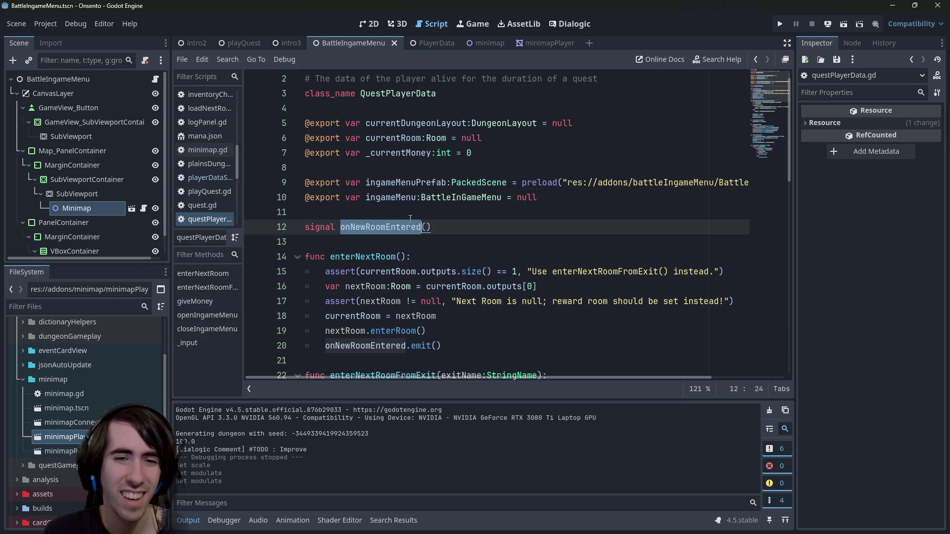
{"action": "scroll", "coordinate": [411, 249], "scroll_direction": "up", "scroll_amount": 1}
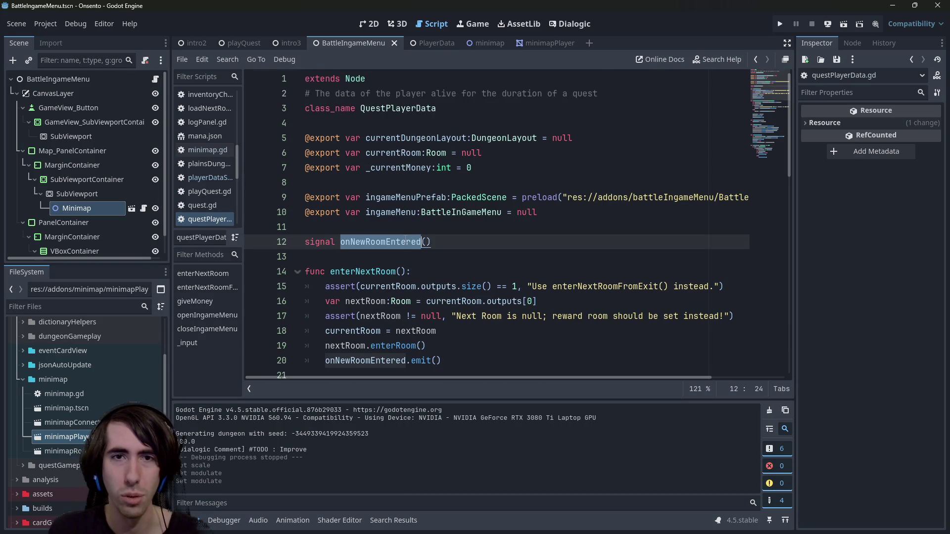
{"action": "double_click", "coordinate": [393, 154]}
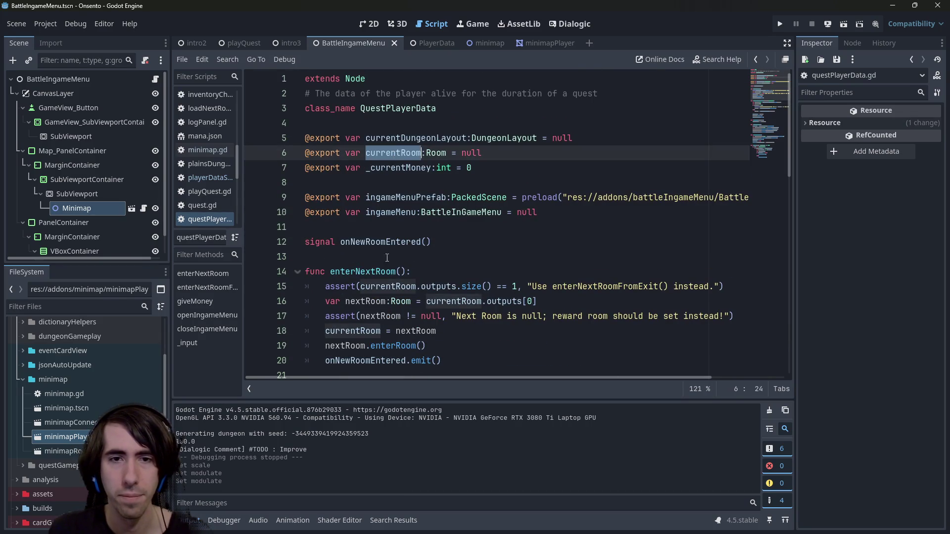
{"action": "scroll", "coordinate": [415, 306], "scroll_direction": "down", "scroll_amount": 3}
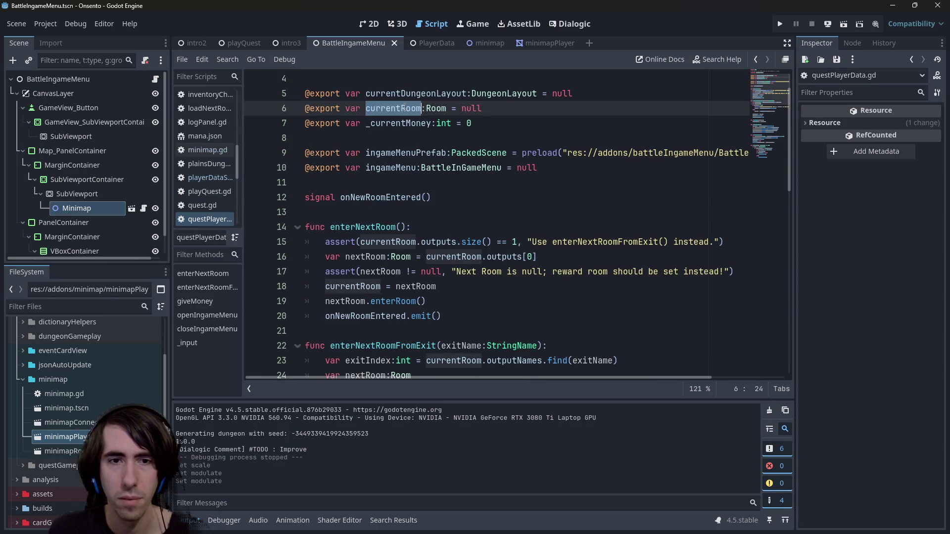
{"action": "left_click", "coordinate": [440, 316]}
{"action": "type", "text": "currentRoom"}
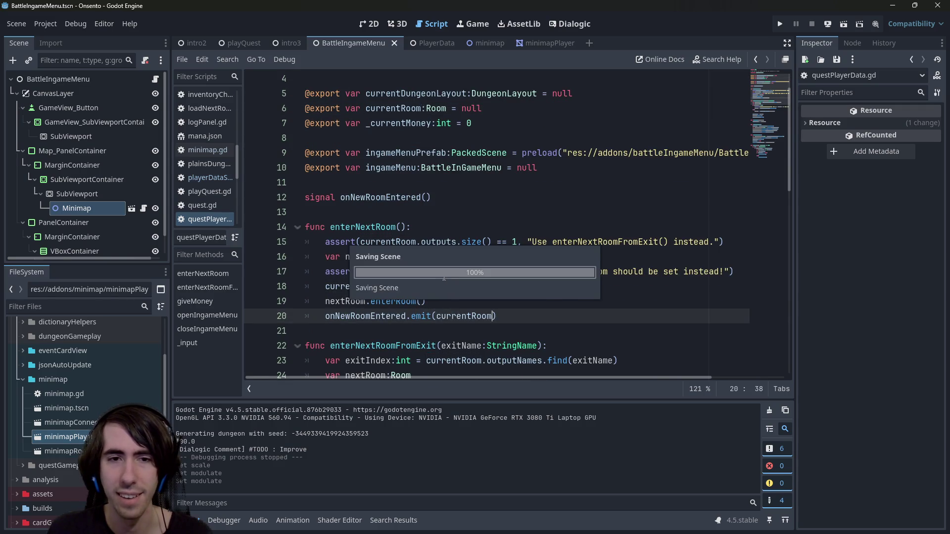
- Pass currentRoom to the second emit call on line 33, then return to battleIngameMenu.gd
{"action": "scroll", "coordinate": [443, 288], "scroll_direction": "down", "scroll_amount": 4}
{"action": "scroll", "coordinate": [444, 289], "scroll_direction": "up", "scroll_amount": 2}
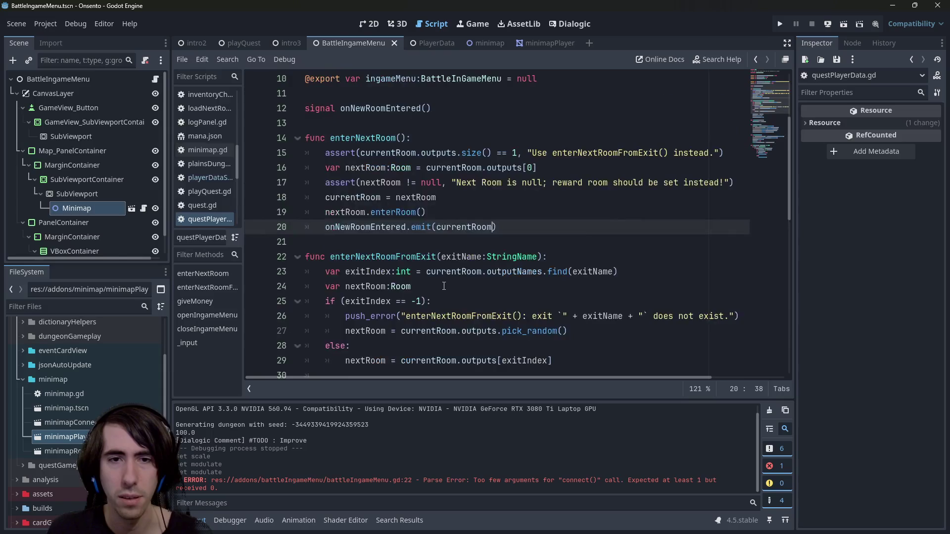
{"action": "scroll", "coordinate": [416, 282], "scroll_direction": "down", "scroll_amount": 1}
{"action": "key", "text": "ctrl+f"}
{"action": "scroll", "coordinate": [411, 293], "scroll_direction": "down", "scroll_amount": 1}
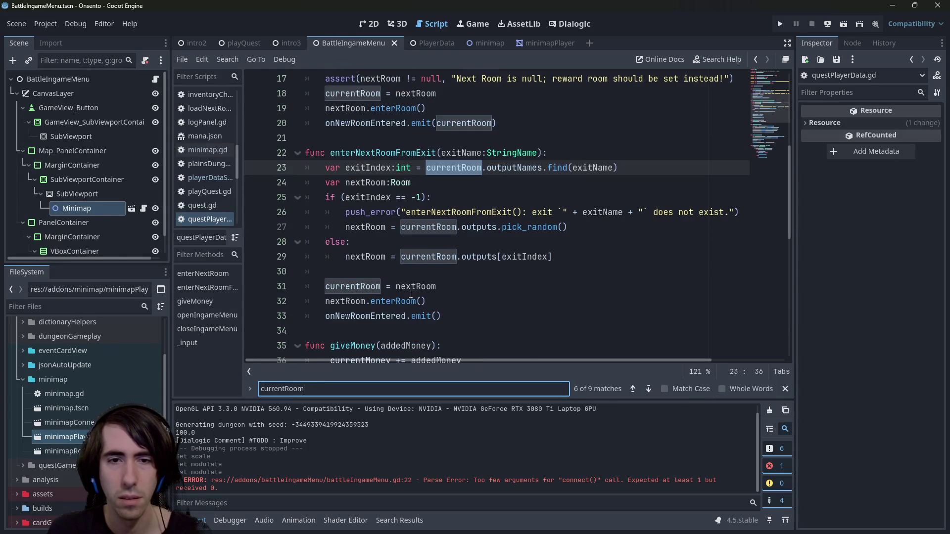
{"action": "left_click", "coordinate": [435, 315]}
{"action": "type", "text": "currentRoom"}
{"action": "scroll", "coordinate": [521, 223], "scroll_direction": "up", "scroll_amount": 2}
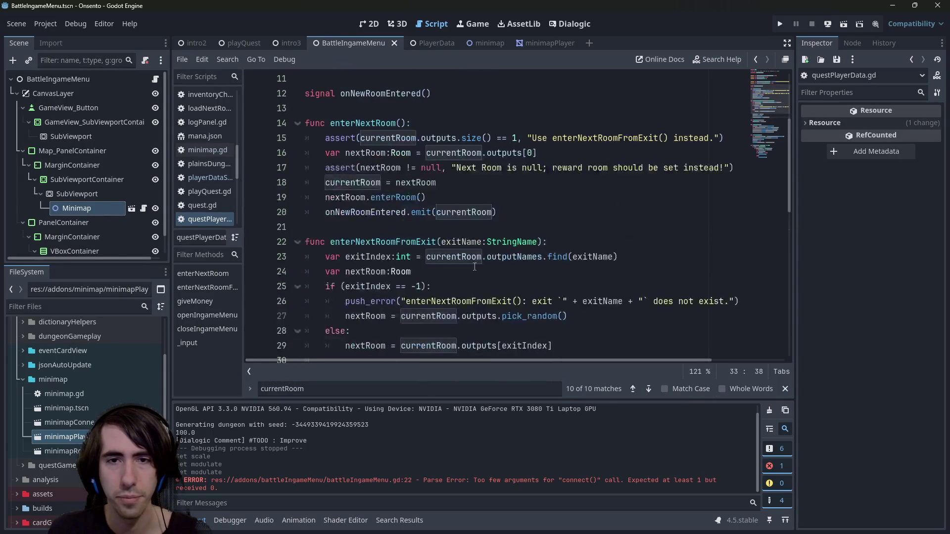
{"action": "left_click", "coordinate": [521, 224]}
{"action": "key", "text": "alt+Left"}
{"action": "key", "text": "alt+Left"}
{"action": "key", "text": "alt+Left"}
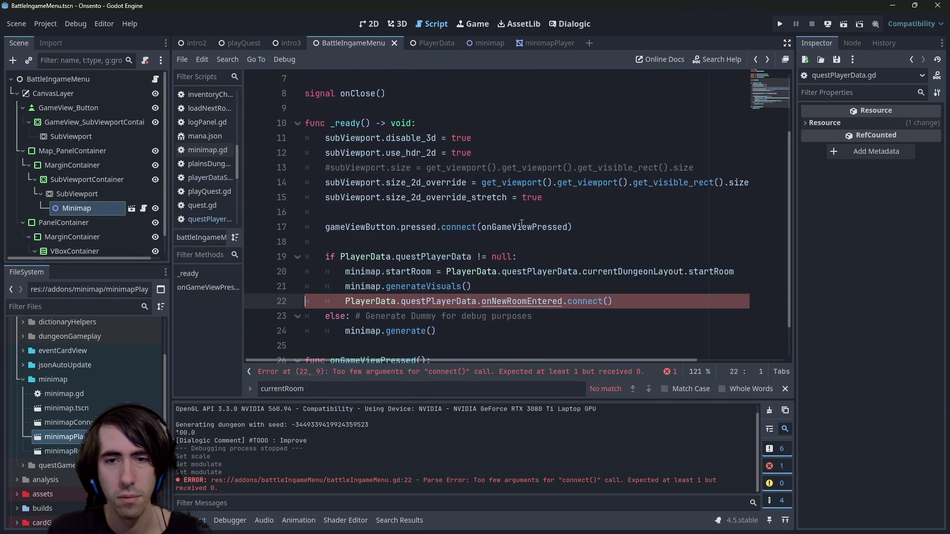
- Add a new onNewRoomEntered(room:Room) function after _ready in battleIngameMenu.gd
{"action": "key", "text": "alt+Right"}
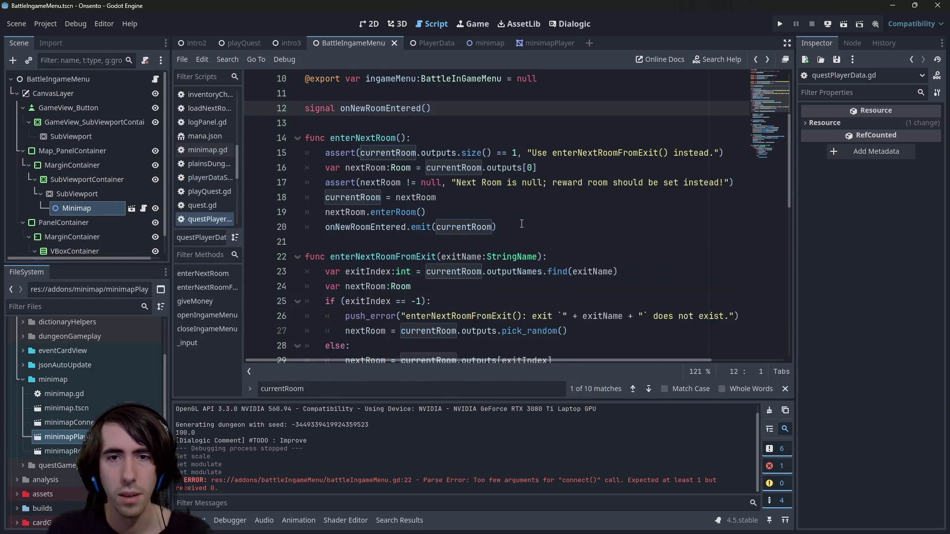
{"action": "scroll", "coordinate": [522, 224], "scroll_direction": "up", "scroll_amount": 3}
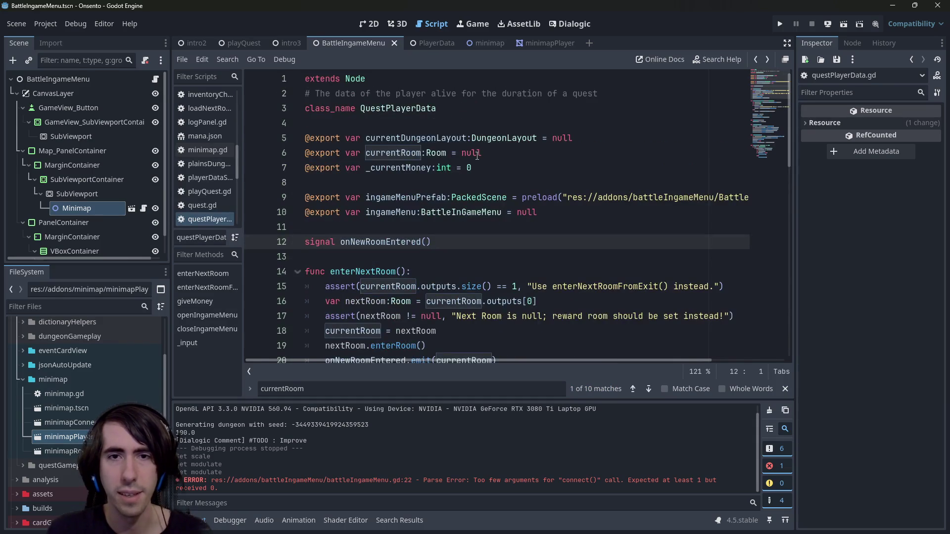
{"action": "key", "text": "alt+Left"}
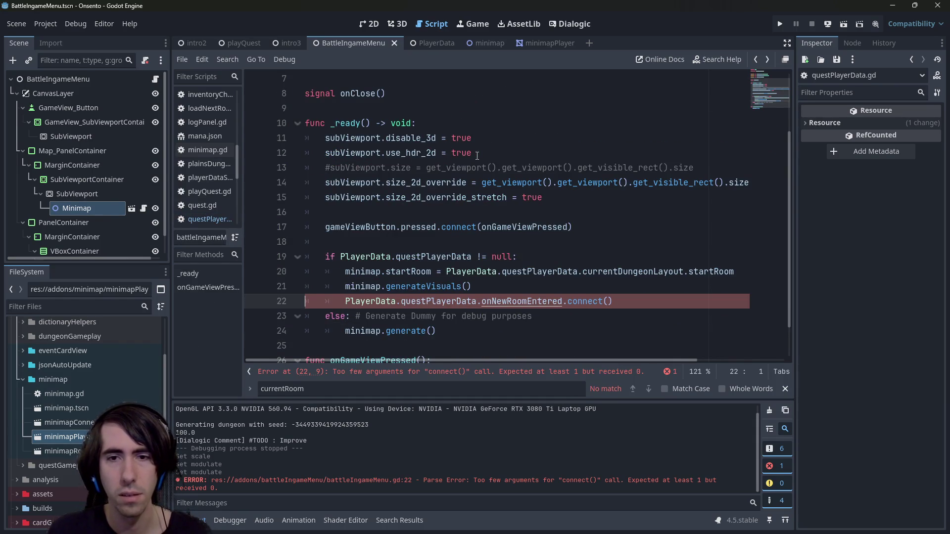
{"action": "scroll", "coordinate": [478, 155], "scroll_direction": "down", "scroll_amount": 1}
{"action": "left_click", "coordinate": [456, 296]}
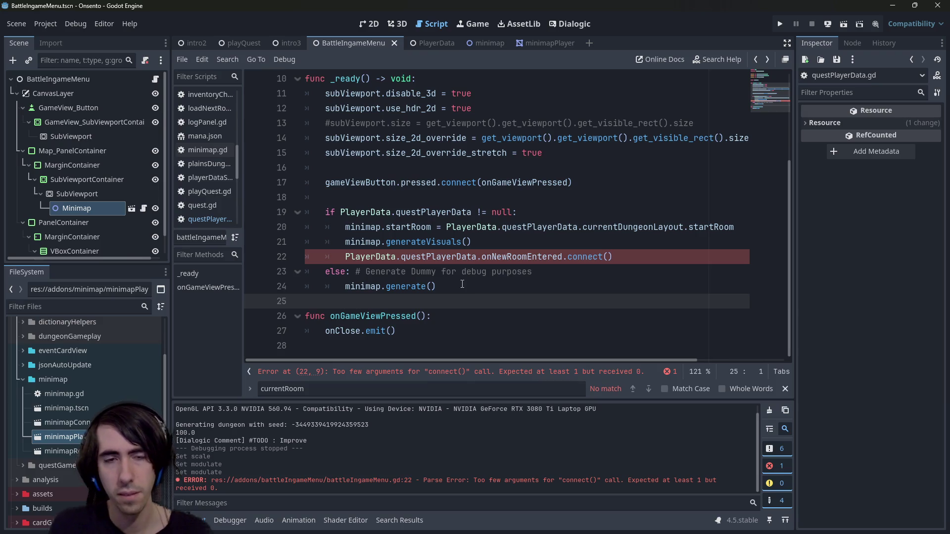
{"action": "key", "text": "Return"}
{"action": "key", "text": "Return"}
{"action": "key", "text": "Up"}
{"action": "type", "text": "func"}
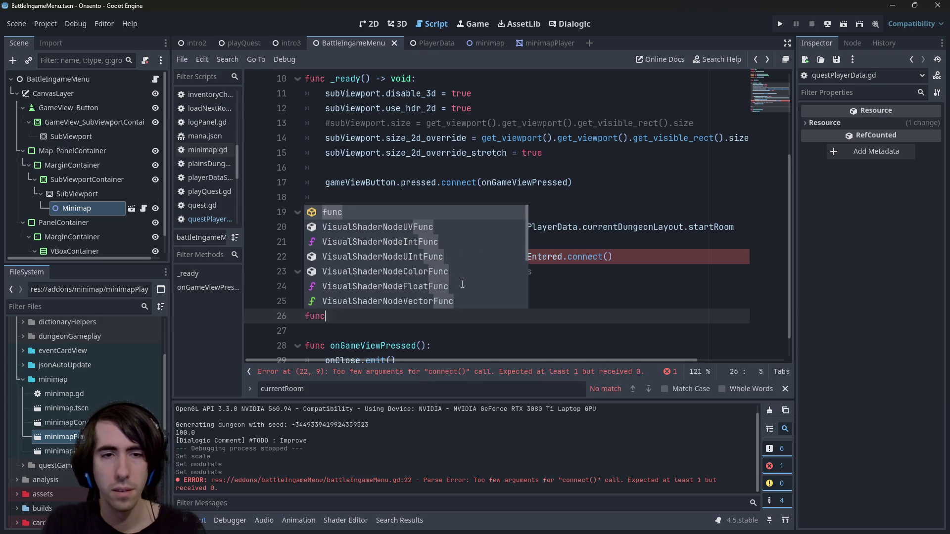
{"action": "type", "text": " onNewRoomEntered():"}
{"action": "key", "text": "Left"}
{"action": "type", "text": "room:R"}
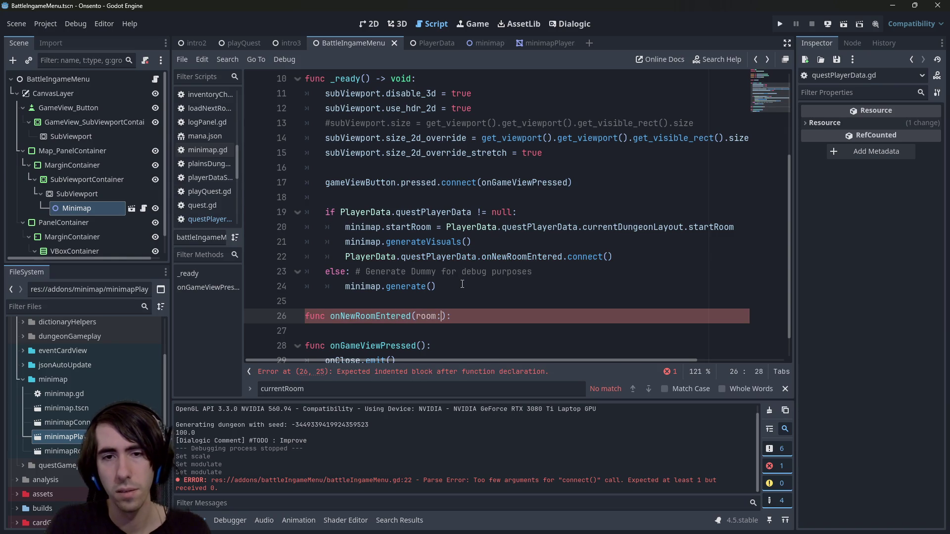
{"action": "type", "text": "oom"}
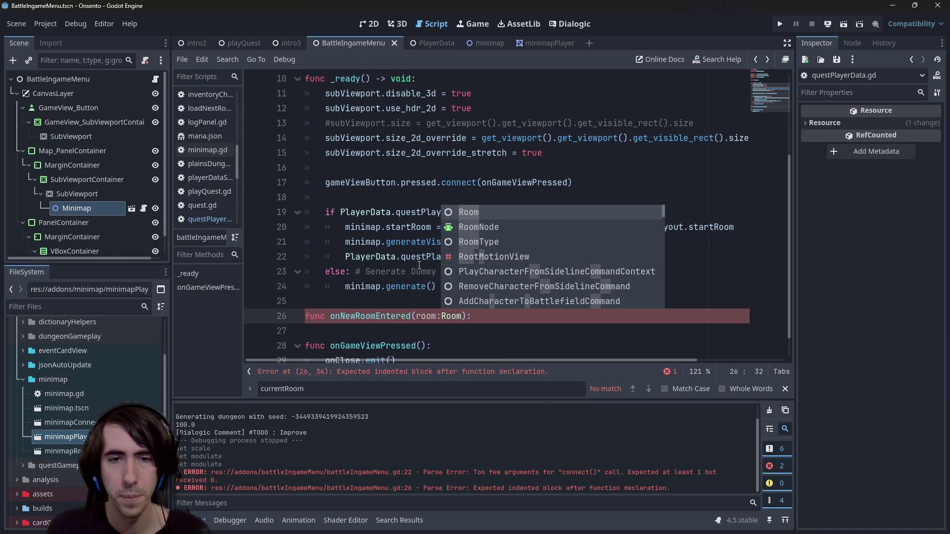
{"action": "key", "text": "End"}
{"action": "key", "text": "Return"}
- Use onNewRoomEntered as the handler in the connect() call
{"action": "double_click", "coordinate": [370, 316]}
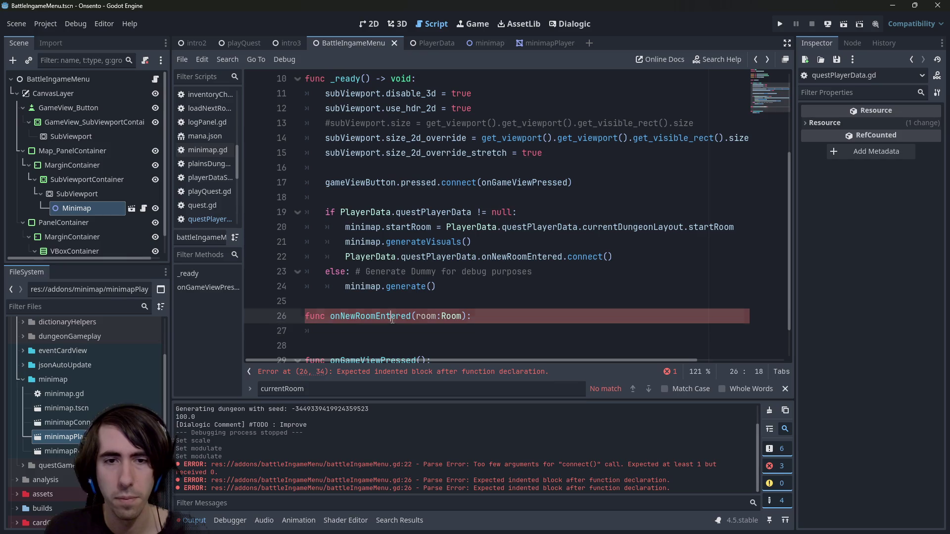
{"action": "key", "text": "ctrl+c"}
{"action": "left_click", "coordinate": [608, 256]}
{"action": "key", "text": "ctrl+v"}
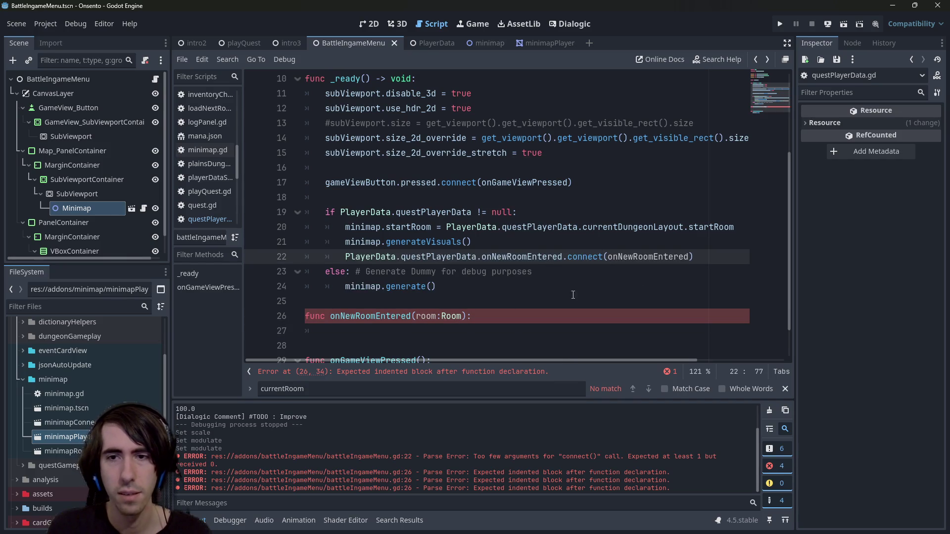
- Write minimap.updatePlayerRoom(room) in the onNewRoomEntered body and save the script
{"action": "left_click", "coordinate": [414, 326]}
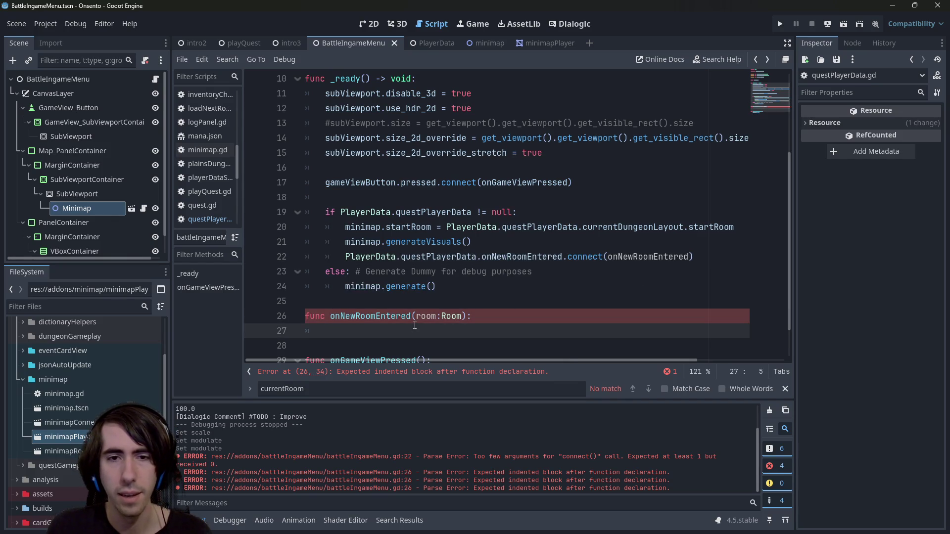
{"action": "double_click", "coordinate": [362, 242]}
{"action": "key", "text": "ctrl+c"}
{"action": "left_click", "coordinate": [446, 331]}
{"action": "key", "text": "ctrl+v"}
{"action": "type", "text": "."}
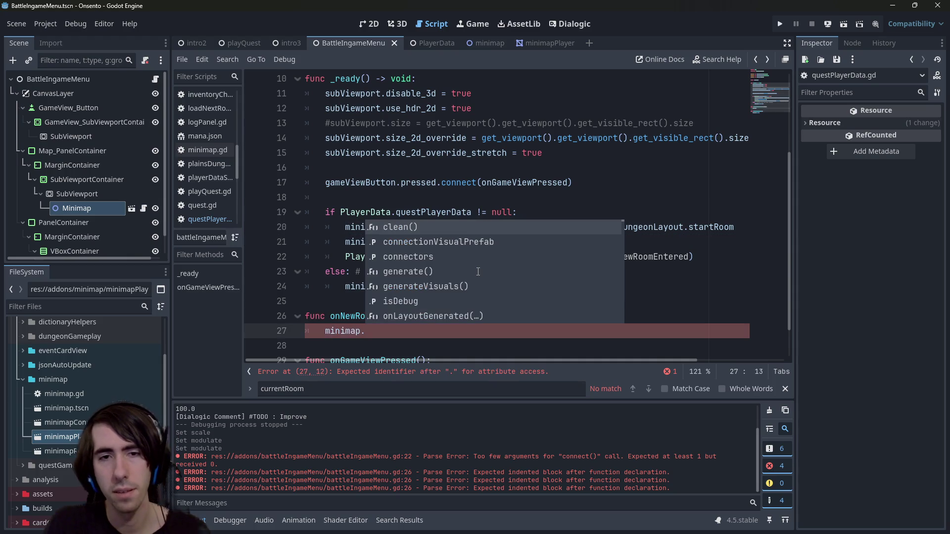
{"action": "type", "text": "updatePlayer"}
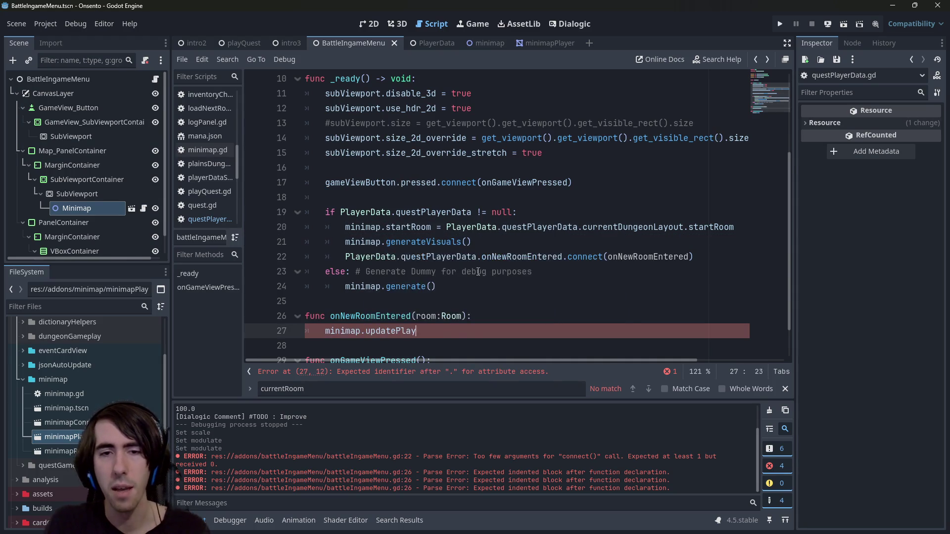
{"action": "type", "text": "Position"}
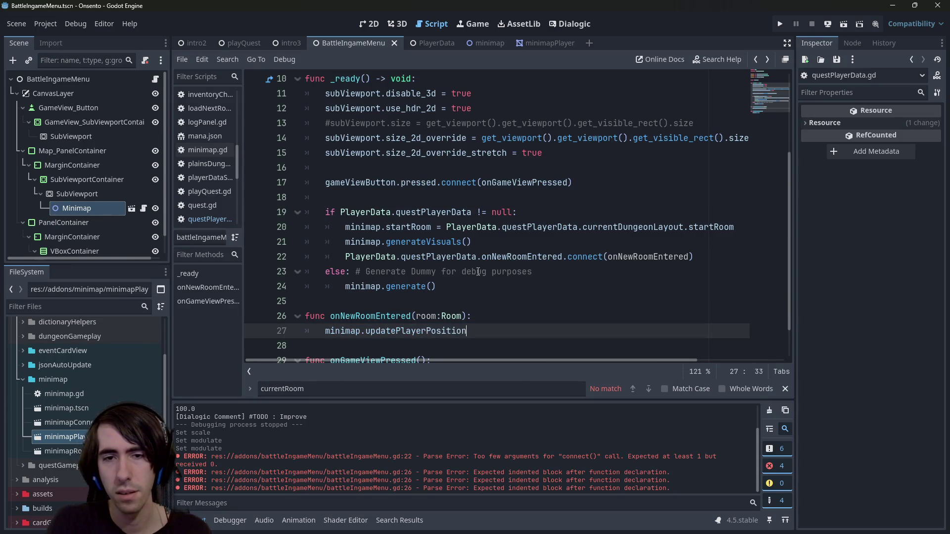
{"action": "key", "text": "BackSpace"}
{"action": "key", "text": "BackSpace"}
{"action": "key", "text": "BackSpace"}
{"action": "type", "text": "om(room"}
{"action": "key", "text": "ctrl+s"}
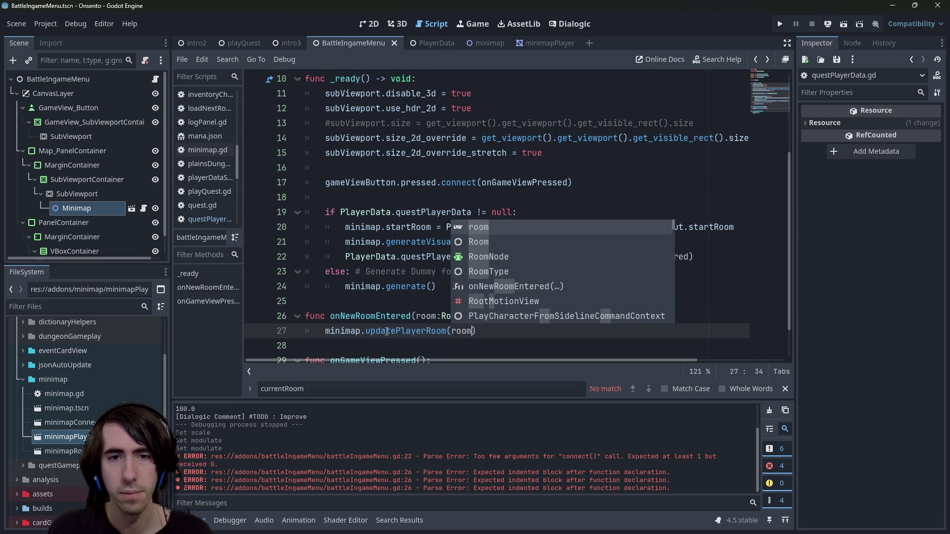
{"action": "key", "text": "End"}
- Select updatePlayerRoom, then jump from the Minimap type to the minimap.gd script
{"action": "right_click", "coordinate": [504, 340]}
{"action": "key", "text": "Escape"}
{"action": "left_click", "coordinate": [421, 331]}
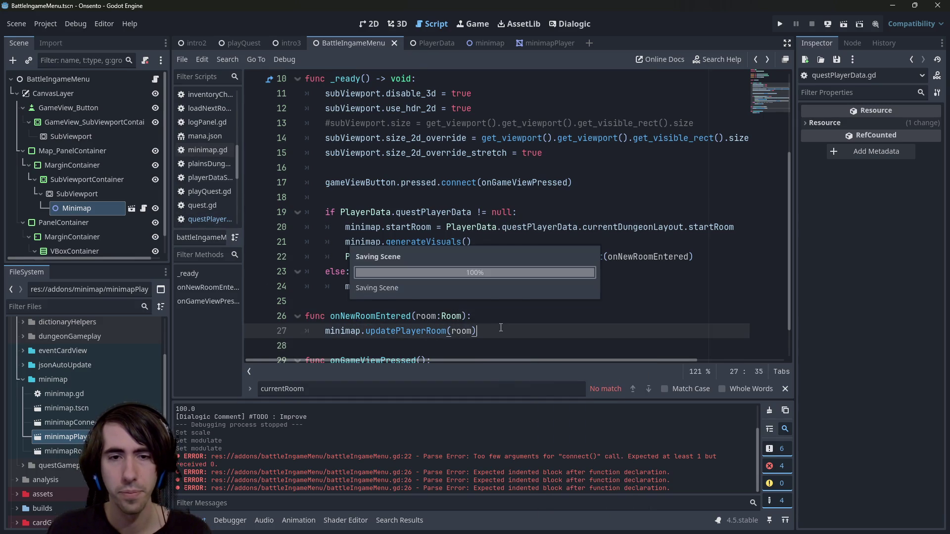
{"action": "scroll", "coordinate": [422, 307], "scroll_direction": "down", "scroll_amount": 1}
{"action": "left_click", "coordinate": [421, 287]}
{"action": "double_click", "coordinate": [410, 287]}
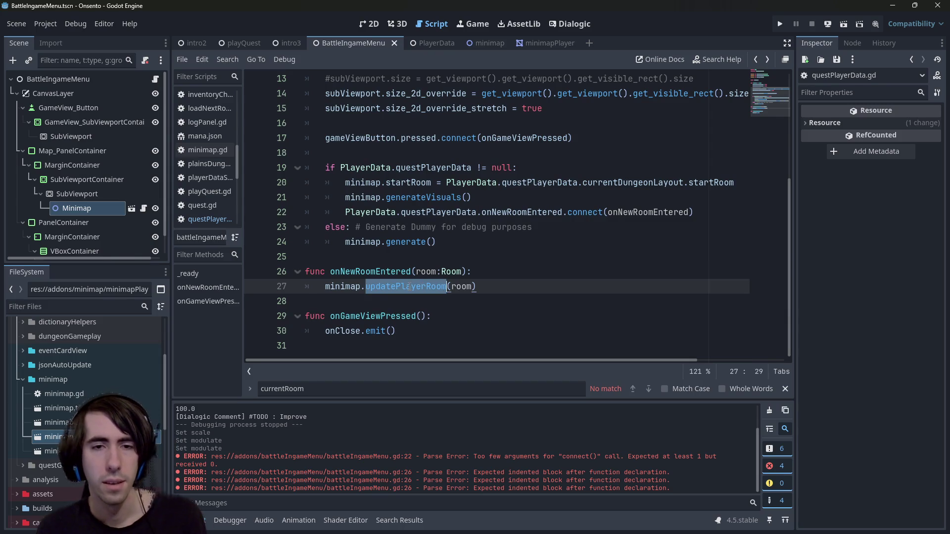
{"action": "scroll", "coordinate": [421, 169], "scroll_direction": "up", "scroll_amount": 3}
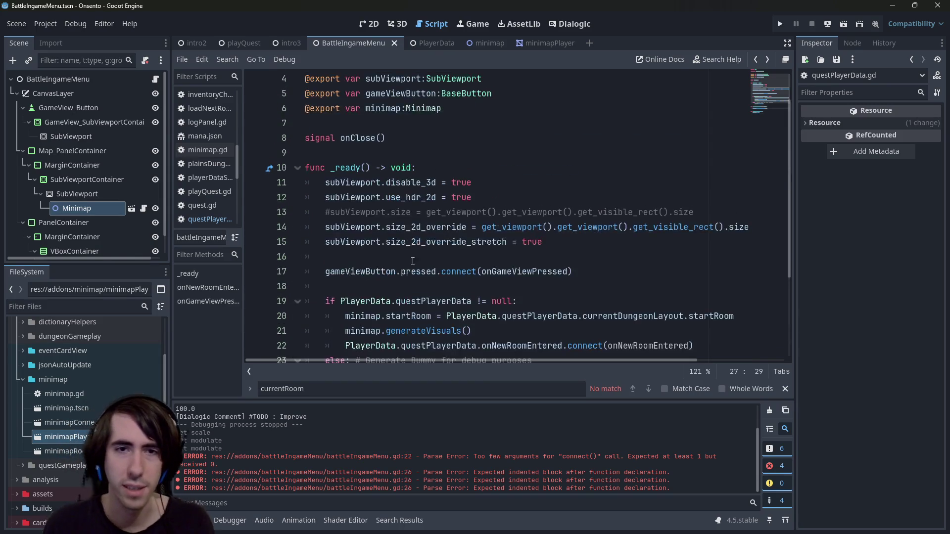
{"action": "left_click", "coordinate": [433, 110]}
{"action": "left_click", "coordinate": [433, 110], "text": "ctrl"}
{"action": "scroll", "coordinate": [377, 223], "scroll_direction": "down", "scroll_amount": 5}
- Declare func updatePlayerRoom(room:Room): on line 30 of minimap.gd
{"action": "left_click", "coordinate": [378, 269]}
{"action": "key", "text": "Down"}
{"action": "type", "text": "func updatePlayerRoom():"}
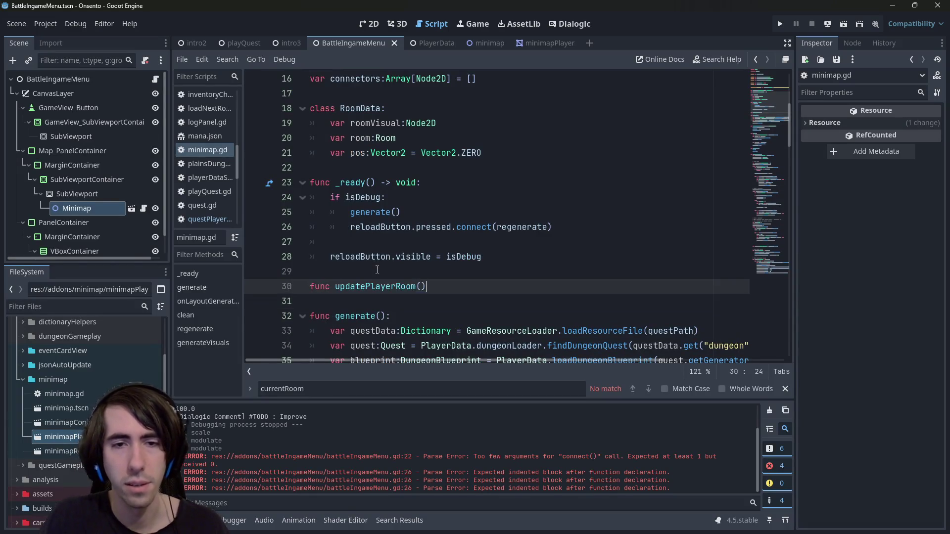
{"action": "key", "text": "Return"}
{"action": "left_click", "coordinate": [423, 288]}
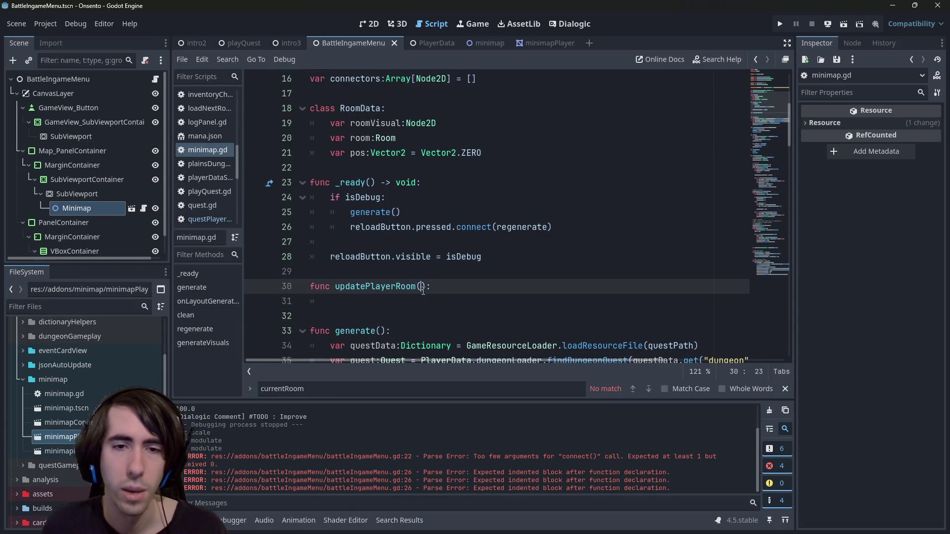
{"action": "type", "text": "room:Room"}
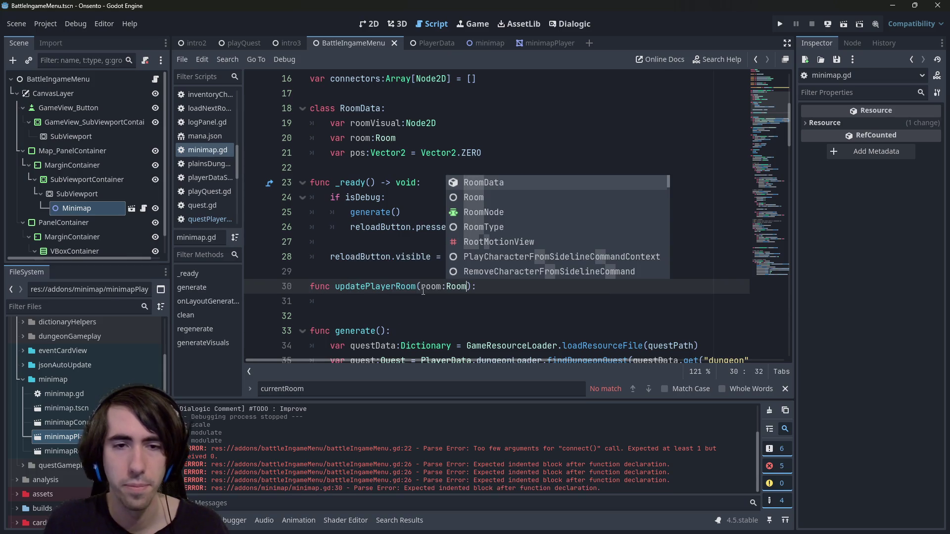
{"action": "left_click", "coordinate": [407, 301]}
- Review the new updatePlayerRoom function and return to battleIngameMenu.gd
{"action": "scroll", "coordinate": [410, 297], "scroll_direction": "up", "scroll_amount": 4}
{"action": "scroll", "coordinate": [410, 298], "scroll_direction": "up", "scroll_amount": 1}
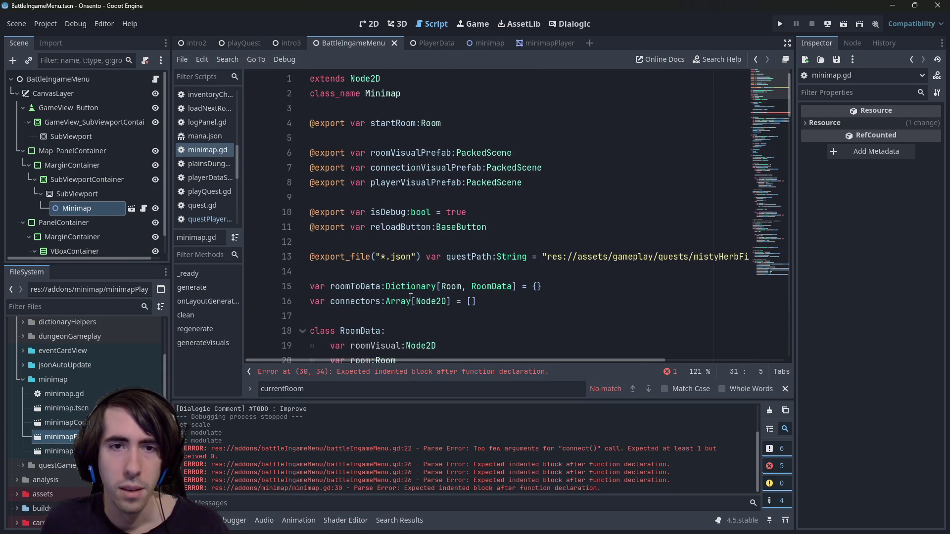
{"action": "scroll", "coordinate": [428, 216], "scroll_direction": "down", "scroll_amount": 1}
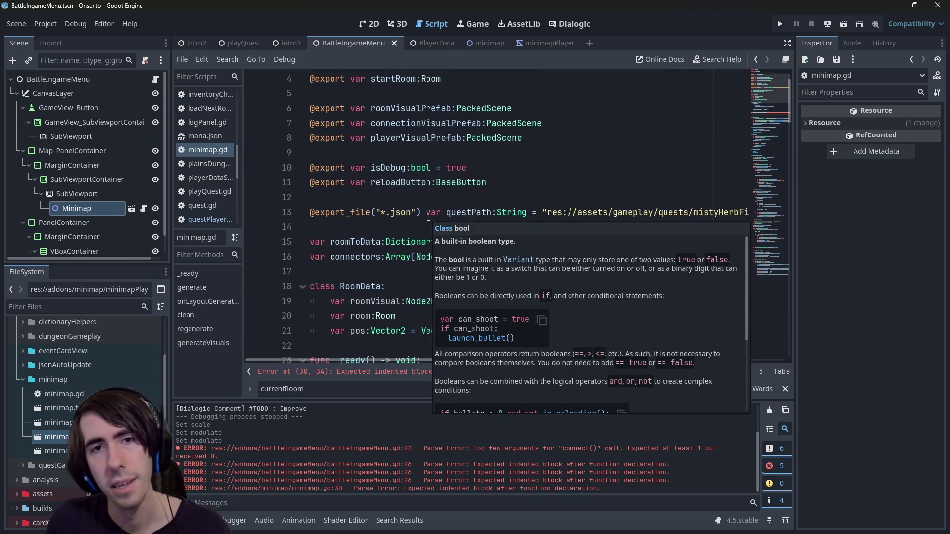
{"action": "left_click", "coordinate": [471, 195]}
{"action": "scroll", "coordinate": [471, 195], "scroll_direction": "down", "scroll_amount": 5}
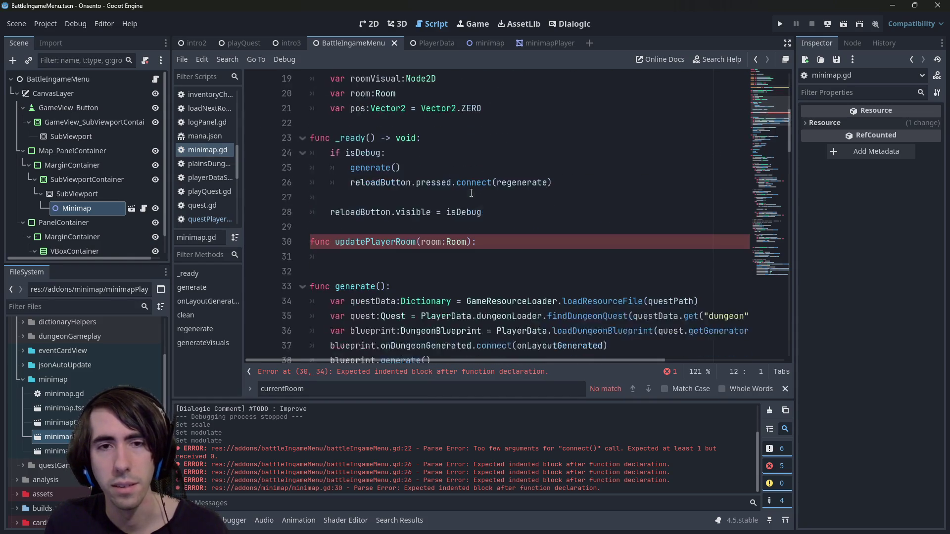
{"action": "scroll", "coordinate": [472, 193], "scroll_direction": "up", "scroll_amount": 2}
{"action": "scroll", "coordinate": [471, 193], "scroll_direction": "down", "scroll_amount": 1}
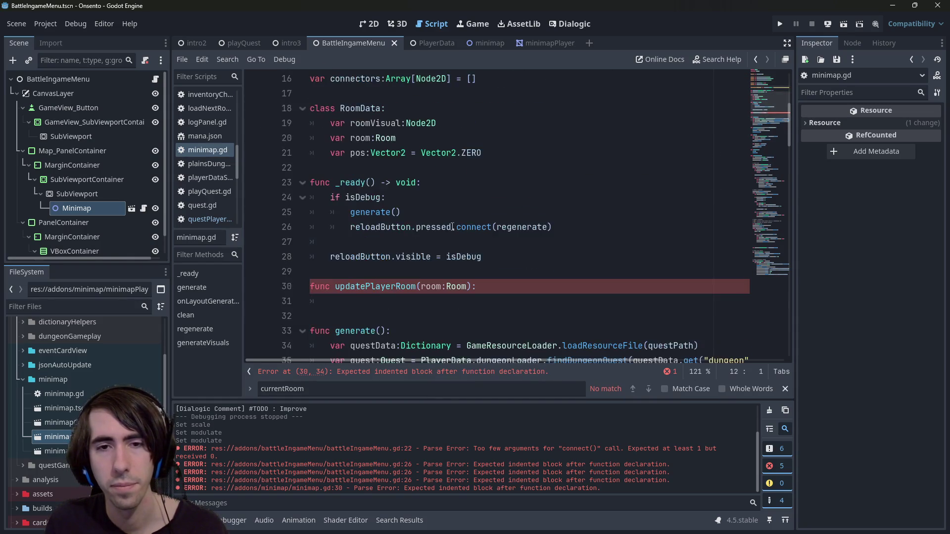
{"action": "scroll", "coordinate": [449, 223], "scroll_direction": "up", "scroll_amount": 5}
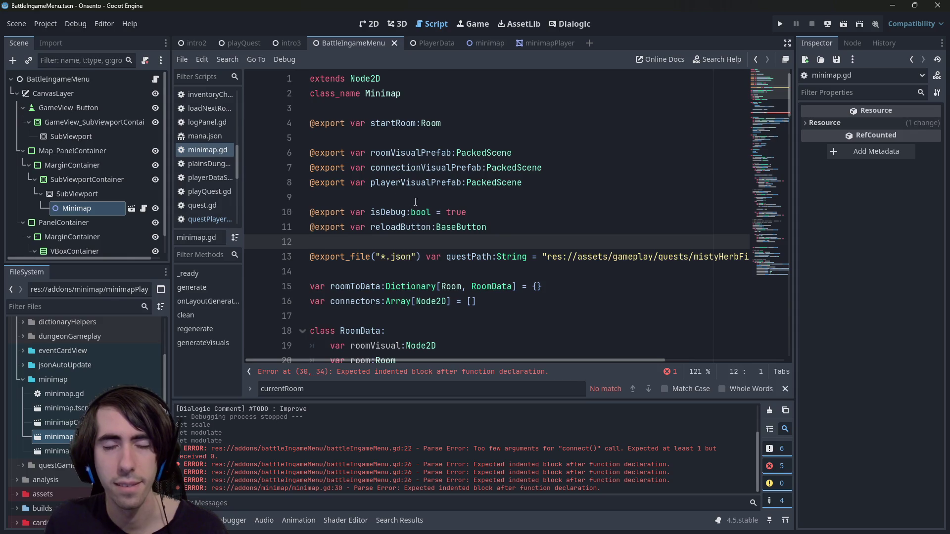
{"action": "scroll", "coordinate": [460, 246], "scroll_direction": "down", "scroll_amount": 4}
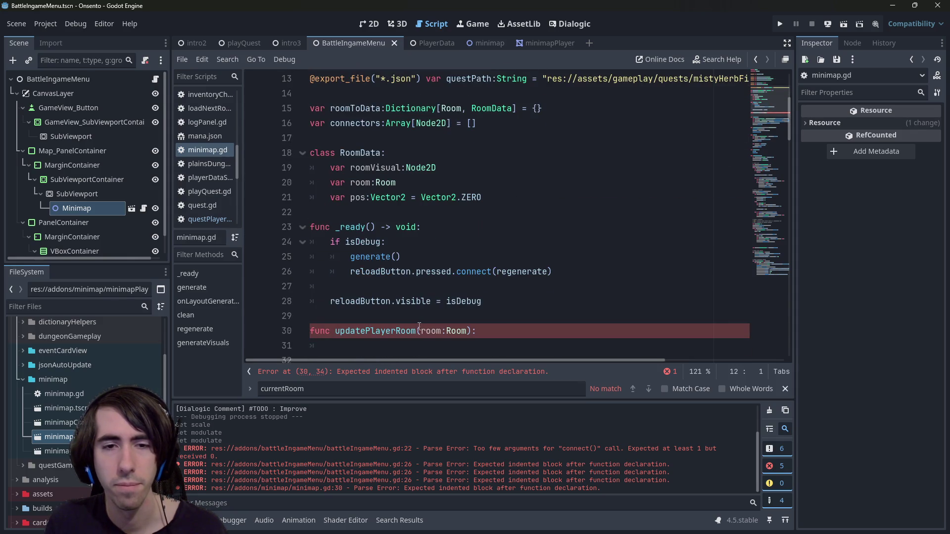
{"action": "double_click", "coordinate": [409, 329]}
{"action": "scroll", "coordinate": [409, 329], "scroll_direction": "up", "scroll_amount": 3}
{"action": "key", "text": "Down"}
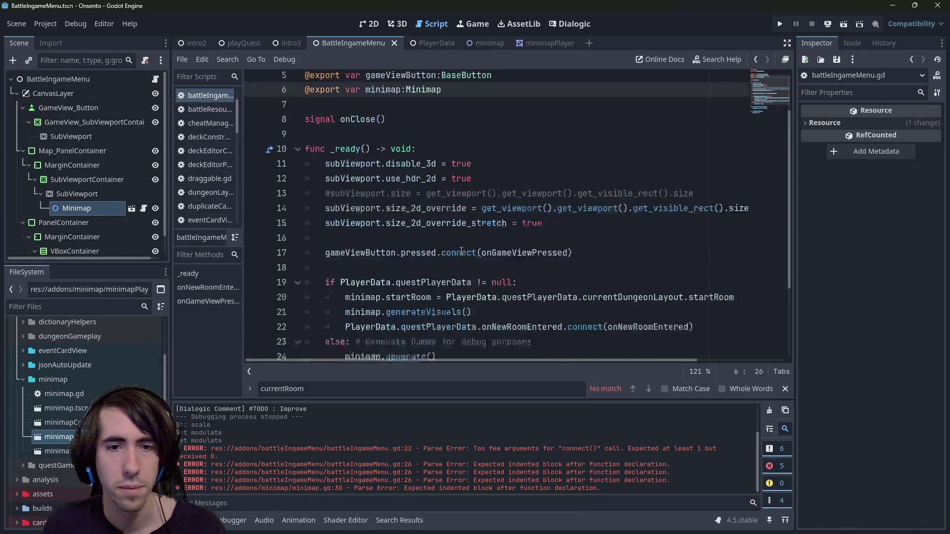
{"action": "scroll", "coordinate": [461, 252], "scroll_direction": "down", "scroll_amount": 3}
{"action": "scroll", "coordinate": [462, 252], "scroll_direction": "up", "scroll_amount": 3}
{"action": "scroll", "coordinate": [470, 297], "scroll_direction": "down", "scroll_amount": 1}
- End _ready with updatePlayerRoom(minimap.startRoom), save, and switch to the Minimap scene's script
{"action": "left_click", "coordinate": [478, 329]}
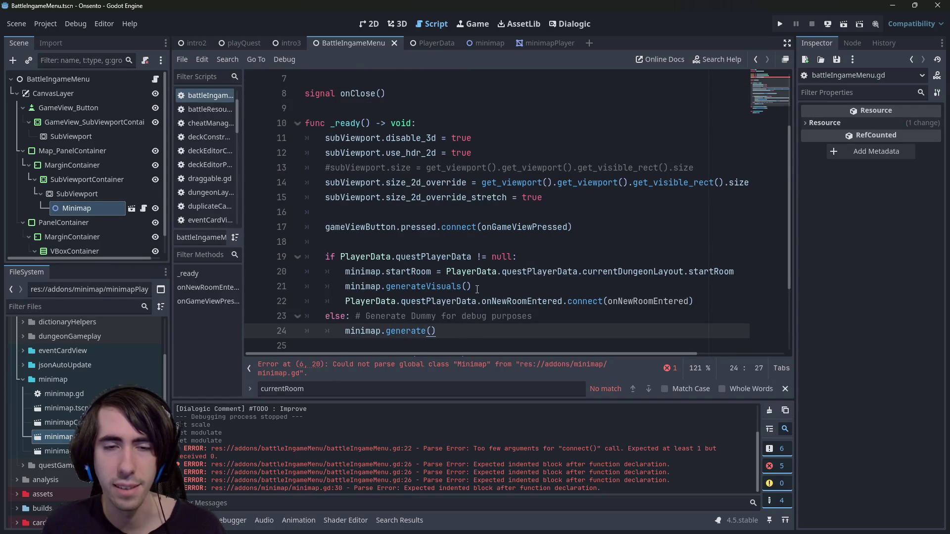
{"action": "key", "text": "Return"}
{"action": "scroll", "coordinate": [477, 290], "scroll_direction": "down", "scroll_amount": 2}
{"action": "key", "text": "Return"}
{"action": "key", "text": "BackSpace"}
{"action": "type", "text": "updatePlayerRoom"}
{"action": "key", "text": "Return"}
{"action": "key", "text": "Up"}
{"action": "key", "text": "Up"}
{"action": "key", "text": "Down"}
{"action": "key", "text": "Down"}
{"action": "type", "text": "minimap.s"}
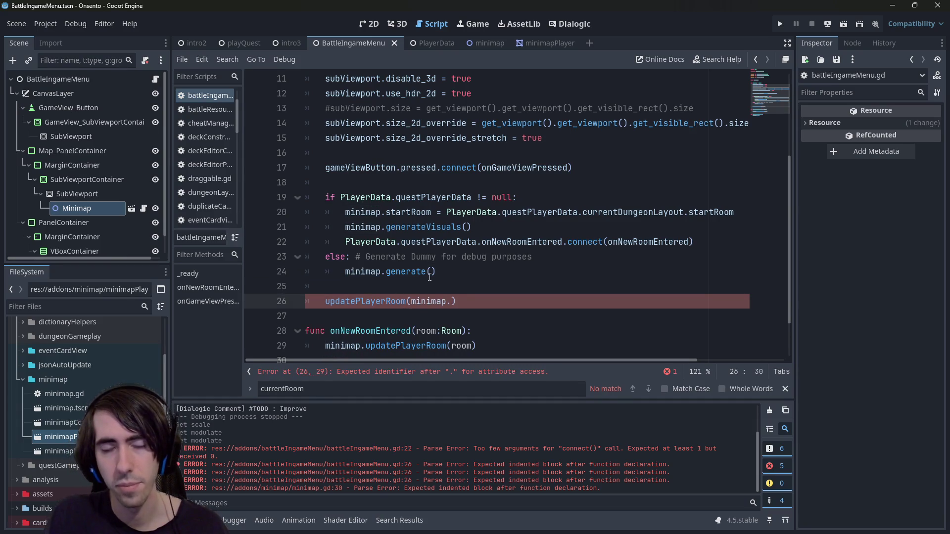
{"action": "type", "text": "tartRoom"}
{"action": "key", "text": "ctrl+s"}
{"action": "left_click", "coordinate": [478, 301]}
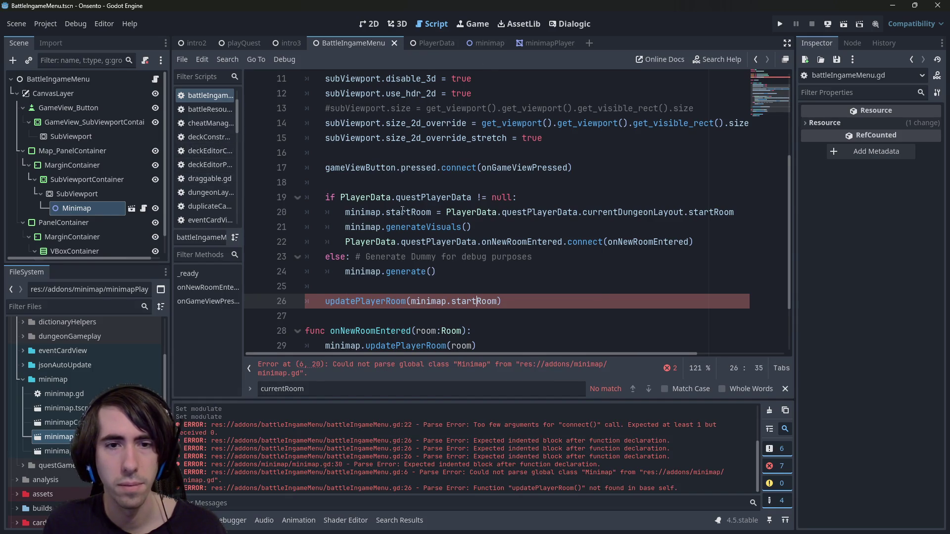
{"action": "left_click", "coordinate": [487, 43]}
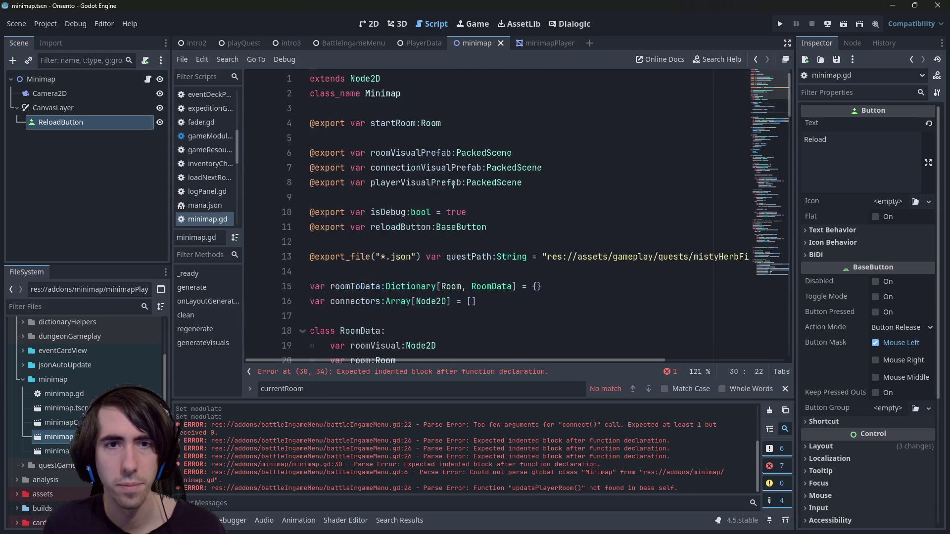
- Close the updatePlayerRoom signature with a colon and start its indented body
{"action": "double_click", "coordinate": [390, 128]}
{"action": "scroll", "coordinate": [410, 258], "scroll_direction": "down", "scroll_amount": 4}
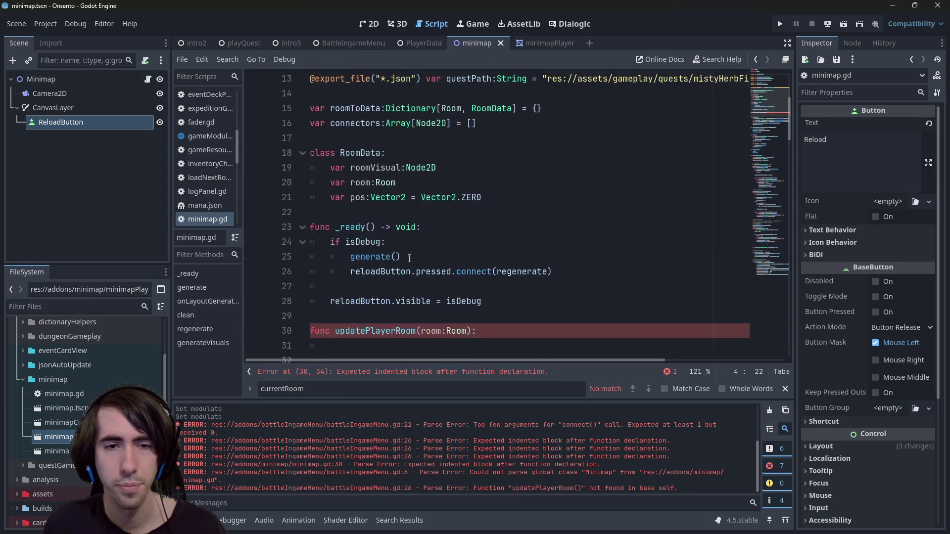
{"action": "left_click", "coordinate": [473, 331]}
{"action": "type", "text": ":"}
{"action": "key", "text": "Return"}
{"action": "scroll", "coordinate": [478, 317], "scroll_direction": "down", "scroll_amount": 2}
{"action": "scroll", "coordinate": [482, 302], "scroll_direction": "up", "scroll_amount": 2}
{"action": "scroll", "coordinate": [484, 302], "scroll_direction": "down", "scroll_amount": 1}
{"action": "scroll", "coordinate": [473, 189], "scroll_direction": "up", "scroll_amount": 5}
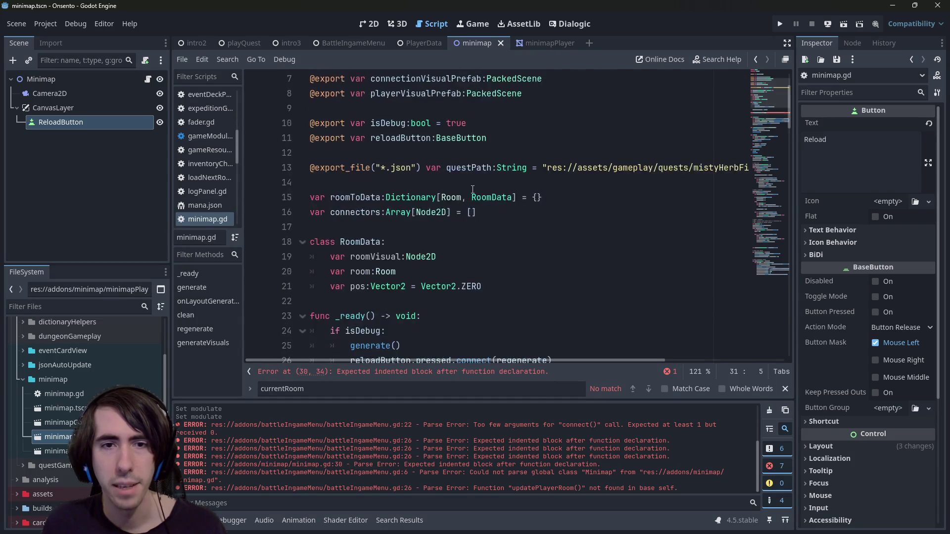
- Declare 'var playerVisual:Node2D' below the connectors variable and save the script
{"action": "left_click", "coordinate": [538, 188]}
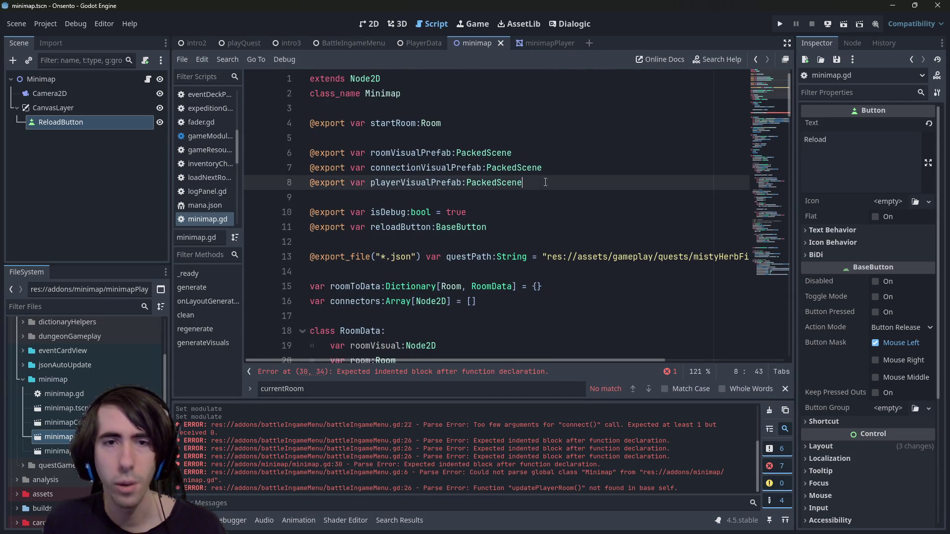
{"action": "key", "text": "Return"}
{"action": "key", "text": "Up"}
{"action": "key", "text": "ctrl+z"}
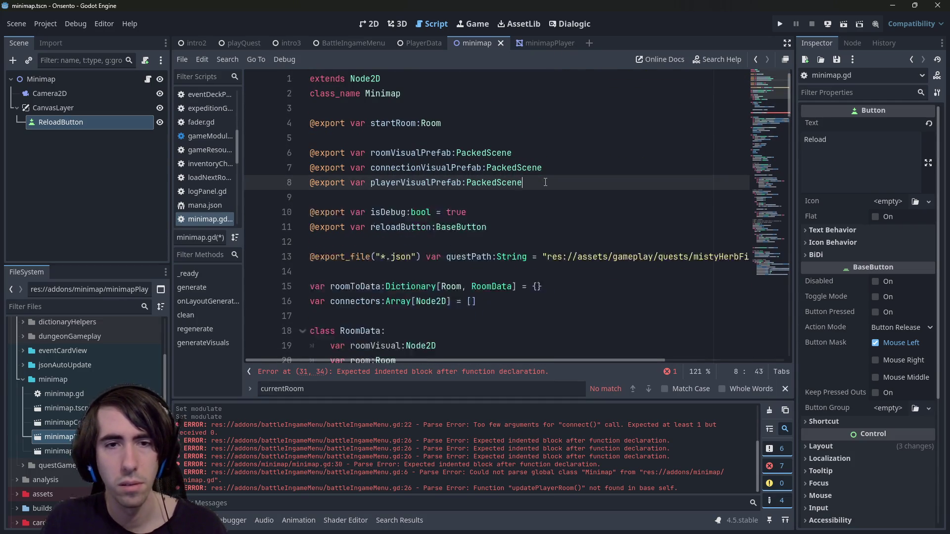
{"action": "key", "text": "ctrl+s"}
{"action": "left_click", "coordinate": [519, 310]}
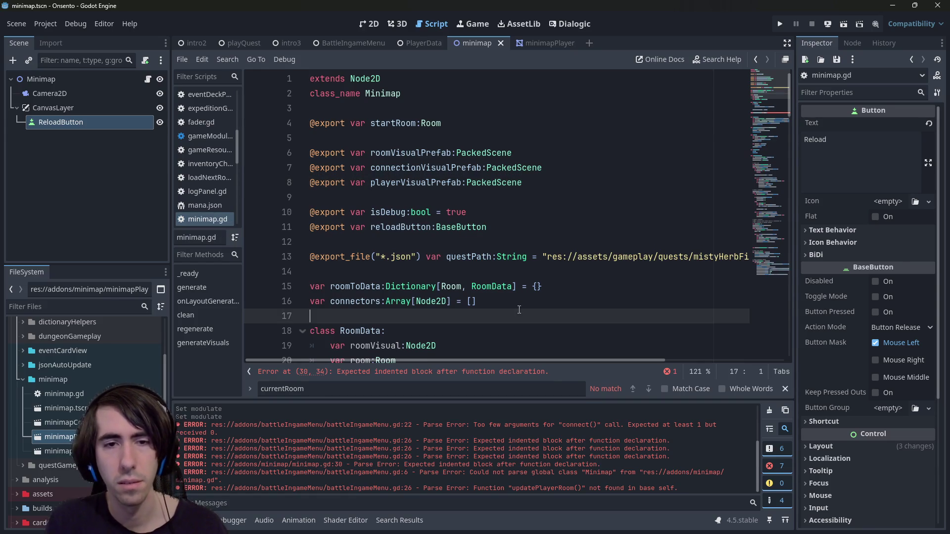
{"action": "key", "text": "Return"}
{"action": "key", "text": "Up"}
{"action": "type", "text": "ar playerVisual:"}
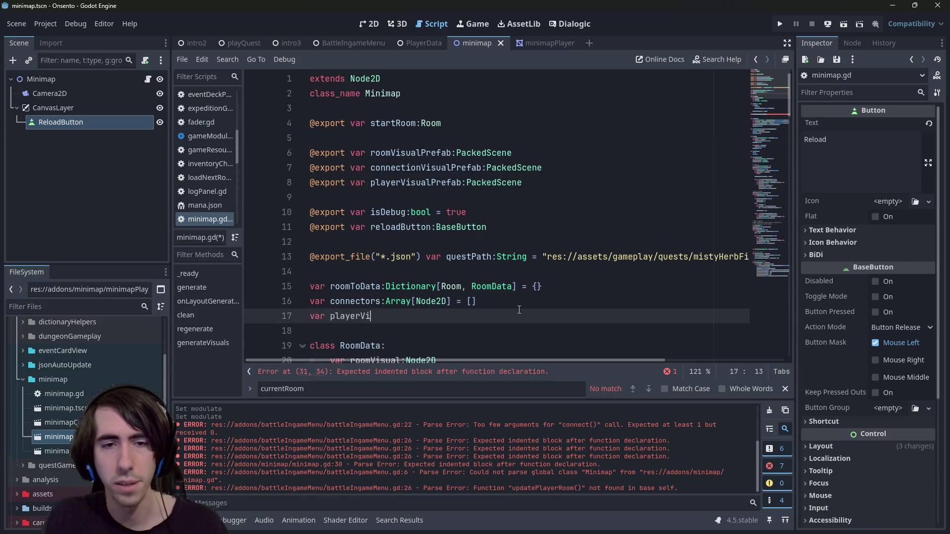
{"action": "type", "text": "Node2D"}
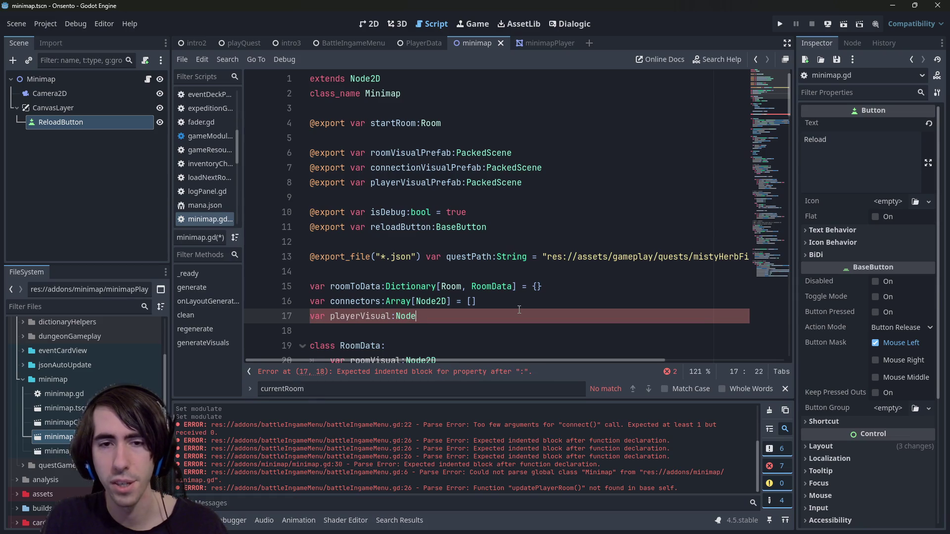
{"action": "key", "text": "ctrl+s"}
- Add an 'if playerVisual == null:' check inside updatePlayerRoom
{"action": "scroll", "coordinate": [503, 313], "scroll_direction": "down", "scroll_amount": 2}
{"action": "left_click", "coordinate": [376, 212]}
{"action": "left_click", "coordinate": [391, 227]}
{"action": "scroll", "coordinate": [445, 246], "scroll_direction": "down", "scroll_amount": 5}
{"action": "left_click", "coordinate": [409, 182]}
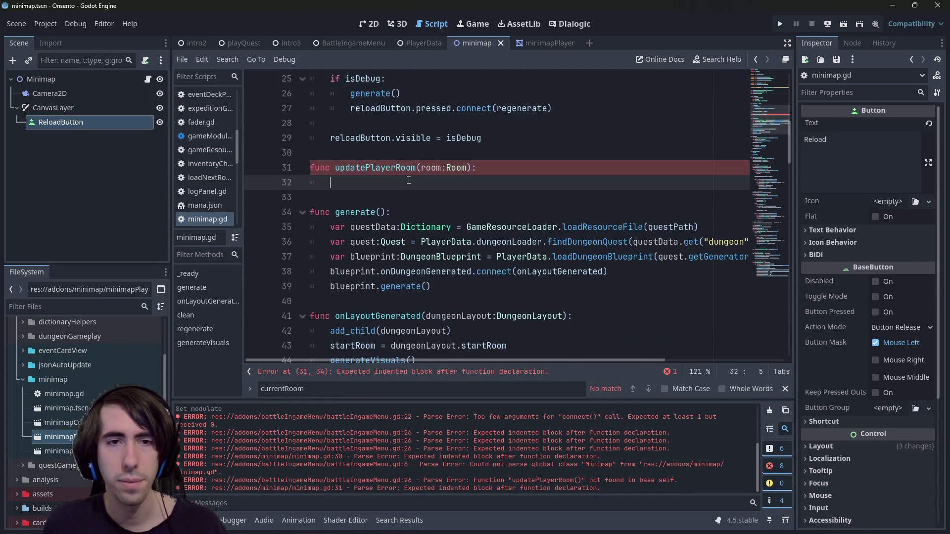
{"action": "type", "text": "if playerVisual == null:"}
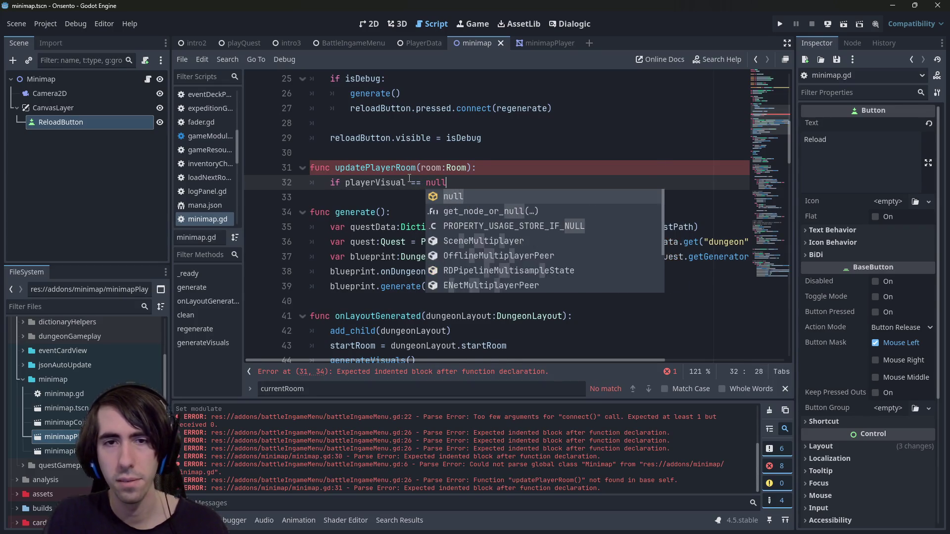
{"action": "key", "text": "Return"}
- Write 'playerVisualPrefab.instantiate()' under the null check
{"action": "scroll", "coordinate": [401, 163], "scroll_direction": "up", "scroll_amount": 4}
{"action": "scroll", "coordinate": [400, 163], "scroll_direction": "up", "scroll_amount": 4}
{"action": "double_click", "coordinate": [409, 183]}
{"action": "key", "text": "ctrl+c"}
{"action": "scroll", "coordinate": [386, 247], "scroll_direction": "down", "scroll_amount": 6}
{"action": "left_click", "coordinate": [376, 287]}
{"action": "key", "text": "ctrl+v"}
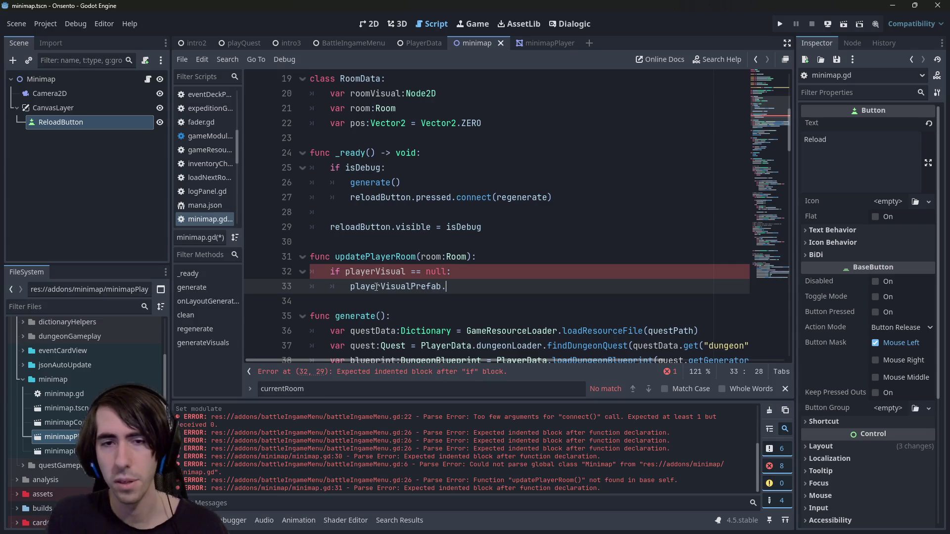
{"action": "type", "text": ".insta"}
{"action": "key", "text": "Return"}
{"action": "type", "text": ")"}
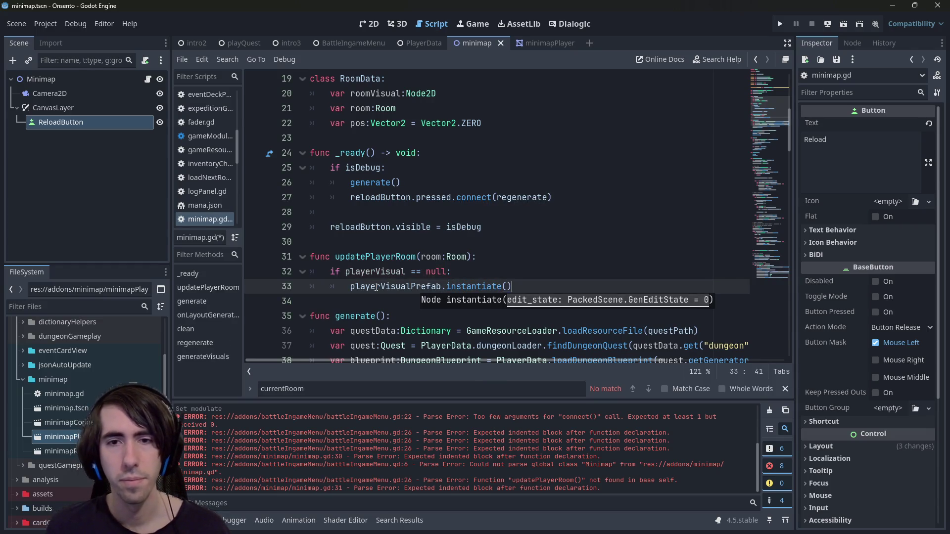
- Turn that line into 'playerVisual = playerVisualPrefab.instantiate()'
{"action": "left_click", "coordinate": [376, 287], "text": "ctrl"}
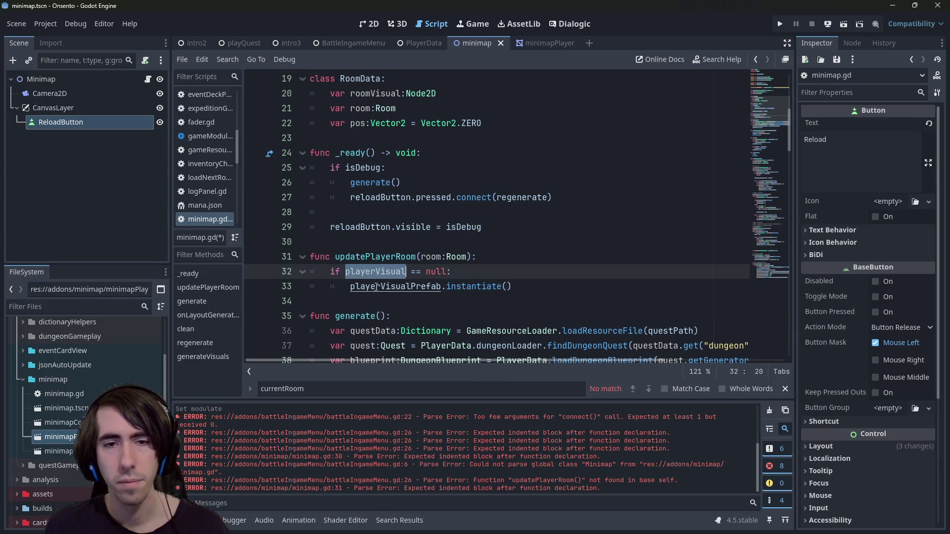
{"action": "key", "text": "ctrl+c"}
{"action": "key", "text": "Down"}
{"action": "key", "text": "Home"}
{"action": "key", "text": "ctrl+v"}
{"action": "type", "text": "="}
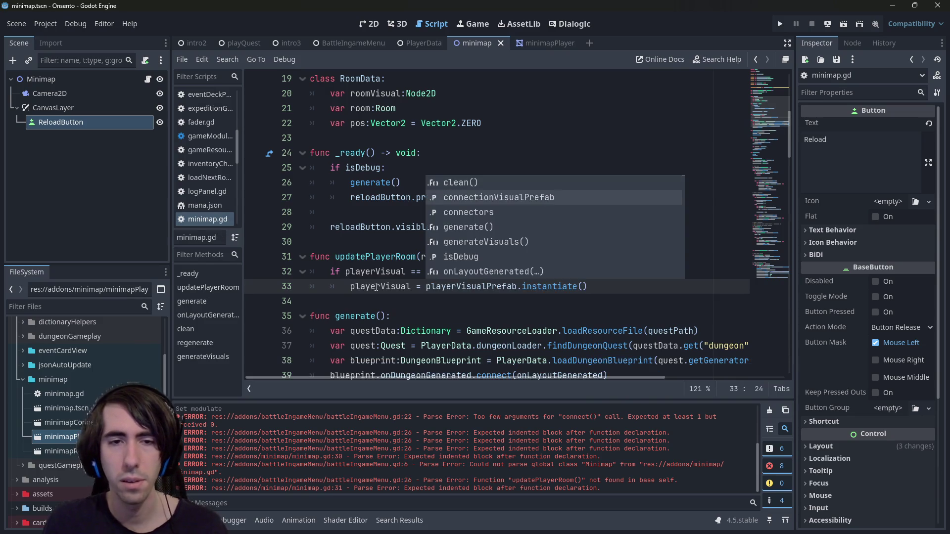
{"action": "key", "text": "Escape"}
- Add a 'playerVisual.position = roomToData[' line below the instantiate assignment
{"action": "key", "text": "End"}
{"action": "key", "text": "Return"}
{"action": "key", "text": "BackSpace"}
{"action": "type", "text": "playerVisual.pos"}
{"action": "key", "text": "Return"}
{"action": "scroll", "coordinate": [446, 228], "scroll_direction": "up", "scroll_amount": 4}
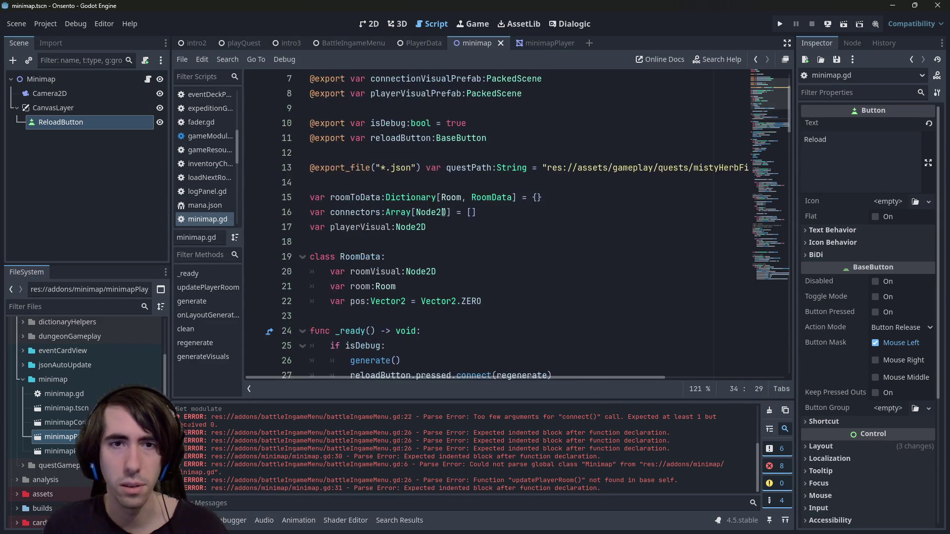
{"action": "double_click", "coordinate": [365, 198]}
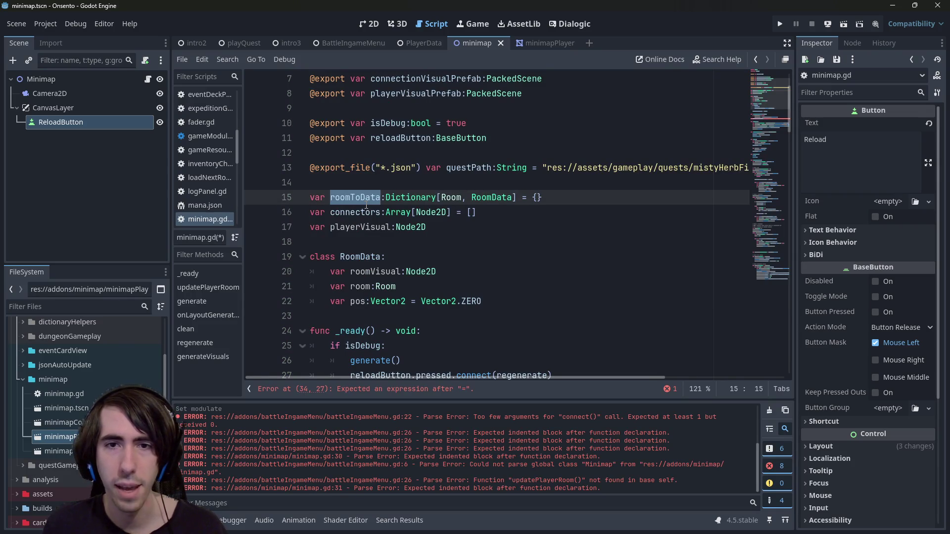
{"action": "scroll", "coordinate": [393, 223], "scroll_direction": "down", "scroll_amount": 5}
{"action": "left_click", "coordinate": [483, 251]}
{"action": "key", "text": "ctrl+v"}
{"action": "type", "text": "["}
- Complete the position line as roomToData[room] and save the script
{"action": "double_click", "coordinate": [431, 212]}
{"action": "left_click", "coordinate": [504, 256]}
{"action": "key", "text": "Right"}
{"action": "key", "text": "ctrl+v"}
{"action": "key", "text": "ctrl+s"}
{"action": "key", "text": "ctrl+shift+Return"}
{"action": "key", "text": "ctrl+s"}
{"action": "left_click", "coordinate": [584, 270]}
{"action": "type", "text": ".pos"}
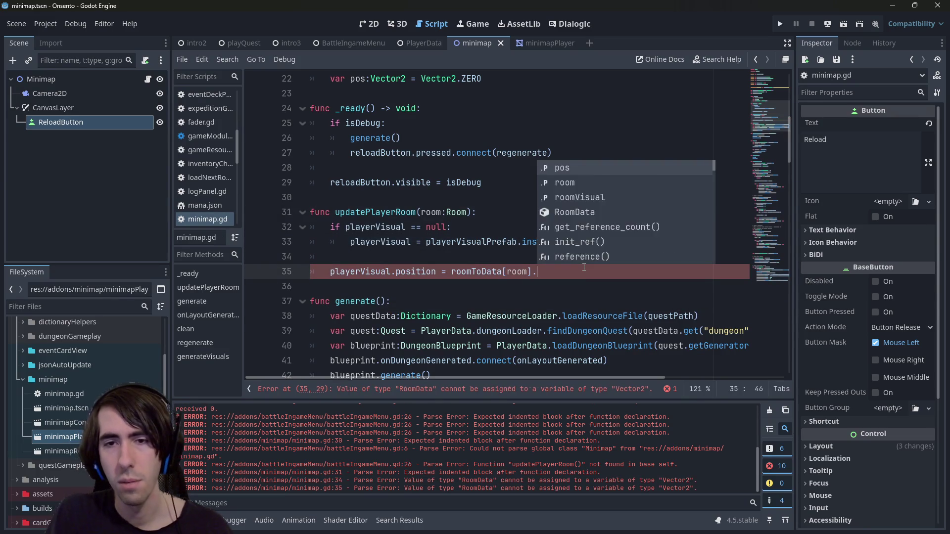
{"action": "key", "text": "BackSpace"}
{"action": "key", "text": "BackSpace"}
{"action": "key", "text": "BackSpace"}
{"action": "key", "text": "ctrl+s"}
- Begin a new 'func getVisualPosition():' below the RoomData class
{"action": "scroll", "coordinate": [584, 267], "scroll_direction": "up", "scroll_amount": 5}
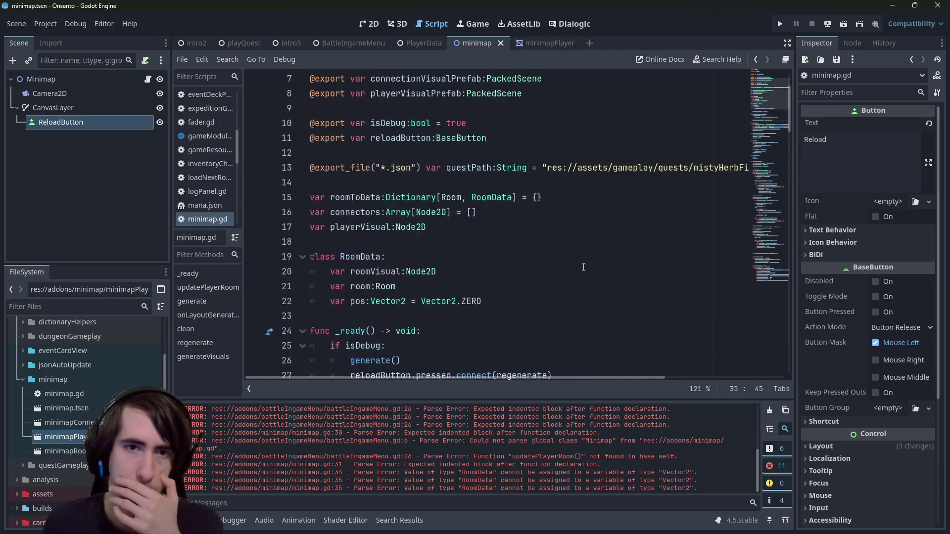
{"action": "scroll", "coordinate": [535, 257], "scroll_direction": "down", "scroll_amount": 1}
{"action": "left_click", "coordinate": [532, 257]}
{"action": "key", "text": "Return"}
{"action": "key", "text": "Return"}
{"action": "type", "text": "fun"}
{"action": "key", "text": "ctrl+z"}
{"action": "key", "text": "ctrl+z"}
{"action": "key", "text": "Down"}
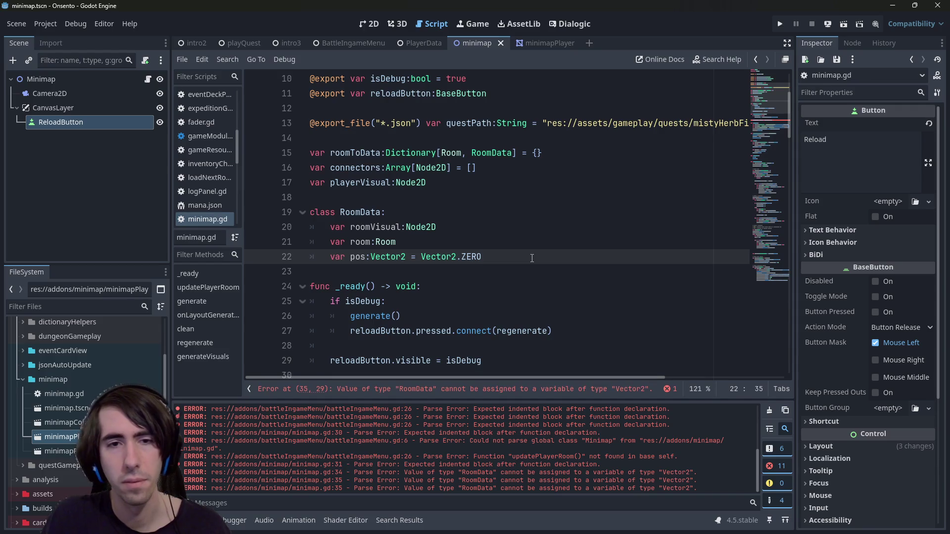
{"action": "key", "text": "Return"}
{"action": "key", "text": "Return"}
{"action": "key", "text": "Up"}
{"action": "type", "text": "func get"}
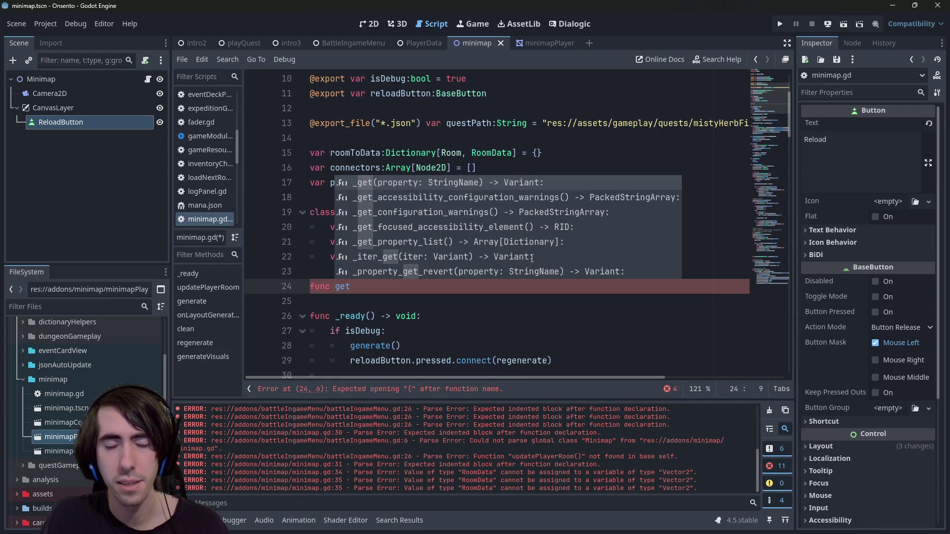
{"action": "type", "text": "VisualPosition"}
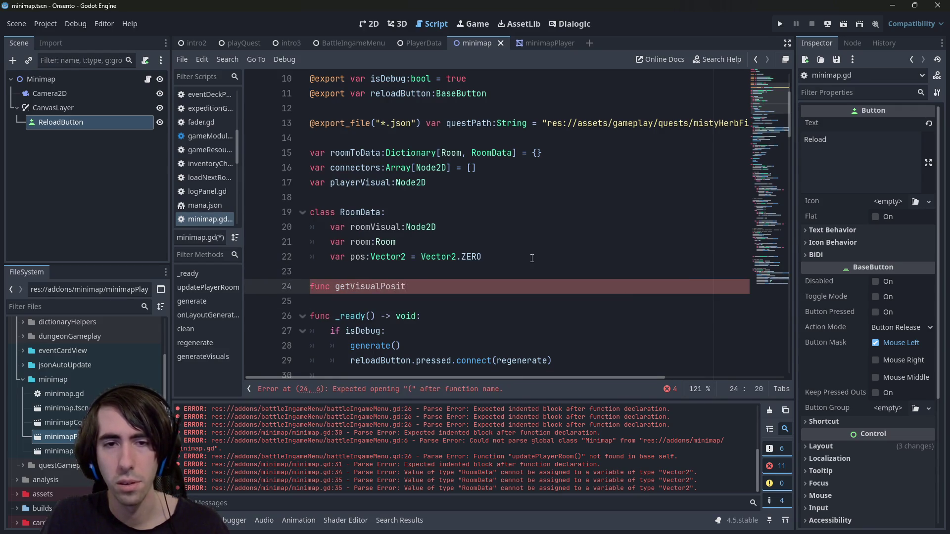
{"action": "type", "text": "():"}
- Make it 'static func getVisualPosition(roomData:RoomData)' returning roomData.pos * 100
{"action": "key", "text": "Return"}
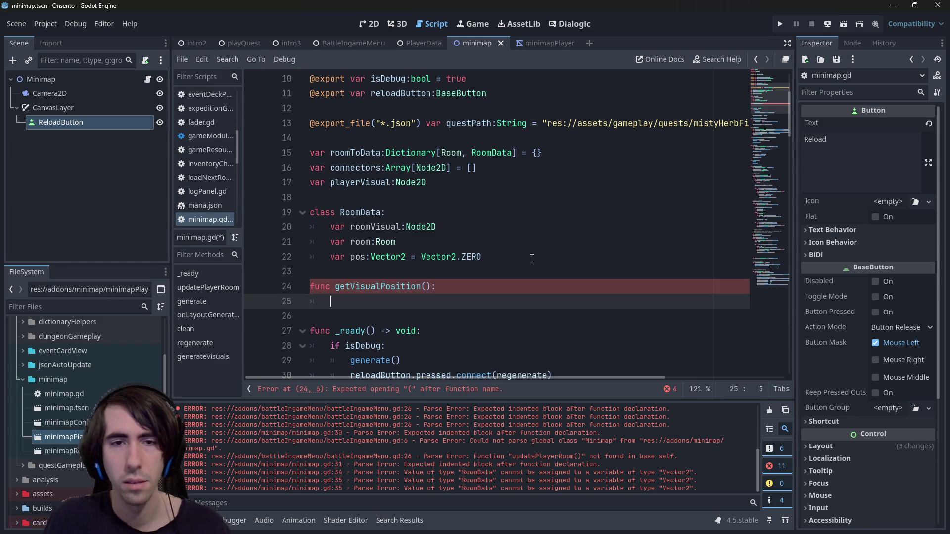
{"action": "left_click", "coordinate": [426, 286]}
{"action": "type", "text": "oomData:RoomData"}
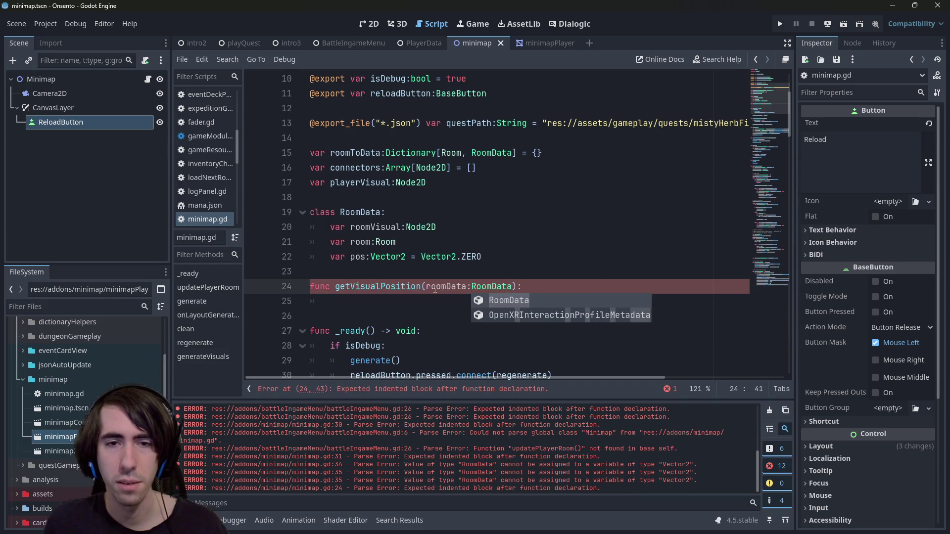
{"action": "key", "text": "Return"}
{"action": "left_click", "coordinate": [439, 302]}
{"action": "type", "text": "roomData.pos * 100"}
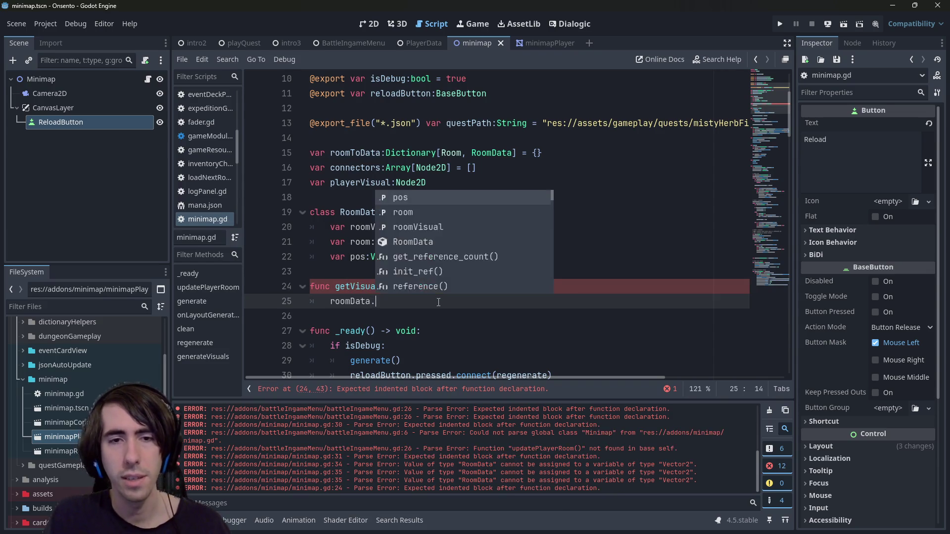
{"action": "key", "text": "Home"}
{"action": "type", "text": "return"}
{"action": "left_click", "coordinate": [310, 287]}
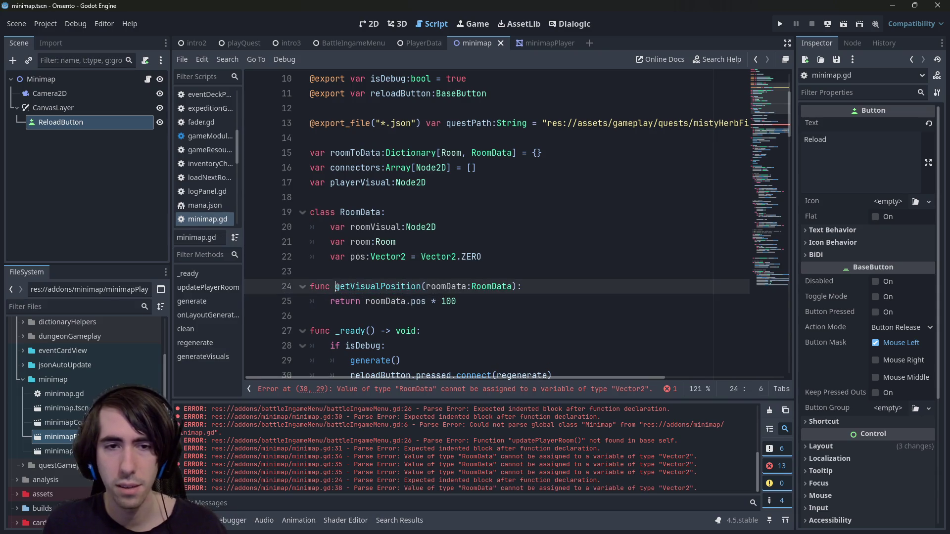
{"action": "type", "text": "static"}
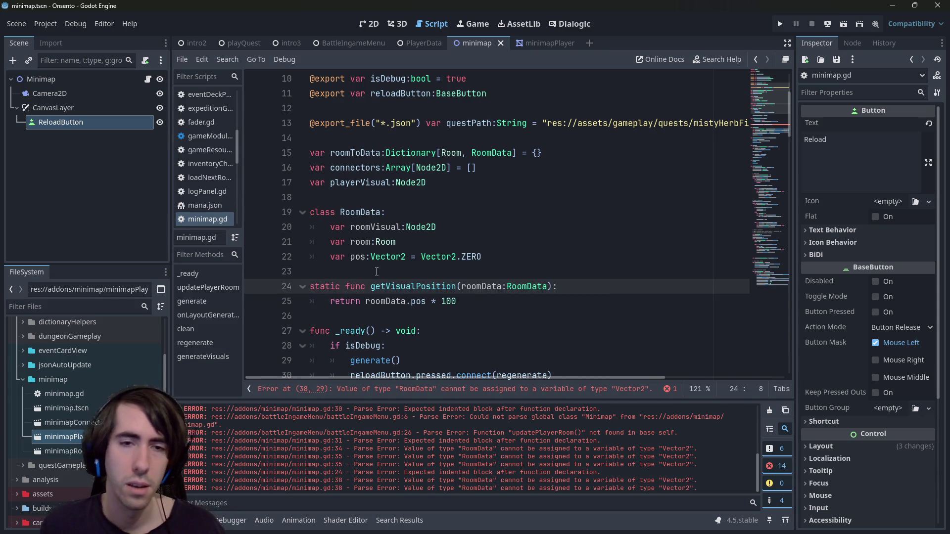
- Wrap the player marker's roomToData[room] position in getVisualPosition()
{"action": "double_click", "coordinate": [397, 284]}
{"action": "scroll", "coordinate": [442, 257], "scroll_direction": "down", "scroll_amount": 6}
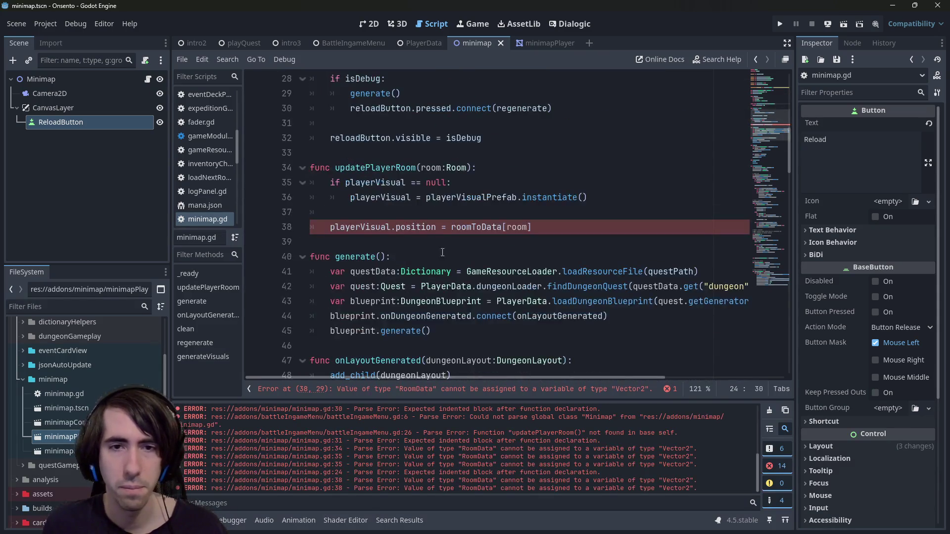
{"action": "left_click", "coordinate": [452, 226]}
{"action": "key", "text": "ctrl+v"}
{"action": "type", "text": "("}
{"action": "key", "text": "End"}
{"action": "type", "text": ")"}
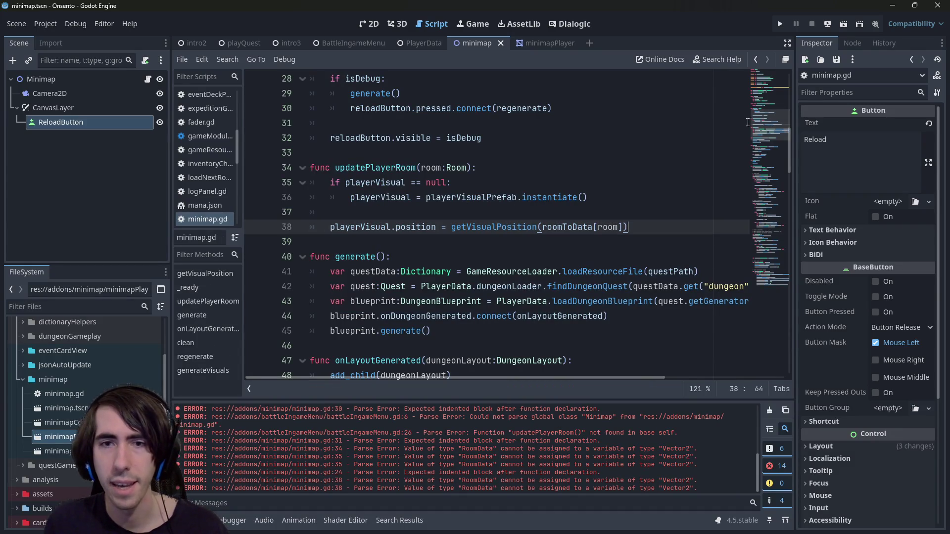
- Replace the room visual's position with getVisualPosition(roomData), dropping the * 100 and .pos
{"action": "left_click", "coordinate": [762, 282]}
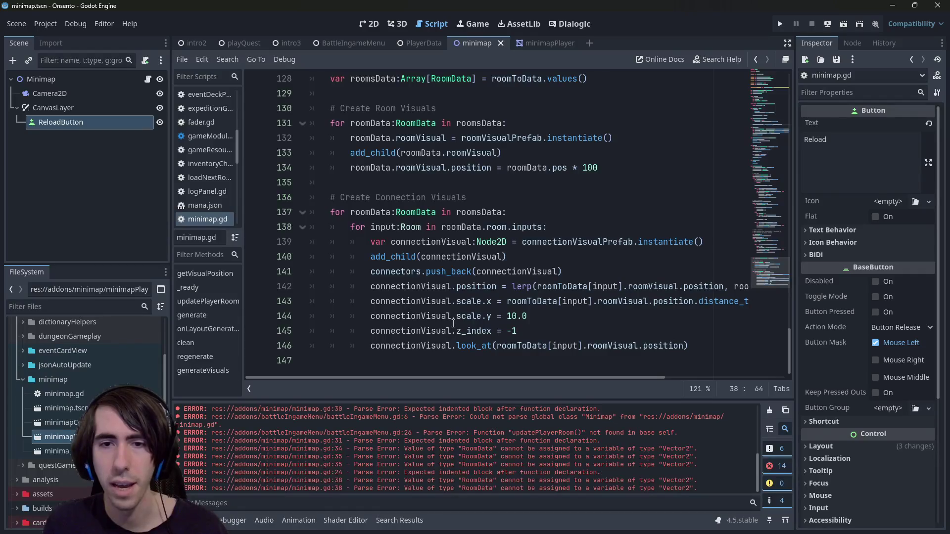
{"action": "scroll", "coordinate": [554, 208], "scroll_direction": "up", "scroll_amount": 2}
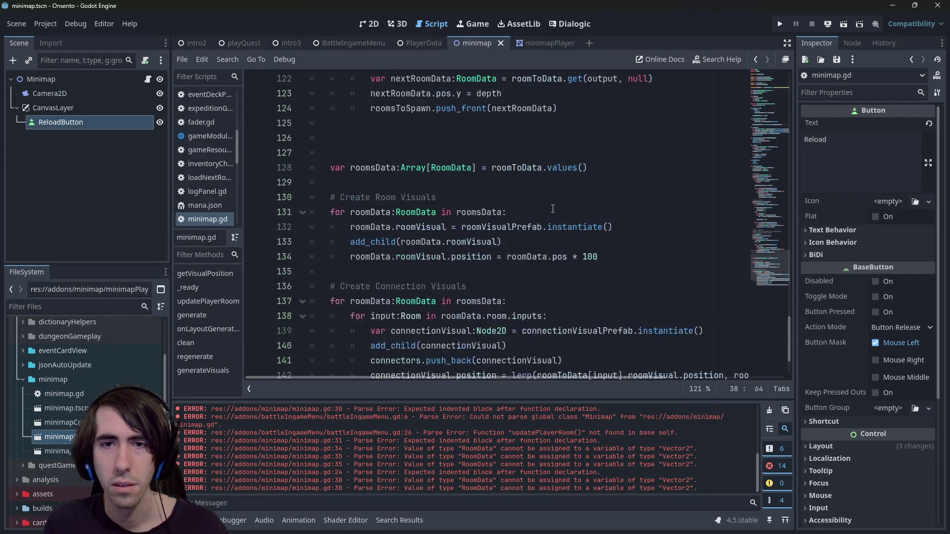
{"action": "left_click", "coordinate": [505, 257]}
{"action": "type", "text": "getVisualPosition("}
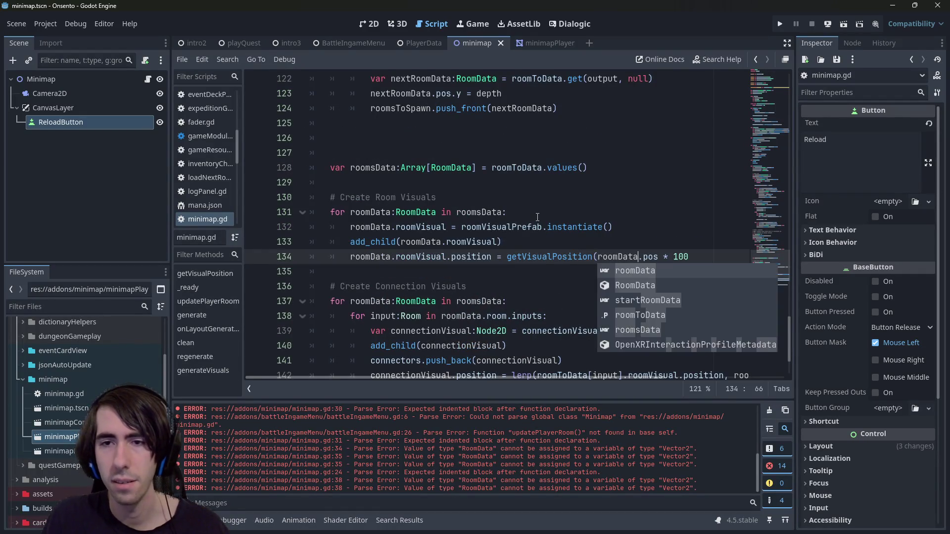
{"action": "key", "text": "shift+End"}
{"action": "type", "text": ")"}
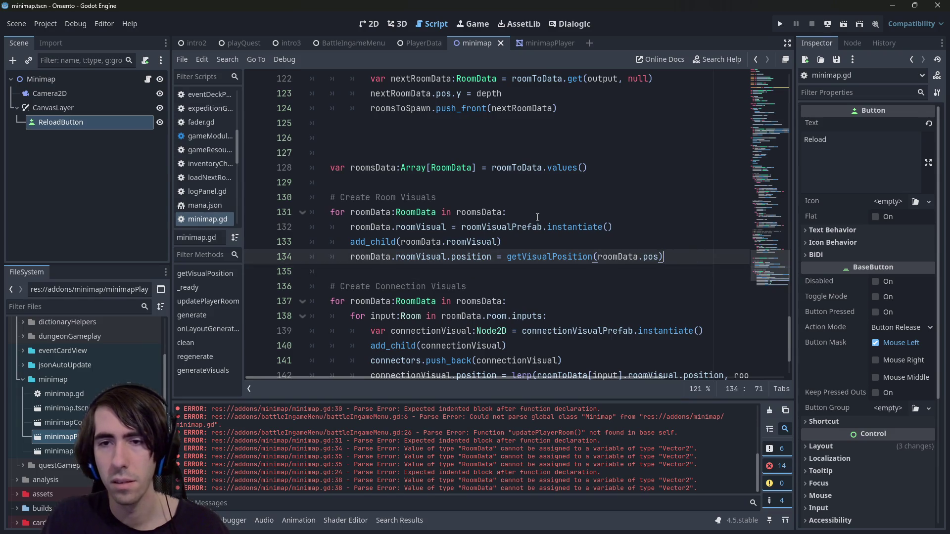
{"action": "scroll", "coordinate": [537, 217], "scroll_direction": "up", "scroll_amount": 6}
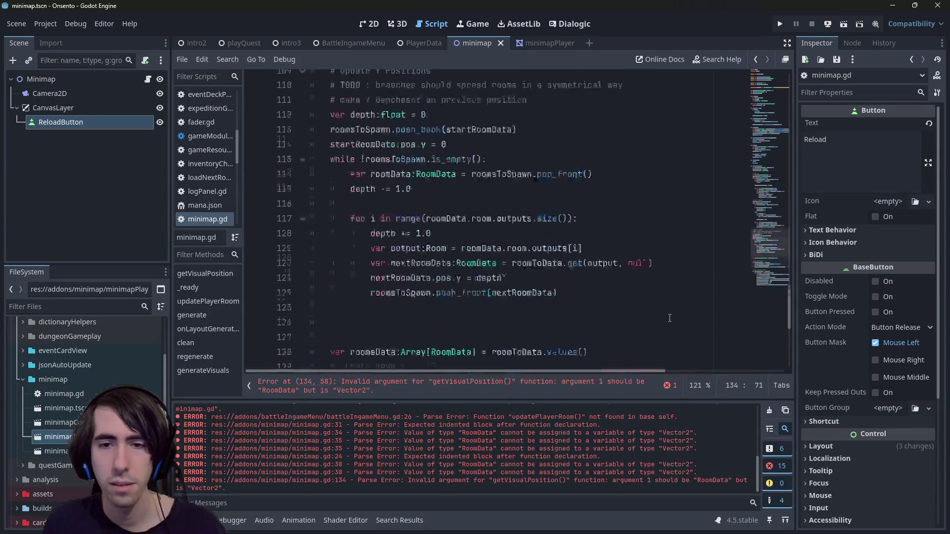
{"action": "left_click", "coordinate": [566, 393]}
{"action": "double_click", "coordinate": [654, 212]}
{"action": "key", "text": "BackSpace"}
{"action": "key", "text": "BackSpace"}
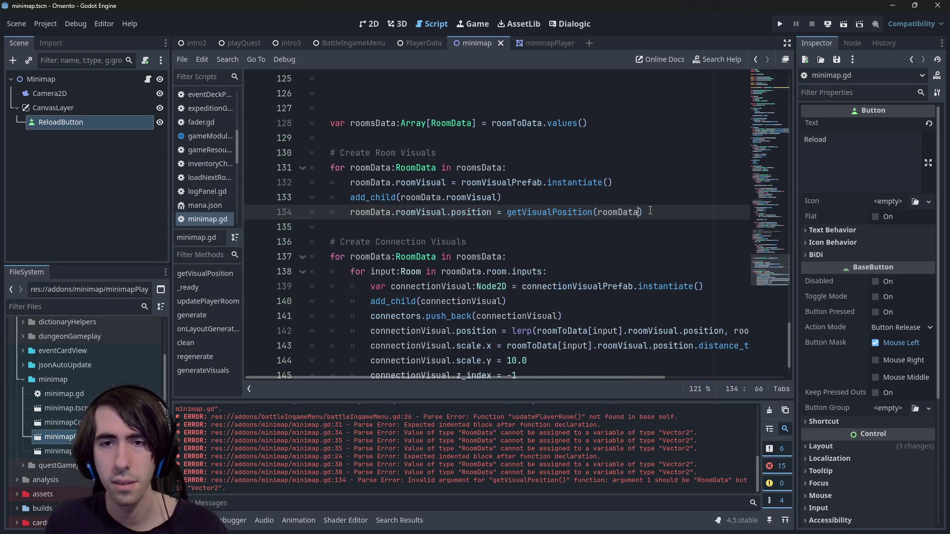
- Review the getVisualPosition call on line 38 and run the minimap scene
{"action": "scroll", "coordinate": [569, 207], "scroll_direction": "up", "scroll_amount": 15}
{"action": "scroll", "coordinate": [568, 206], "scroll_direction": "up", "scroll_amount": 20}
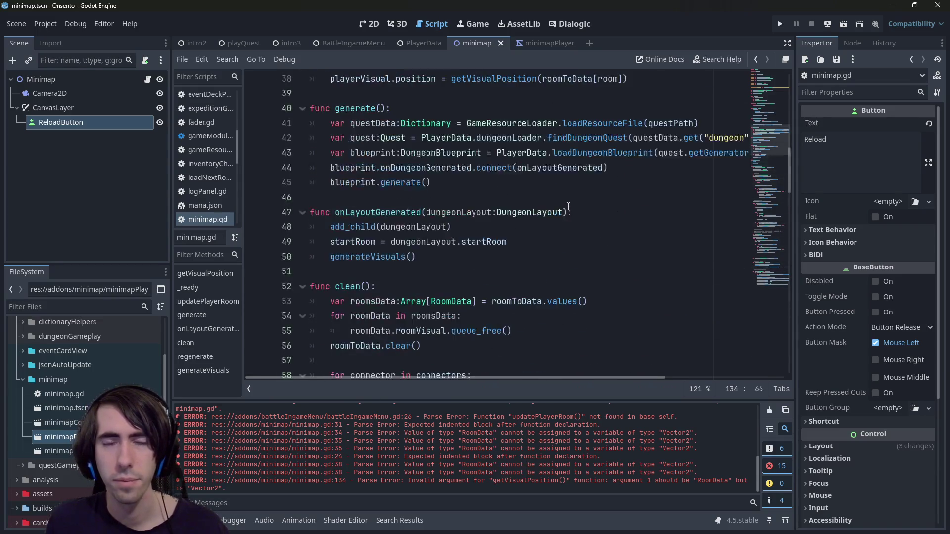
{"action": "scroll", "coordinate": [563, 204], "scroll_direction": "down", "scroll_amount": 7}
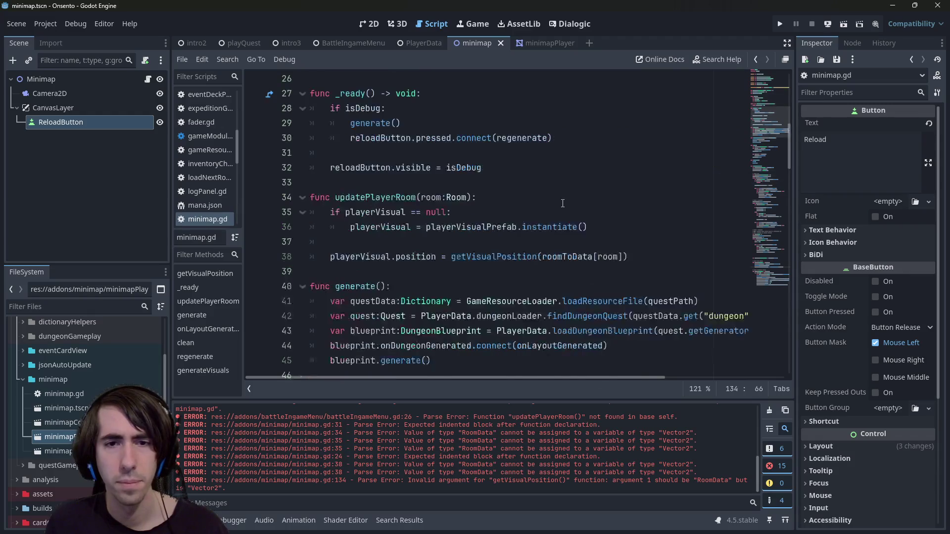
{"action": "double_click", "coordinate": [497, 257]}
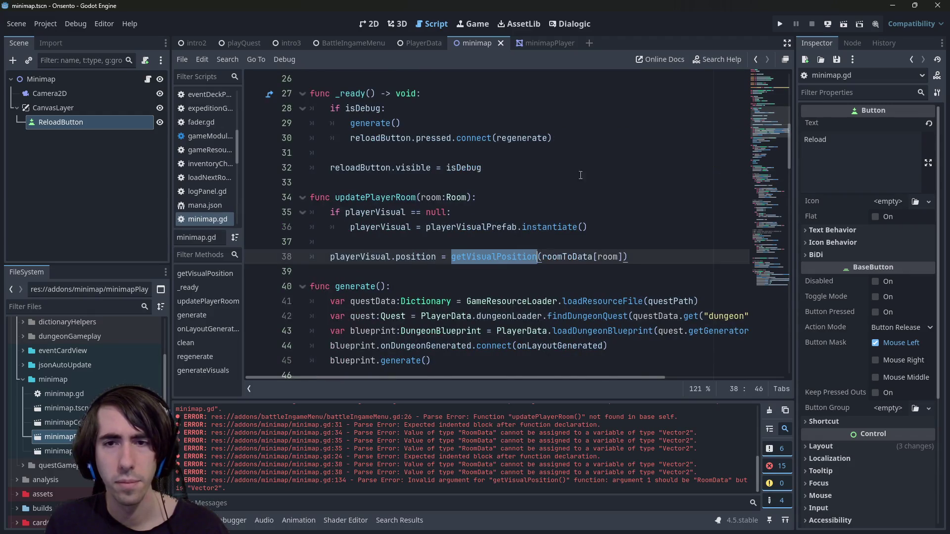
{"action": "left_click", "coordinate": [844, 24]}
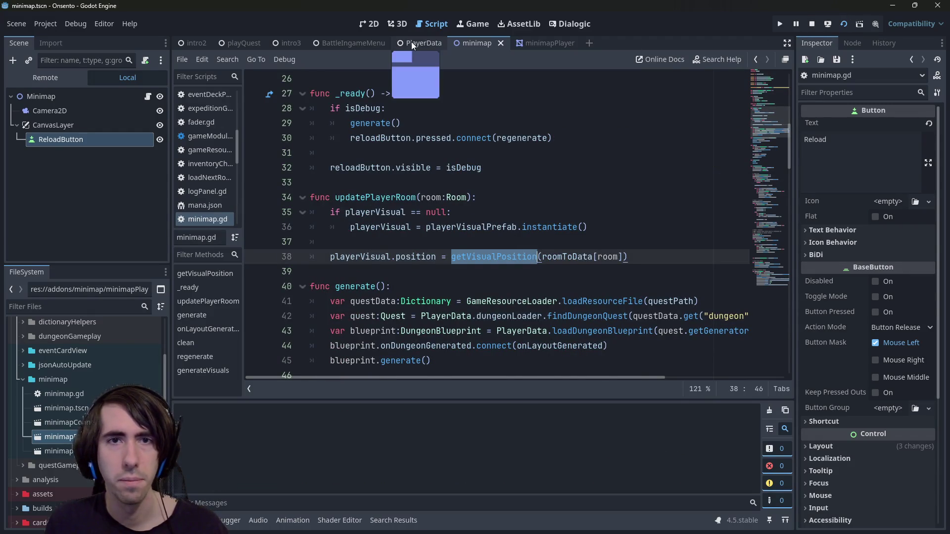
- In the battleIngameMenu script, prefix the updatePlayerRoom call with 'minimap.' and save
{"action": "left_click", "coordinate": [346, 44]}
{"action": "left_click", "coordinate": [155, 97]}
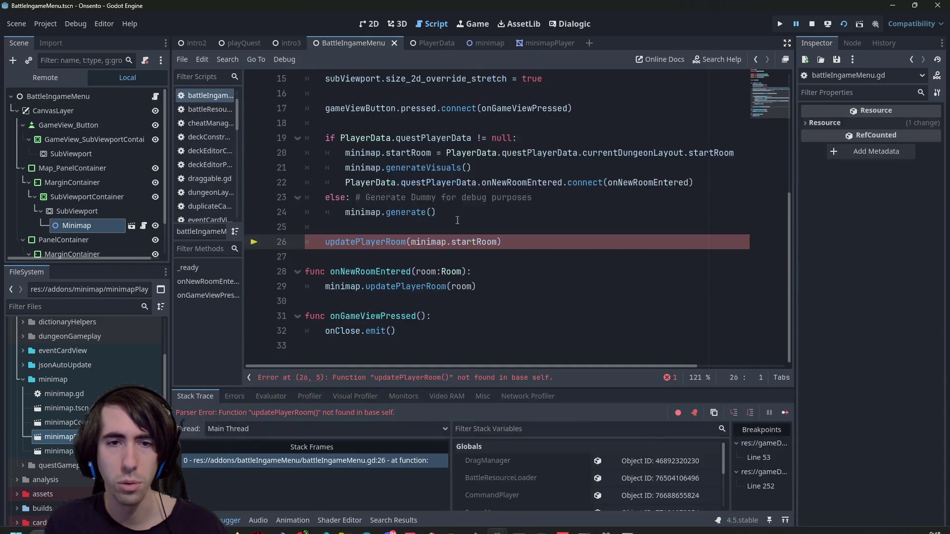
{"action": "double_click", "coordinate": [376, 213]}
{"action": "key", "text": "ctrl+c"}
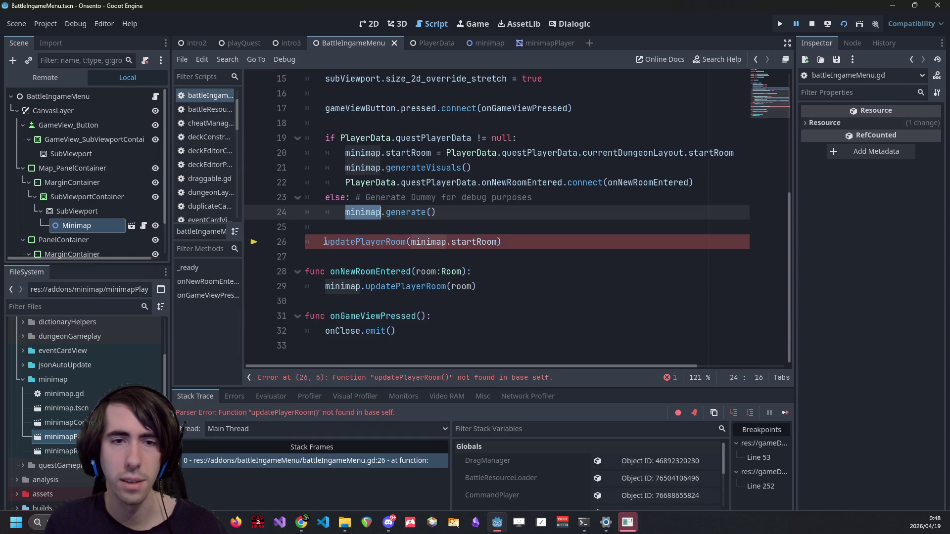
{"action": "left_click", "coordinate": [325, 242]}
{"action": "key", "text": "ctrl+v"}
{"action": "type", "text": "."}
{"action": "key", "text": "BackSpace"}
{"action": "type", "text": "."}
{"action": "key", "text": "ctrl+s"}
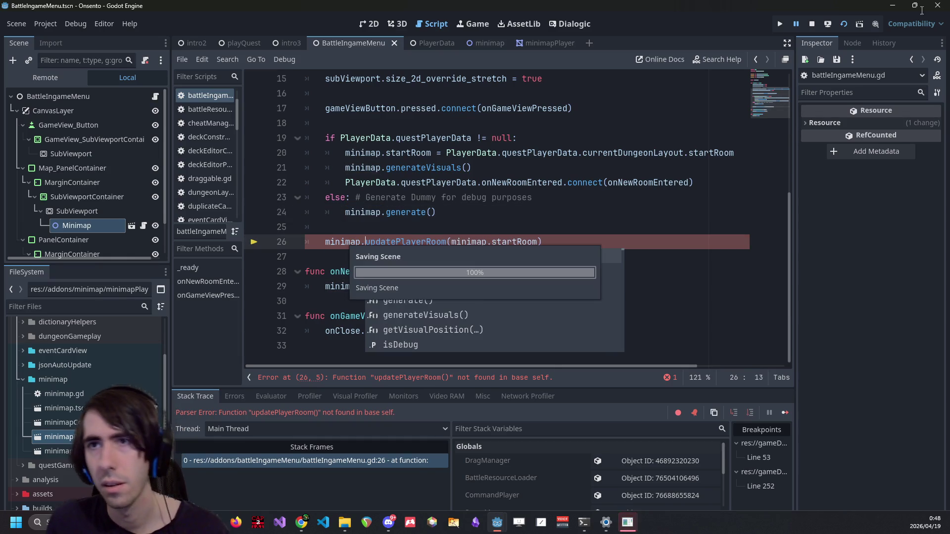
{"action": "key", "text": "Return"}
- Rerun the scene, stop debugging at the null playerVisualPrefab error, and open the minimap scene
{"action": "left_click", "coordinate": [811, 24]}
{"action": "left_click", "coordinate": [838, 26]}
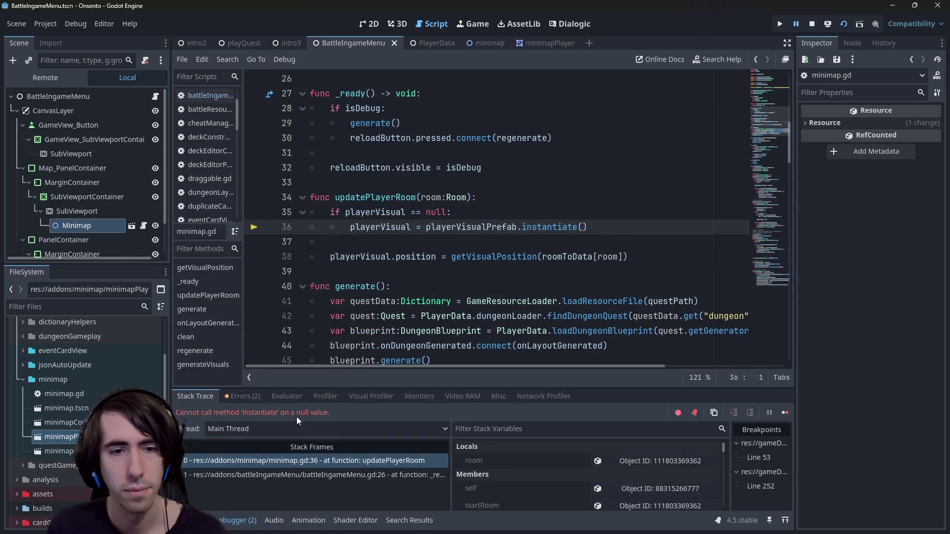
{"action": "double_click", "coordinate": [497, 225]}
{"action": "key", "text": "F8"}
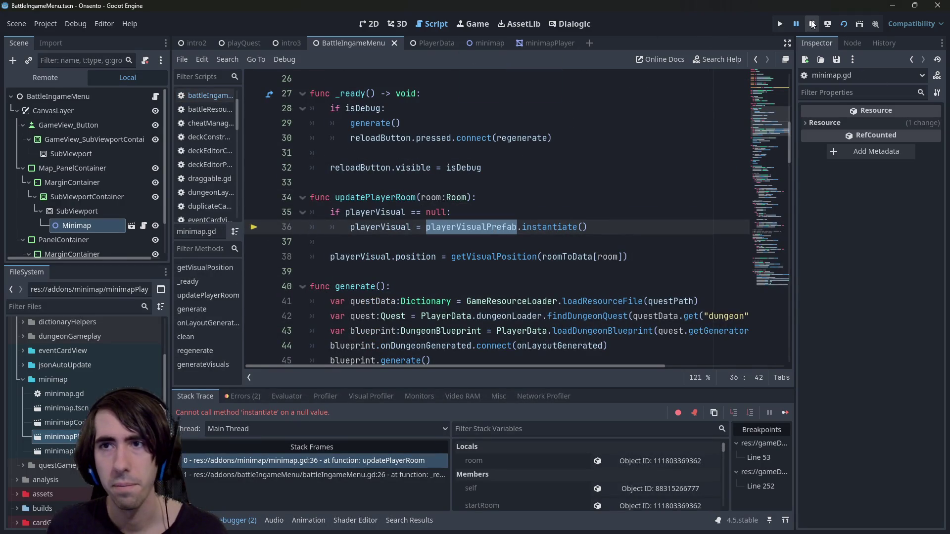
{"action": "left_click", "coordinate": [486, 43]}
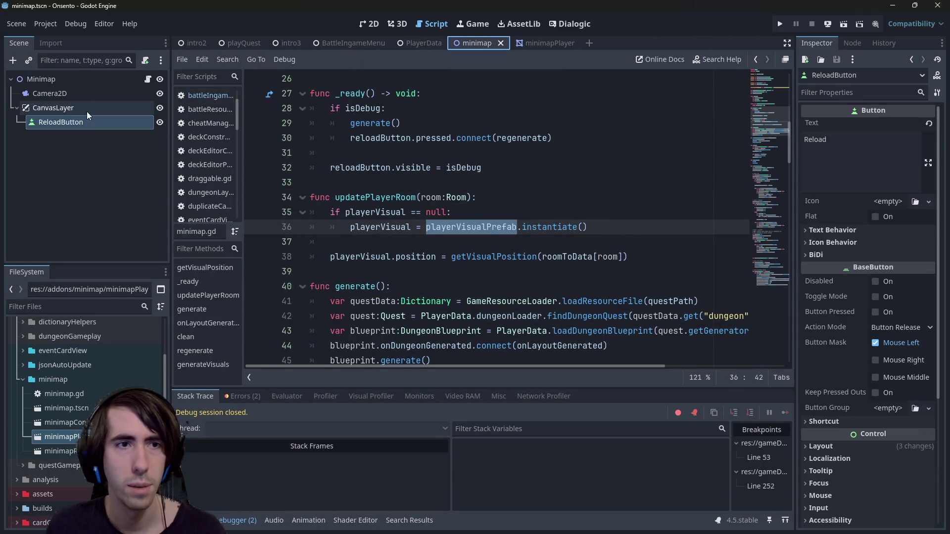
- Assign minimapPlayer.tscn as the Minimap's Player Visual Prefab and save the scene
{"action": "left_click", "coordinate": [41, 79]}
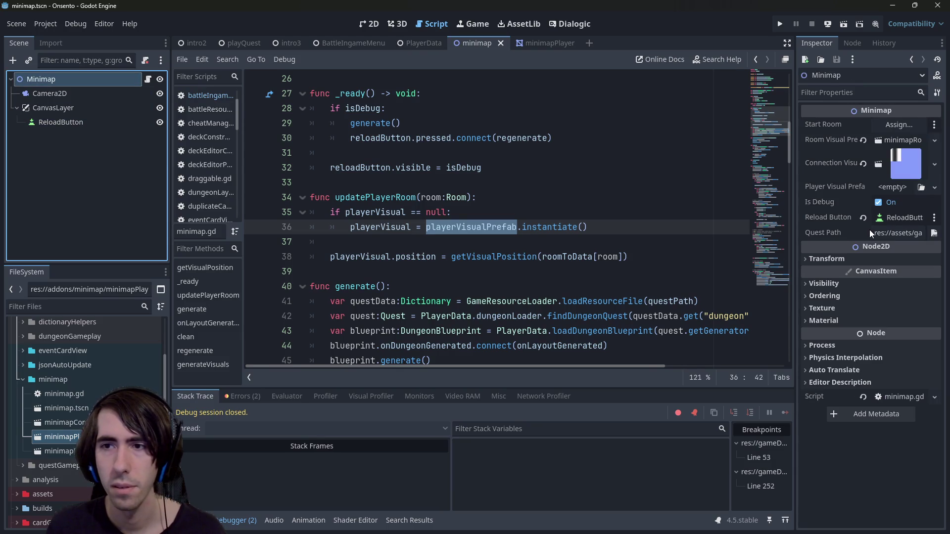
{"action": "mouse_move", "coordinate": [55, 436]}
{"action": "left_mouse_down"}
{"action": "mouse_move", "coordinate": [697, 228]}
{"action": "mouse_move", "coordinate": [906, 188]}
{"action": "left_mouse_up"}
{"action": "left_click", "coordinate": [317, 271]}
{"action": "key", "text": "ctrl+s"}
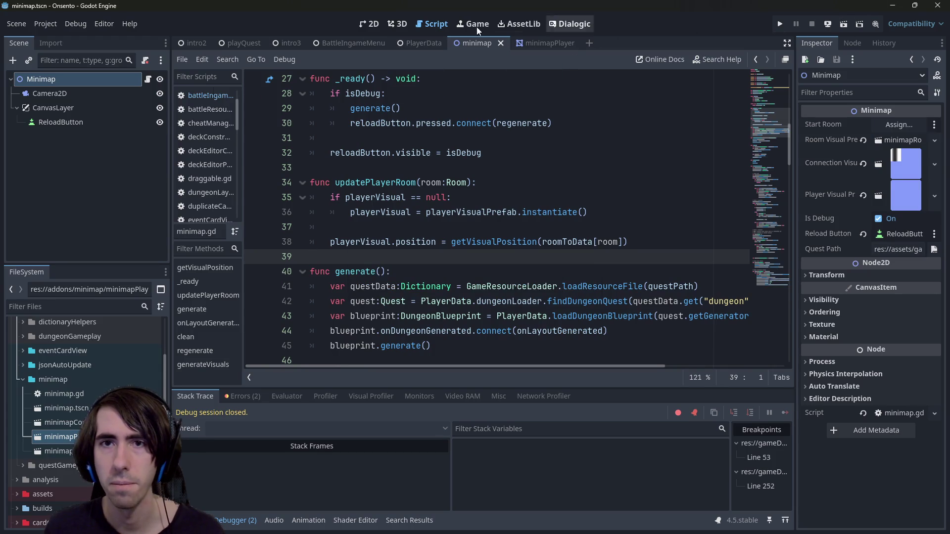
- Run the BattleIngameMenu scene to check the minimap, then close the game window
{"action": "left_click", "coordinate": [353, 43]}
{"action": "left_click", "coordinate": [849, 25]}
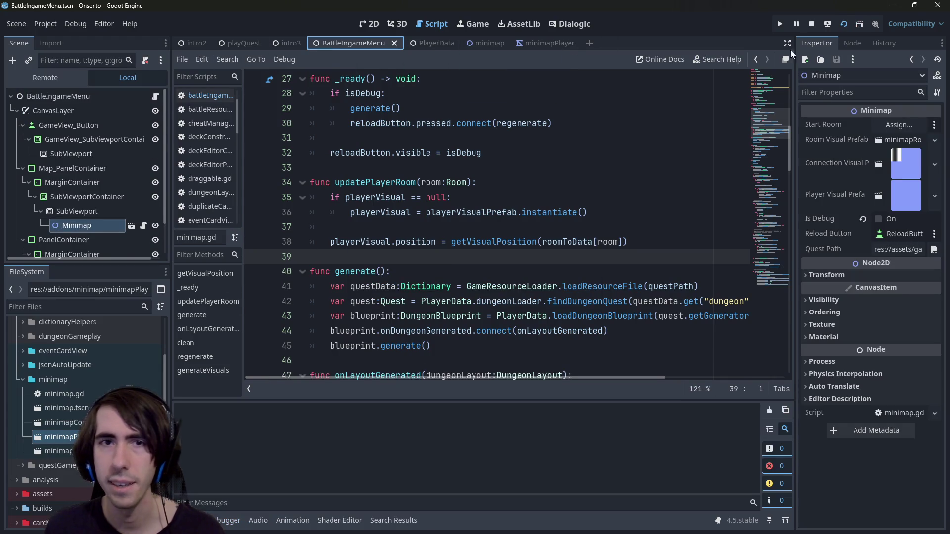
{"action": "left_click", "coordinate": [558, 193]}
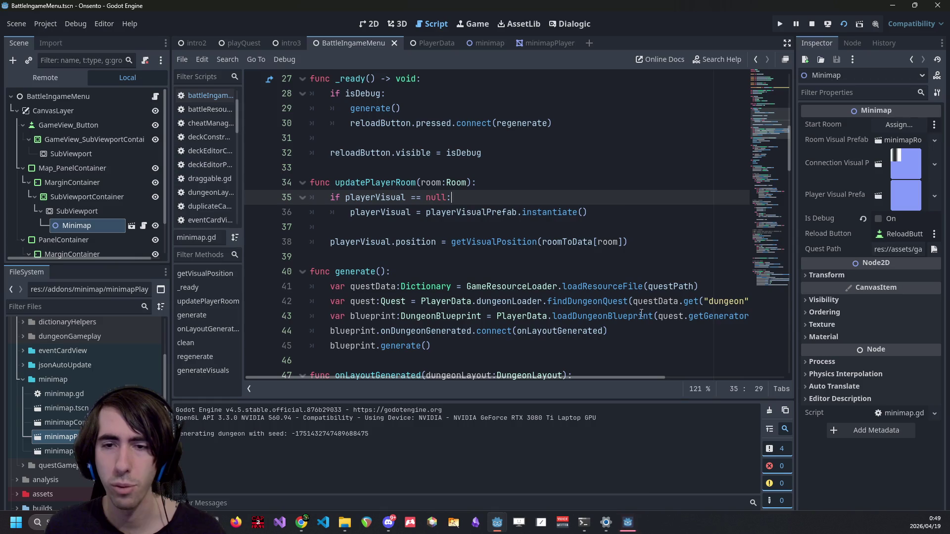
{"action": "left_click", "coordinate": [633, 530]}
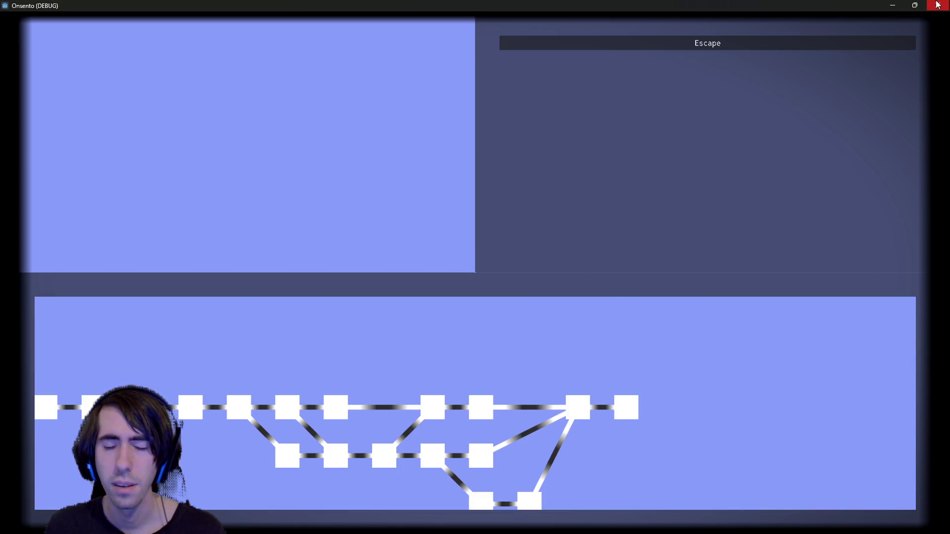
{"action": "left_click", "coordinate": [630, 44]}
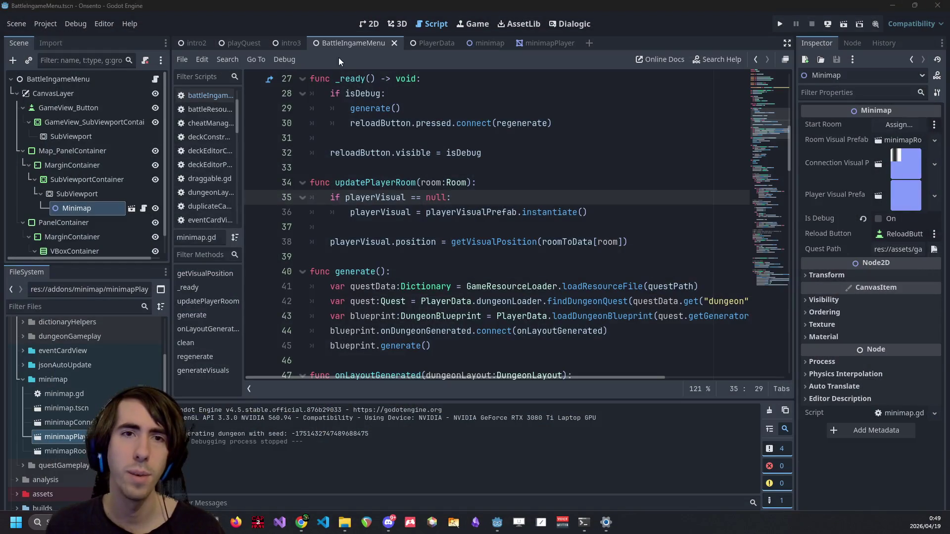
- Open battleIngameMenu.gd and look over the minimap.generate and generateVisuals lines (21–24)
{"action": "left_click", "coordinate": [155, 78]}
{"action": "key", "text": "Down"}
{"action": "key", "text": "Down"}
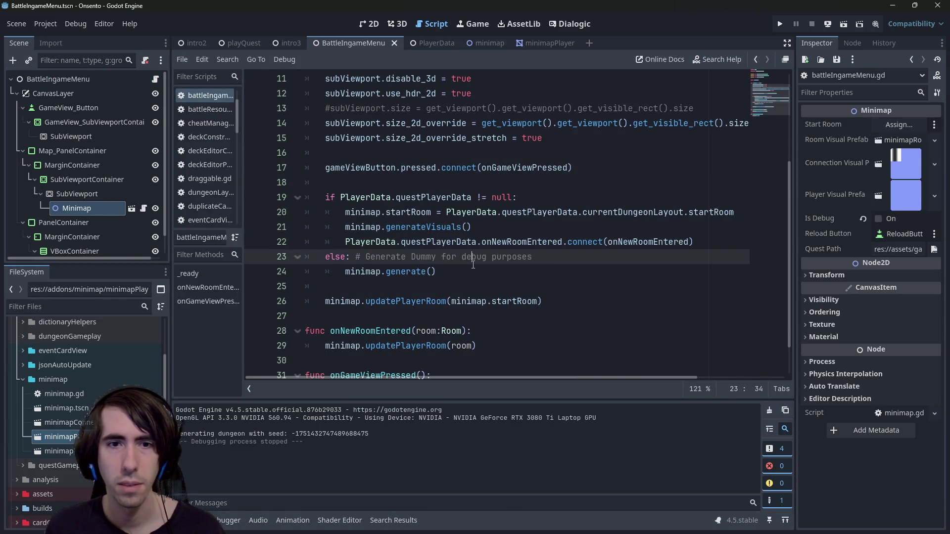
{"action": "key", "text": "shift+Home"}
{"action": "key", "text": "shift+Home"}
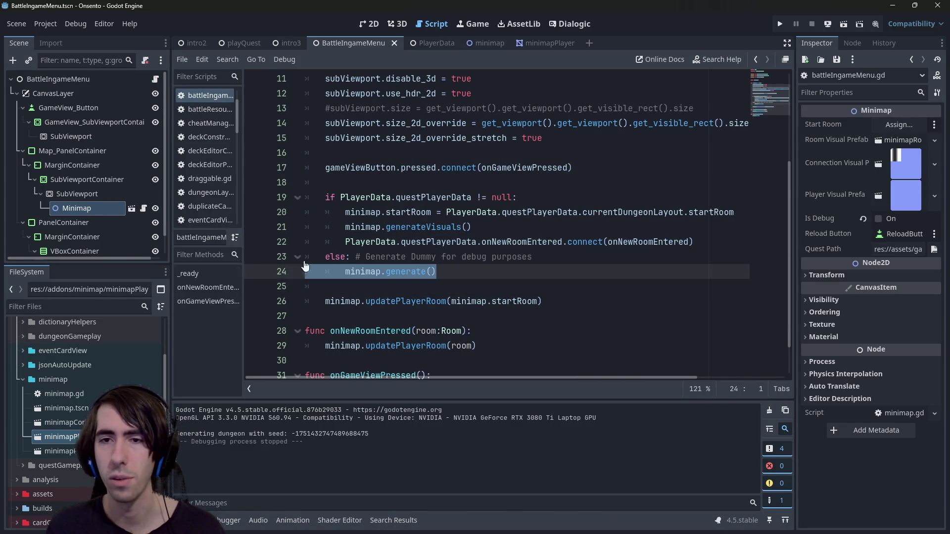
{"action": "key", "text": "Up"}
{"action": "key", "text": "Up"}
{"action": "key", "text": "Up"}
{"action": "key", "text": "Home"}
{"action": "key", "text": "shift+End"}
{"action": "key", "text": "Down"}
{"action": "key", "text": "End"}
{"action": "key", "text": "shift+Home"}
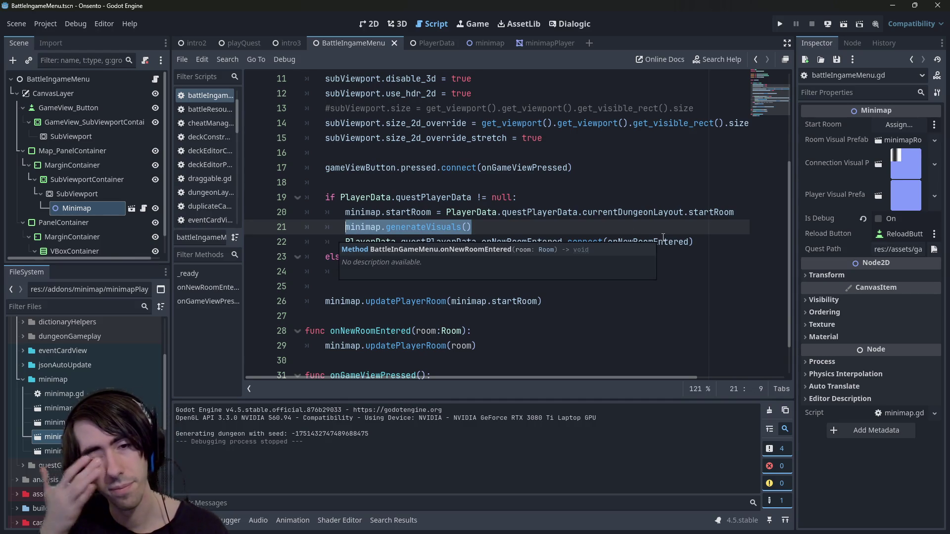
- Put a breakpoint on line 26's updatePlayerRoom call in onNewRoomEntered
{"action": "double_click", "coordinate": [443, 346]}
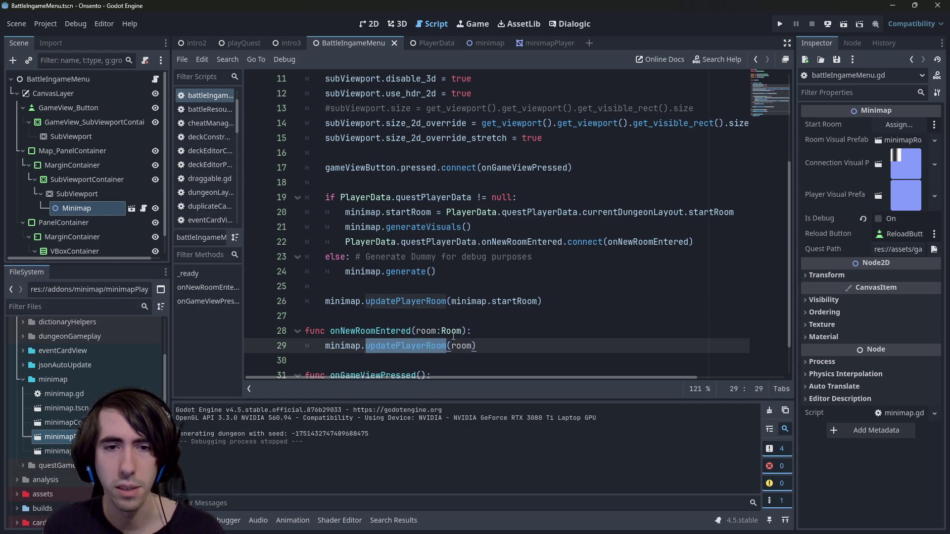
{"action": "left_click_drag", "start_coordinate": [566, 301], "coordinate": [325, 301]}
{"action": "left_click", "coordinate": [351, 301]}
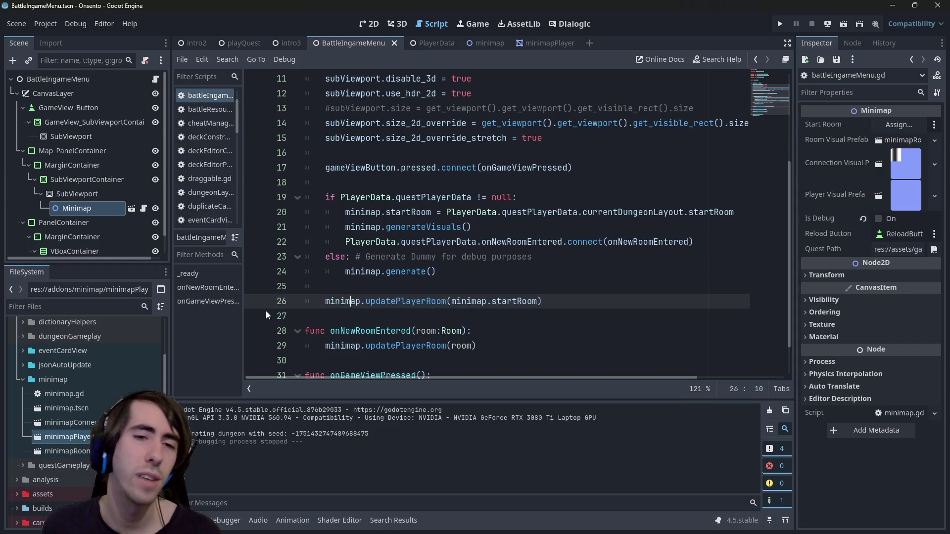
{"action": "left_click", "coordinate": [254, 301]}
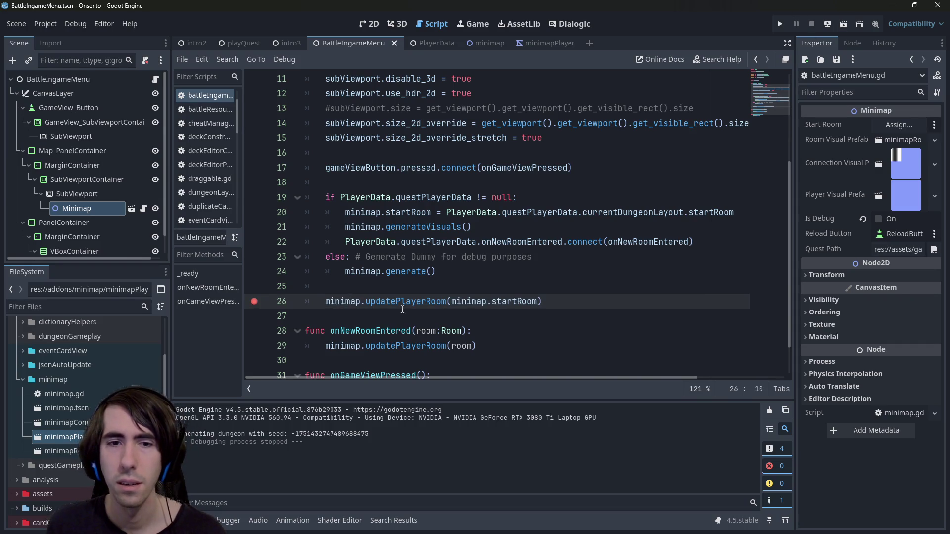
- In minimap.gd's updatePlayerRoom, add add_child(playerVisual) after the instantiate line, save, and run the scene
{"action": "left_click", "coordinate": [423, 301], "text": "ctrl"}
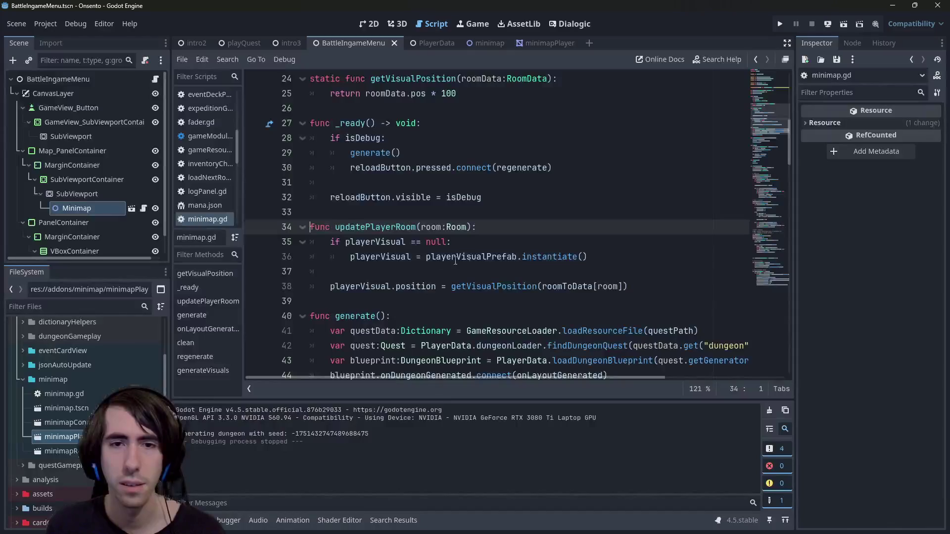
{"action": "left_click", "coordinate": [610, 253]}
{"action": "key", "text": "Return"}
{"action": "type", "text": "add_chi"}
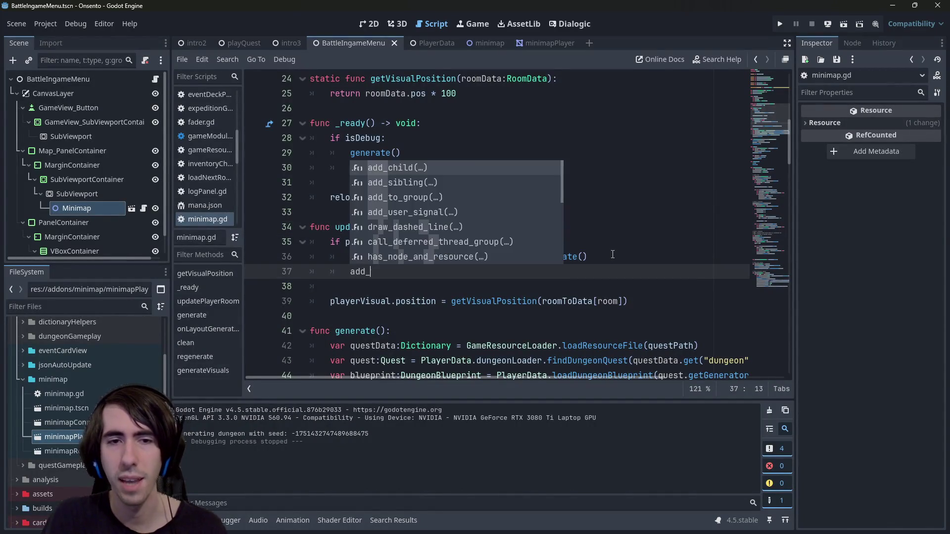
{"action": "key", "text": "Return"}
{"action": "key", "text": "Up"}
{"action": "key", "text": "ctrl+shift+Left"}
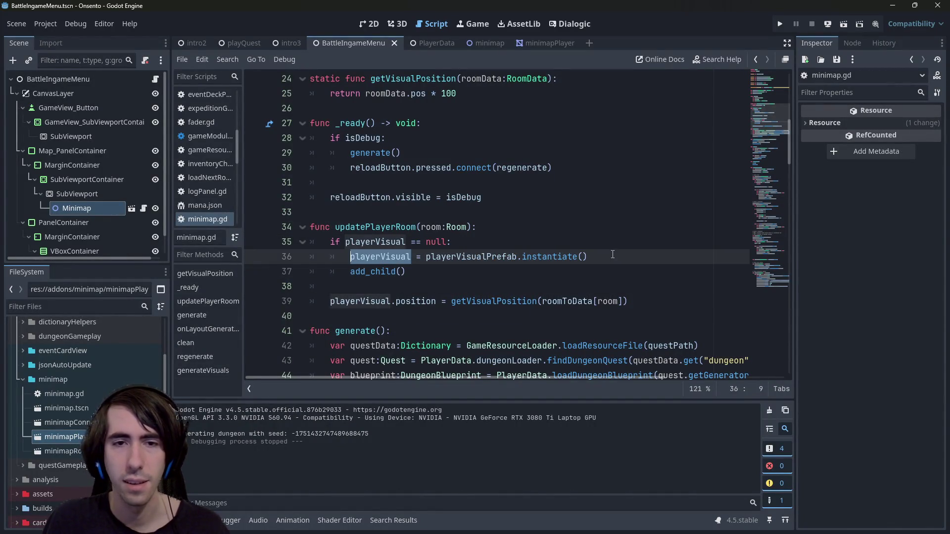
{"action": "key", "text": "Down"}
{"action": "type", "text": "play"}
{"action": "key", "text": "Return"}
{"action": "key", "text": "ctrl+s"}
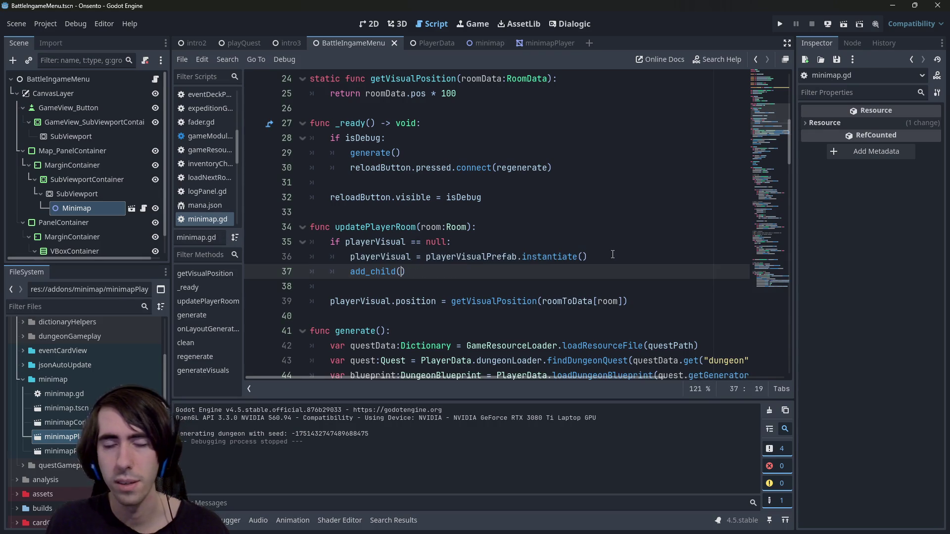
{"action": "left_click", "coordinate": [846, 25]}
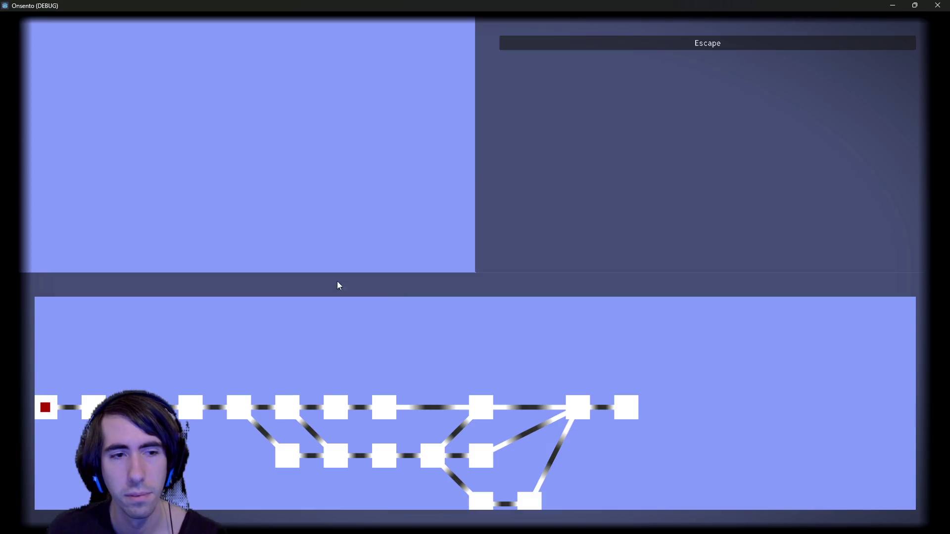
- Close the test game and run the playQuest scene
{"action": "left_click", "coordinate": [938, 5]}
{"action": "left_click", "coordinate": [232, 43]}
{"action": "left_click", "coordinate": [844, 23]}
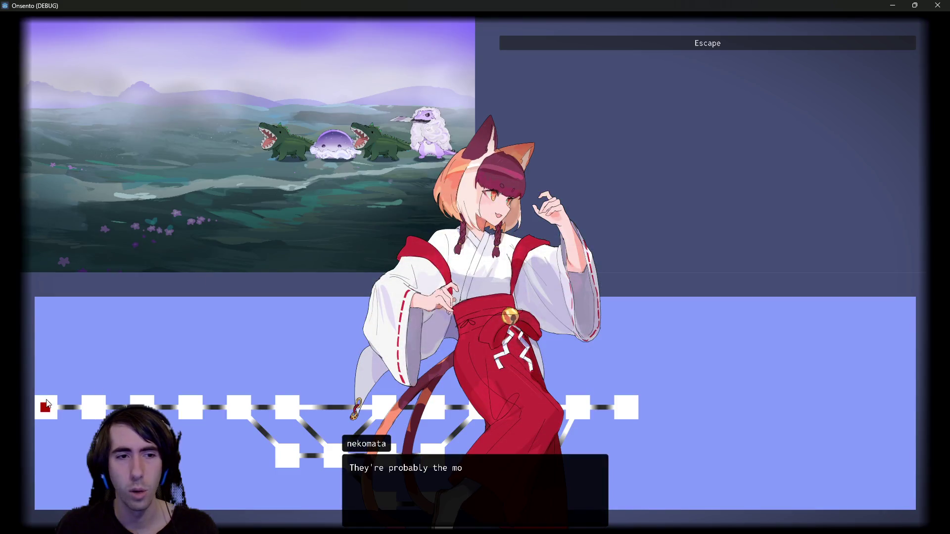
- Advance the tutorial dialogue and play the bunny, fox and ghost cards onto the field
{"action": "left_click", "coordinate": [298, 228]}
{"action": "left_click", "coordinate": [298, 228]}
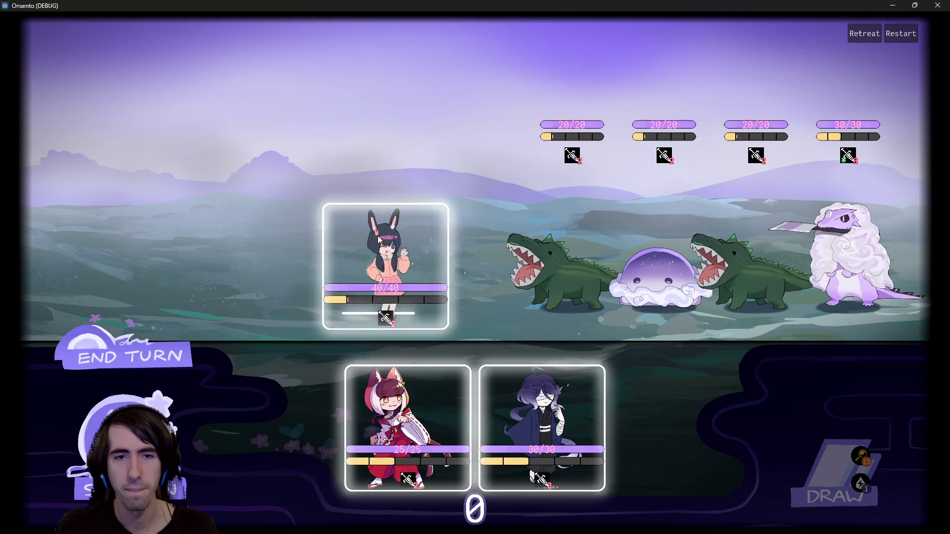
{"action": "left_click_drag", "start_coordinate": [374, 240], "coordinate": [376, 243]}
{"action": "mouse_move", "coordinate": [407, 425]}
{"action": "left_mouse_down"}
{"action": "mouse_move", "coordinate": [312, 267]}
{"action": "mouse_move", "coordinate": [278, 258]}
{"action": "left_mouse_up"}
{"action": "mouse_move", "coordinate": [541, 426]}
{"action": "left_mouse_down"}
{"action": "mouse_move", "coordinate": [213, 252]}
{"action": "mouse_move", "coordinate": [250, 300]}
{"action": "mouse_move", "coordinate": [201, 263]}
{"action": "left_mouse_up"}
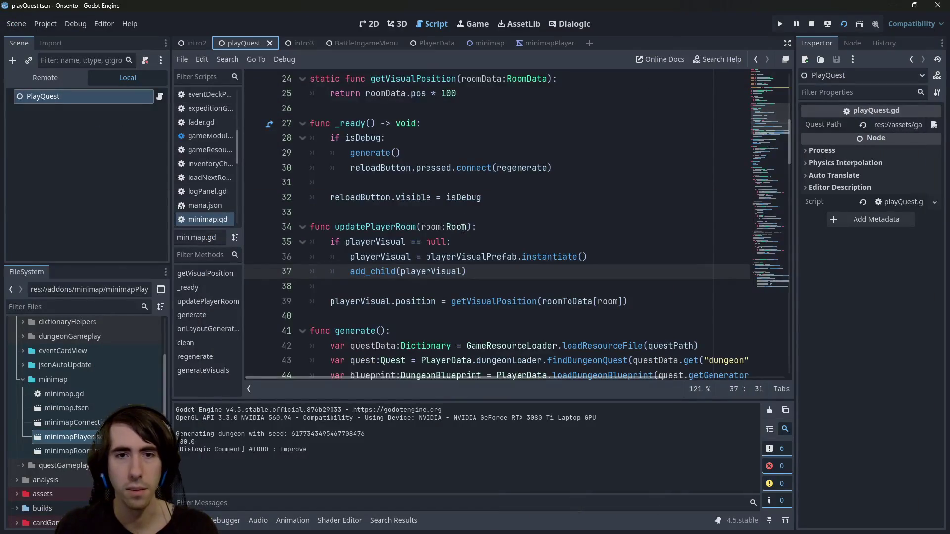
{"action": "left_click", "coordinate": [251, 303]}
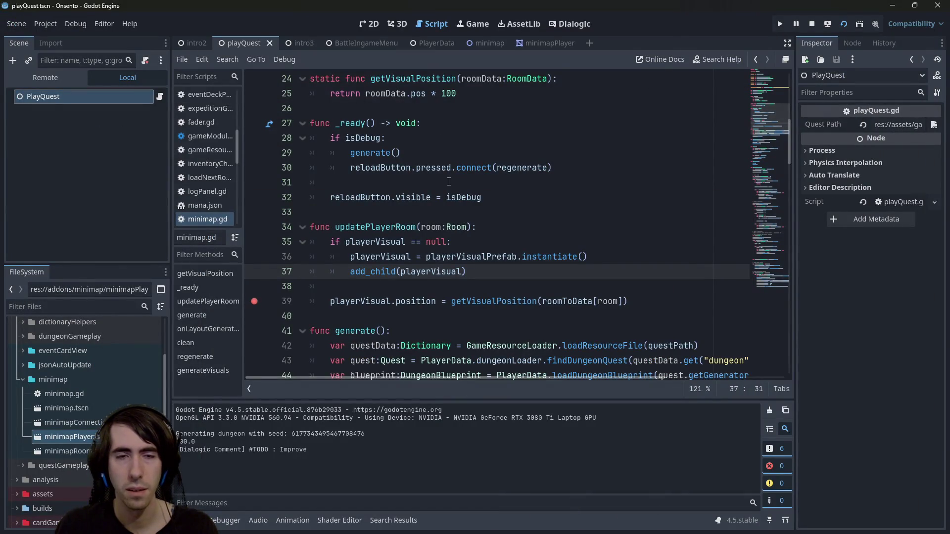
{"action": "double_click", "coordinate": [376, 227]}
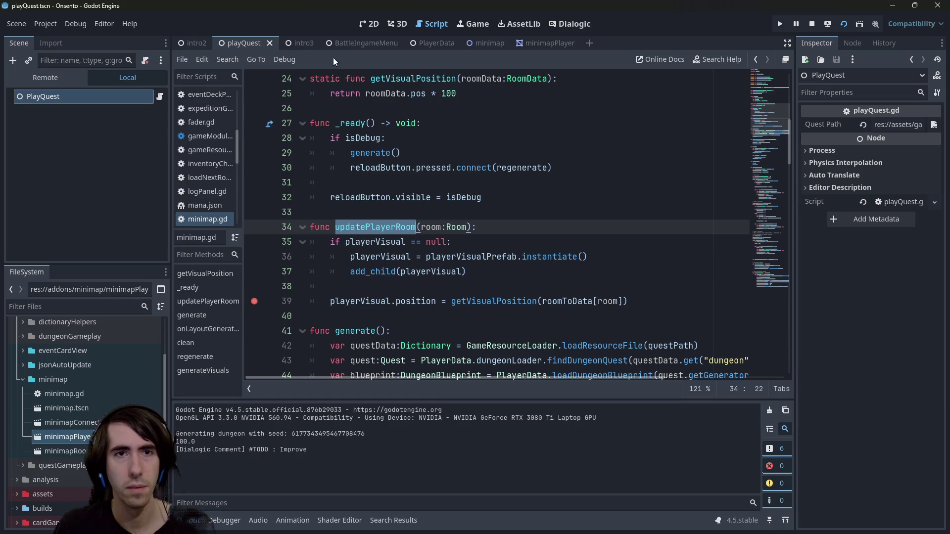
{"action": "left_click", "coordinate": [239, 45]}
{"action": "left_click", "coordinate": [378, 42]}
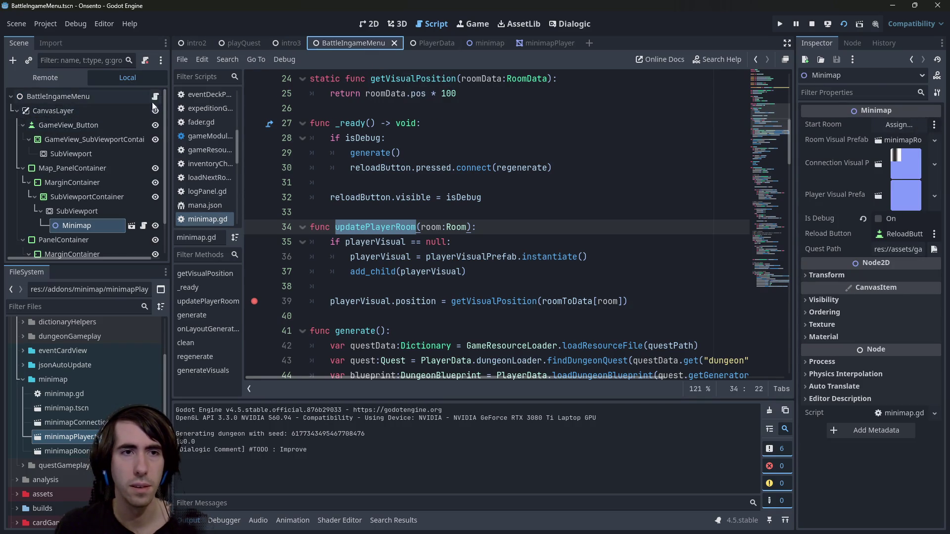
{"action": "left_click", "coordinate": [155, 97]}
{"action": "scroll", "coordinate": [267, 297], "scroll_direction": "down", "scroll_amount": 1}
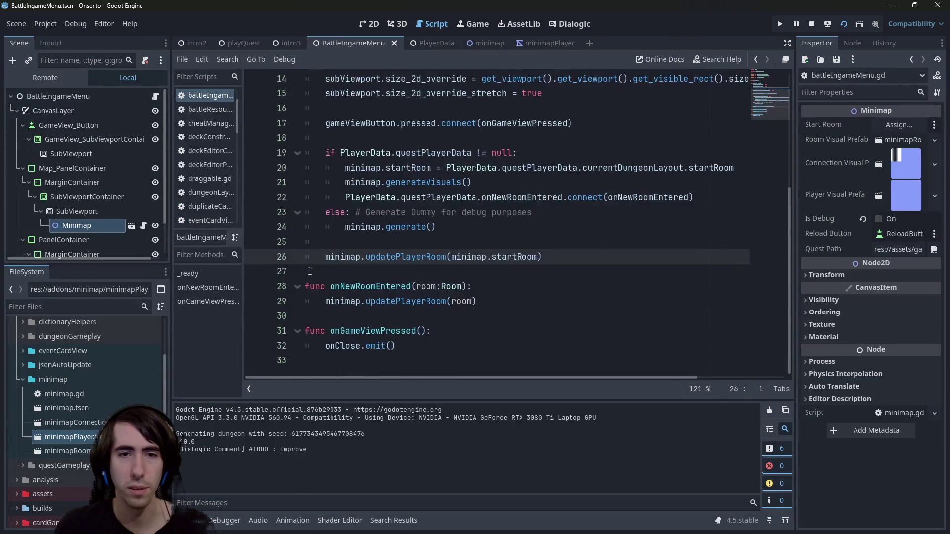
{"action": "left_click", "coordinate": [253, 301]}
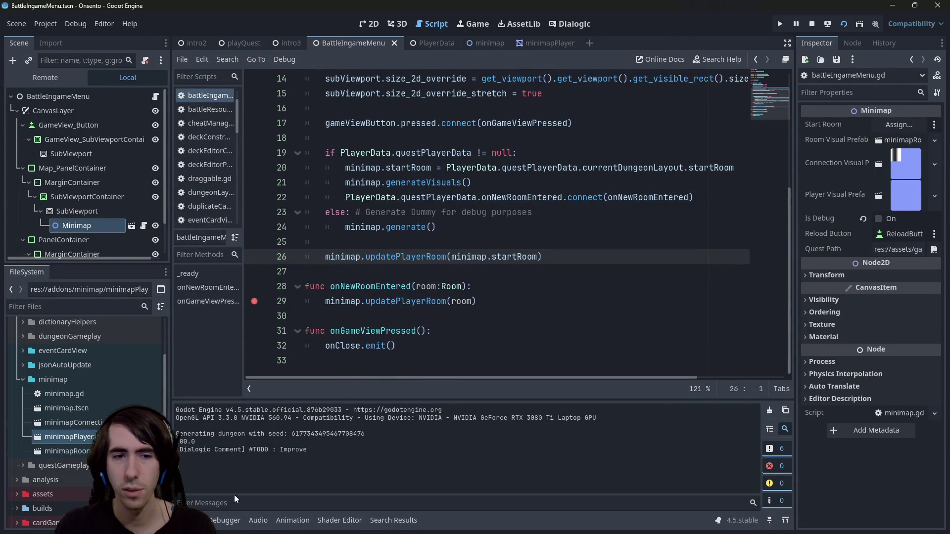
{"action": "left_click", "coordinate": [525, 198]}
{"action": "left_click", "coordinate": [524, 198], "text": "ctrl"}
{"action": "left_click", "coordinate": [381, 217]}
{"action": "scroll", "coordinate": [297, 198], "scroll_direction": "down", "scroll_amount": 3}
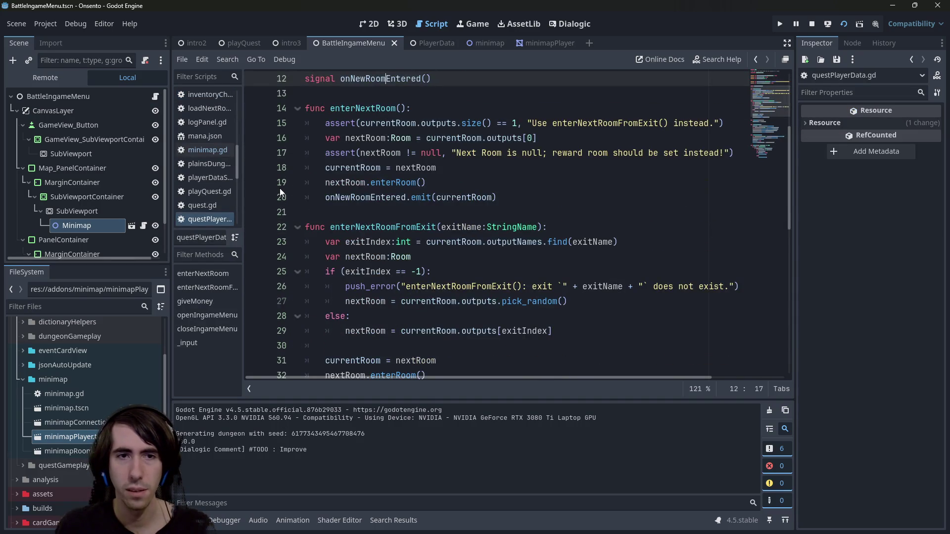
{"action": "left_click", "coordinate": [254, 197]}
{"action": "scroll", "coordinate": [289, 292], "scroll_direction": "down", "scroll_amount": 1}
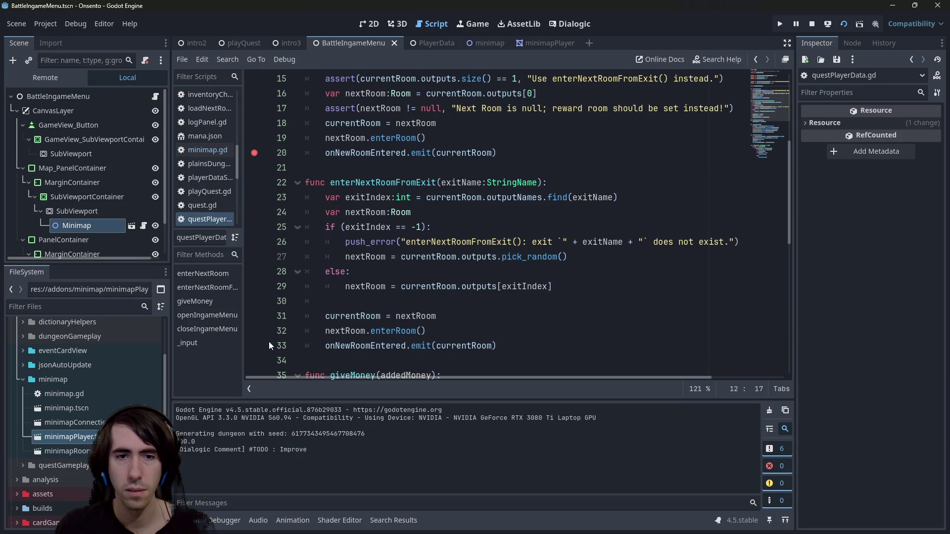
{"action": "scroll", "coordinate": [271, 340], "scroll_direction": "down", "scroll_amount": 1}
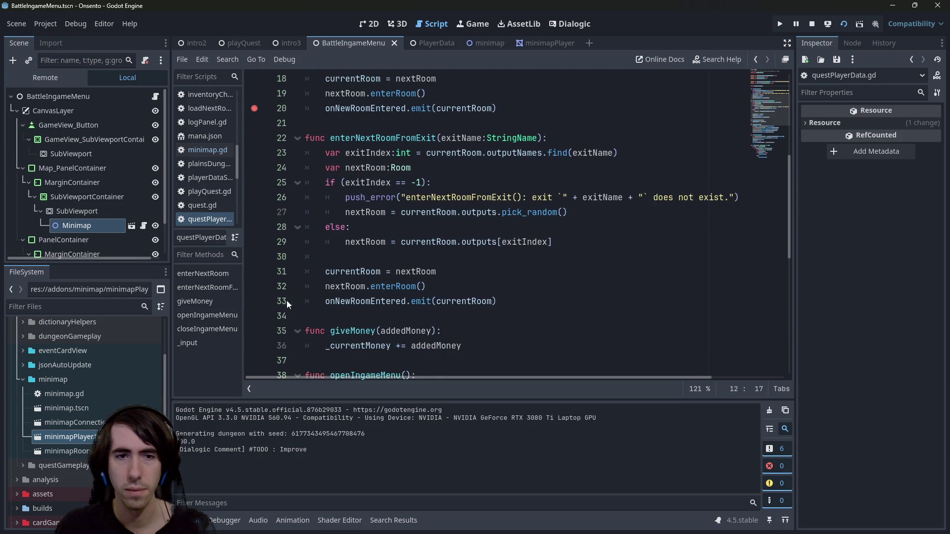
{"action": "scroll", "coordinate": [254, 303], "scroll_direction": "down", "scroll_amount": 8}
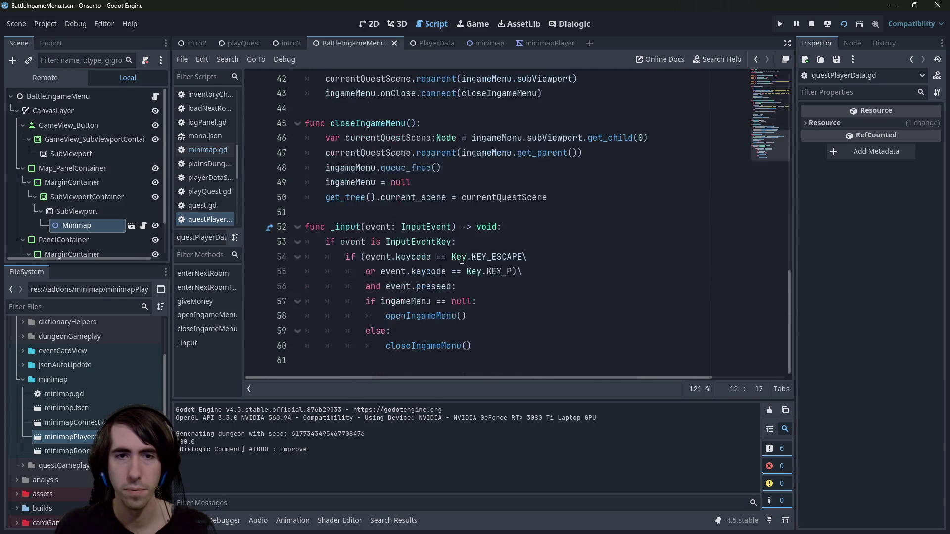
{"action": "key", "text": "F5"}
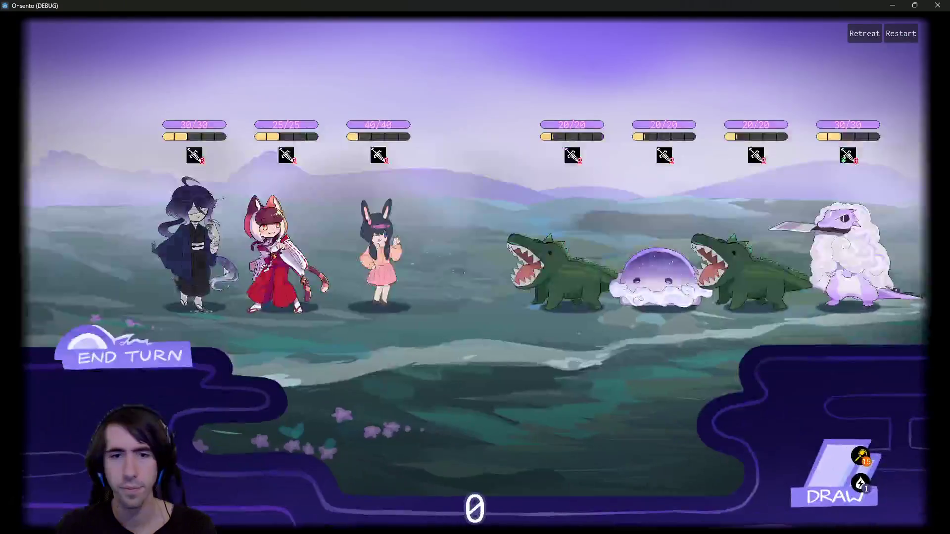
- End the battle turn, dismiss the nekomata dialogue, and continue past the breakpoint
{"action": "left_click", "coordinate": [159, 350]}
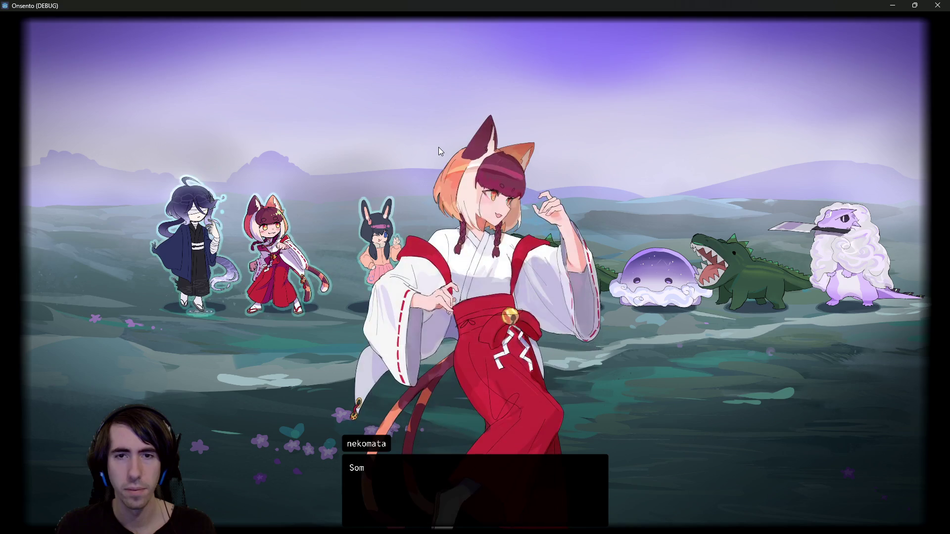
{"action": "left_click", "coordinate": [441, 151]}
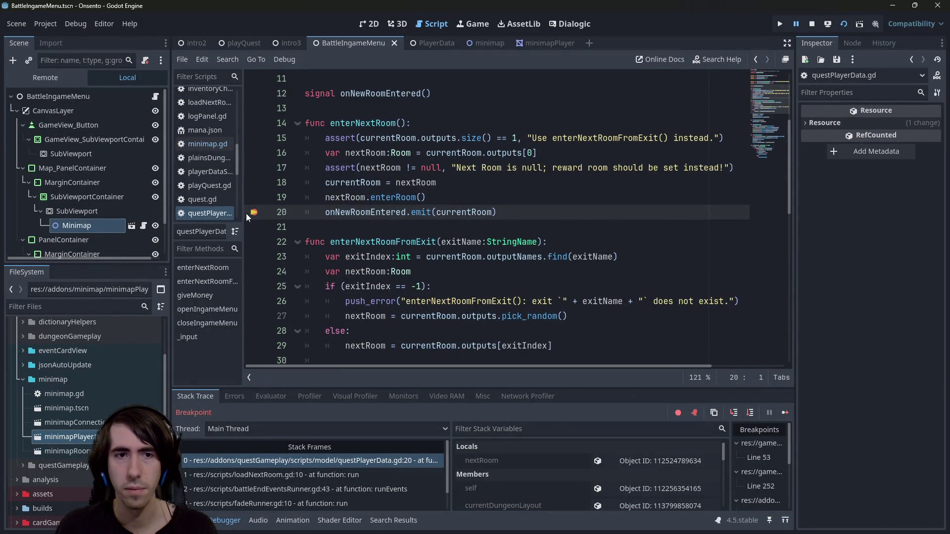
{"action": "scroll", "coordinate": [244, 239], "scroll_direction": "down", "scroll_amount": 4}
{"action": "scroll", "coordinate": [781, 340], "scroll_direction": "up", "scroll_amount": 2}
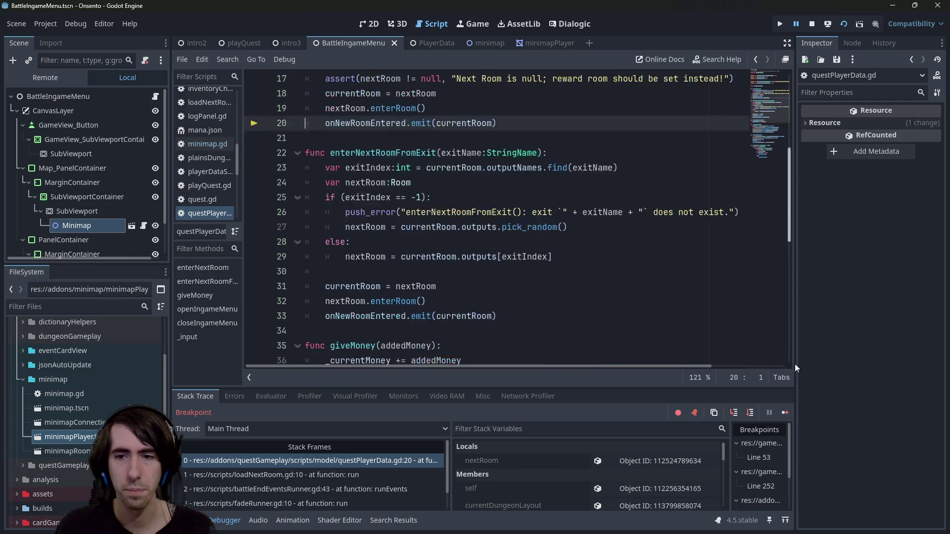
{"action": "left_click", "coordinate": [789, 411]}
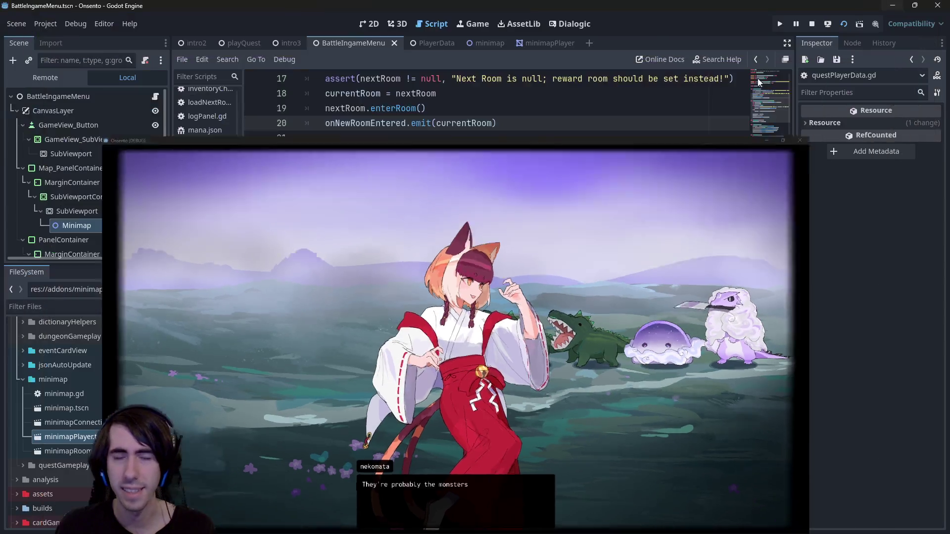
- Back in the script editor, select onNewRoomEntered on line 20
{"action": "left_click", "coordinate": [758, 82]}
{"action": "scroll", "coordinate": [495, 213], "scroll_direction": "up", "scroll_amount": 2}
{"action": "double_click", "coordinate": [377, 212]}
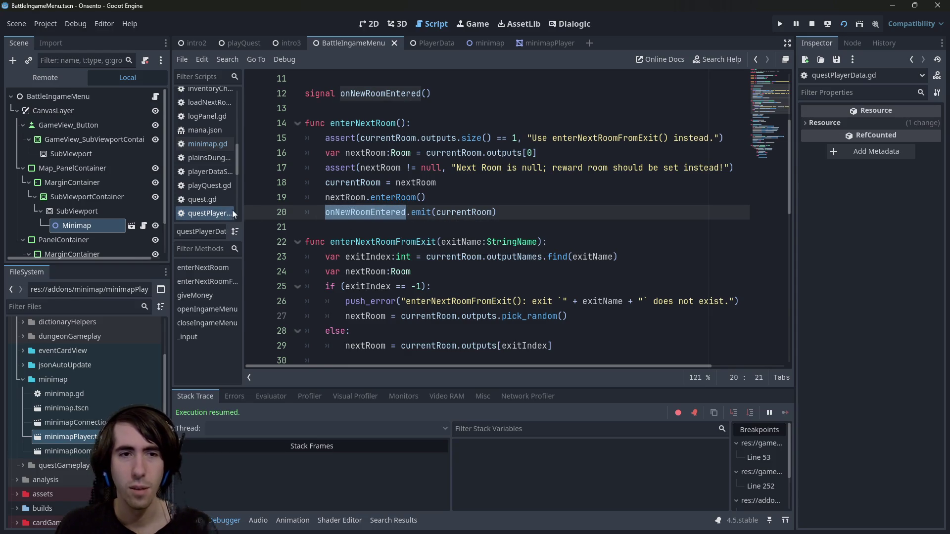
- Jump to the onNewRoomEntered signal, then open the BattleIngameMenu root node's script
{"action": "left_click", "coordinate": [376, 214], "text": "ctrl"}
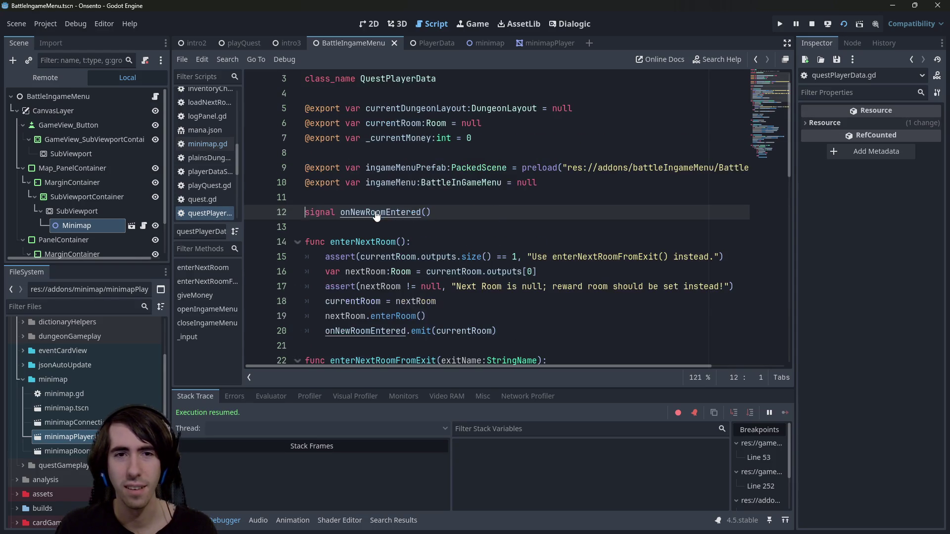
{"action": "left_click", "coordinate": [75, 96]}
{"action": "left_click", "coordinate": [156, 97]}
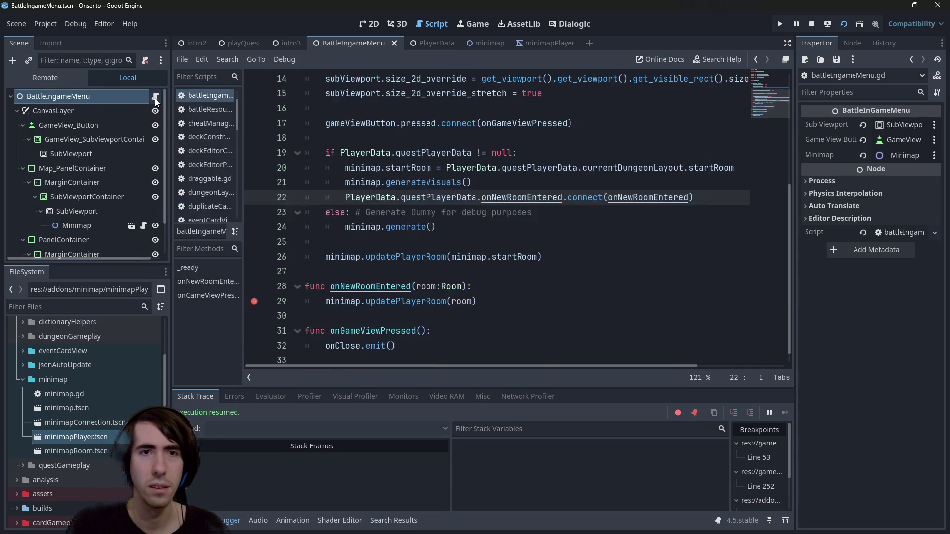
- Review battleIngameMenu.gd's generateVisuals call on line 21 and select line 26
{"action": "scroll", "coordinate": [458, 250], "scroll_direction": "up", "scroll_amount": 2}
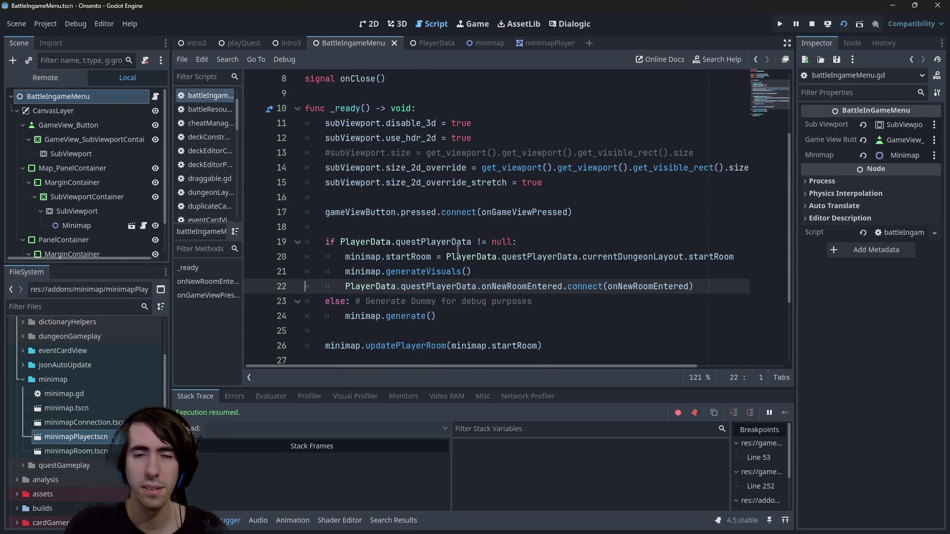
{"action": "left_click", "coordinate": [453, 227]}
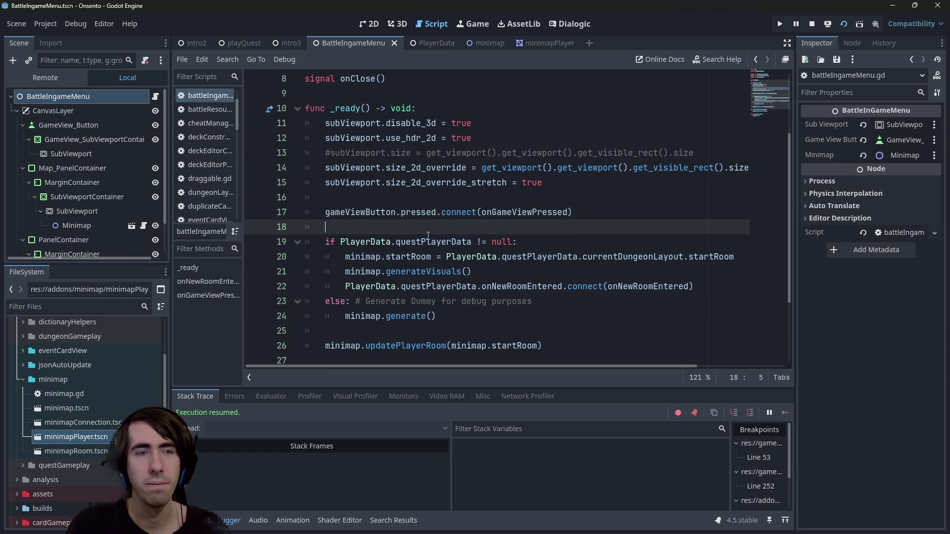
{"action": "mouse_move", "coordinate": [428, 236]}
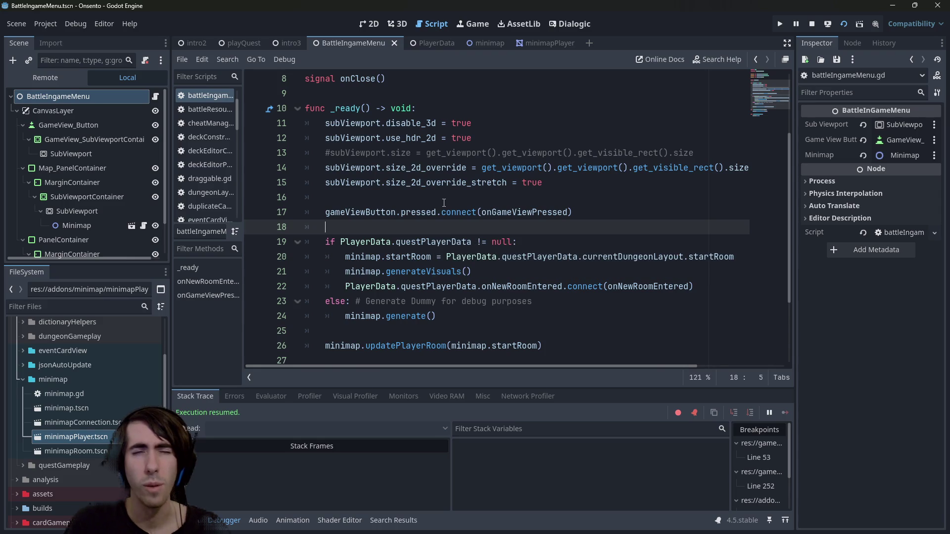
{"action": "scroll", "coordinate": [444, 203], "scroll_direction": "up", "scroll_amount": 1}
{"action": "mouse_move", "coordinate": [370, 206]}
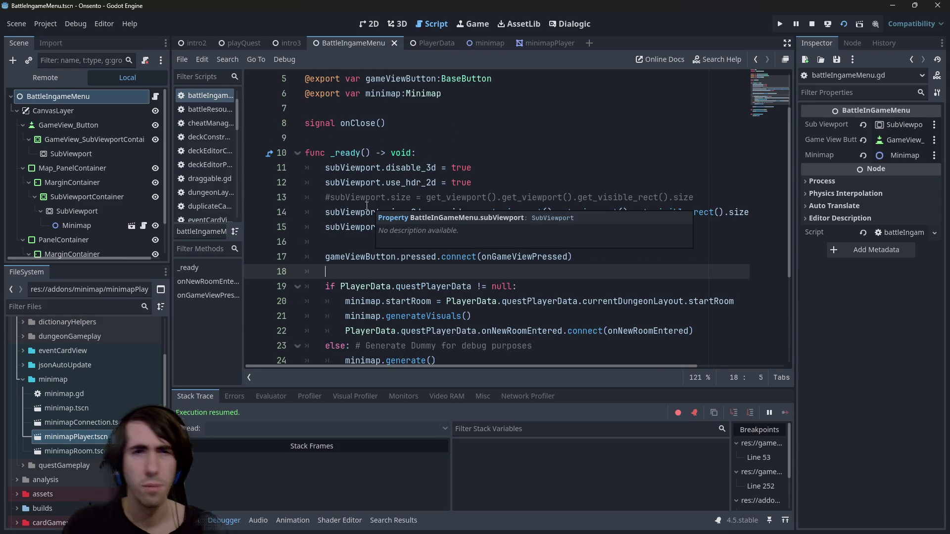
{"action": "scroll", "coordinate": [366, 206], "scroll_direction": "up", "scroll_amount": 1}
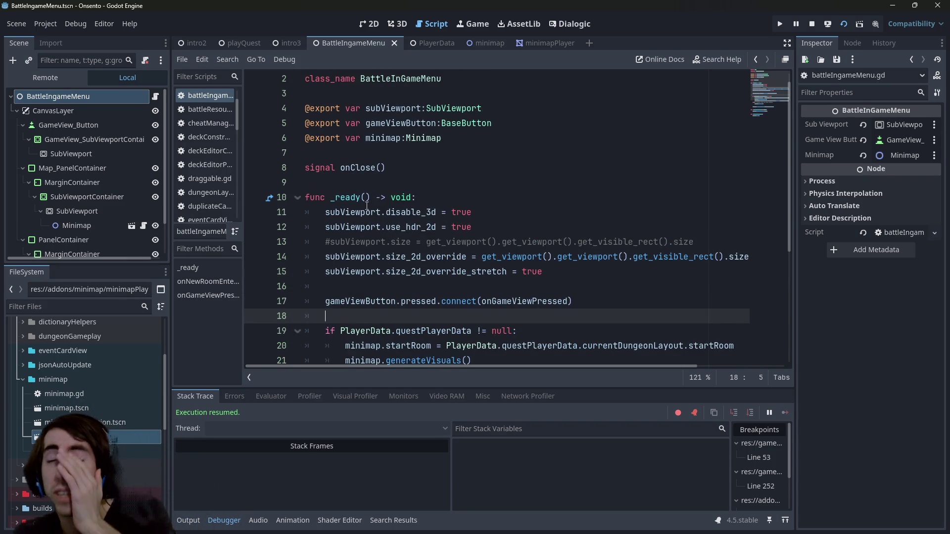
{"action": "scroll", "coordinate": [367, 206], "scroll_direction": "down", "scroll_amount": 4}
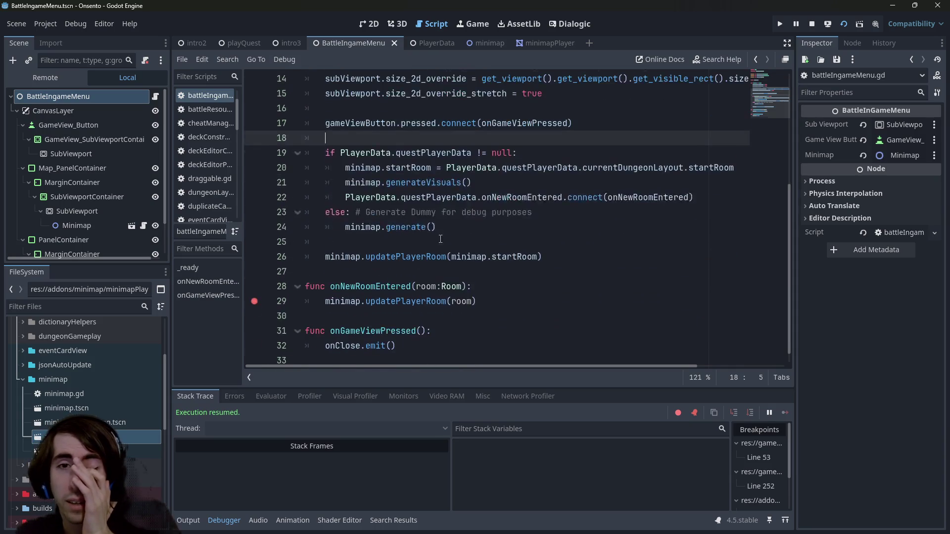
{"action": "scroll", "coordinate": [440, 238], "scroll_direction": "up", "scroll_amount": 2}
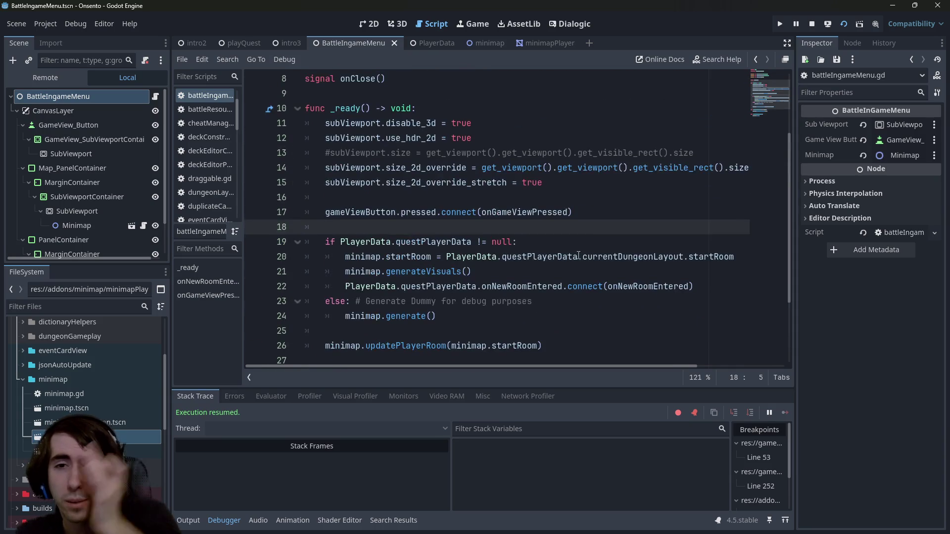
{"action": "double_click", "coordinate": [448, 273]}
{"action": "scroll", "coordinate": [445, 278], "scroll_direction": "down", "scroll_amount": 2}
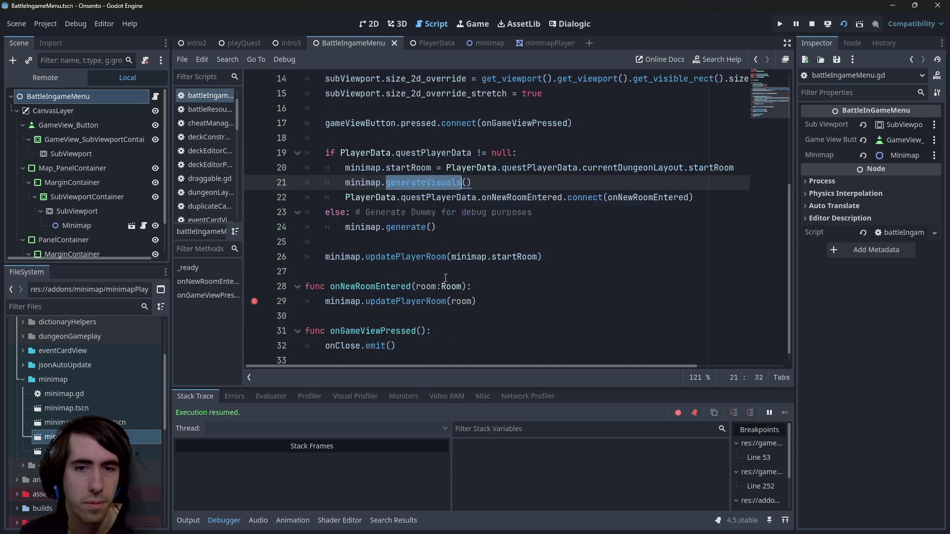
{"action": "scroll", "coordinate": [545, 270], "scroll_direction": "up", "scroll_amount": 1}
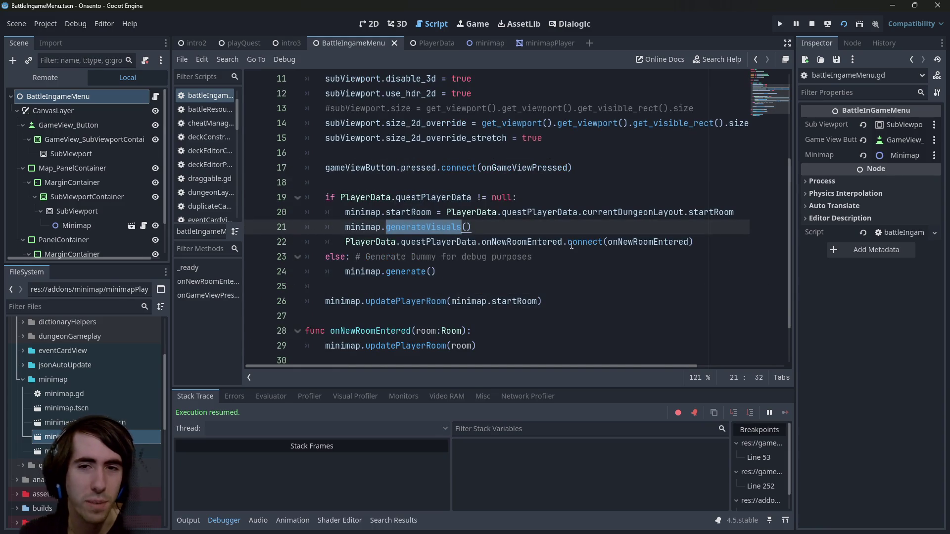
{"action": "left_click", "coordinate": [503, 230]}
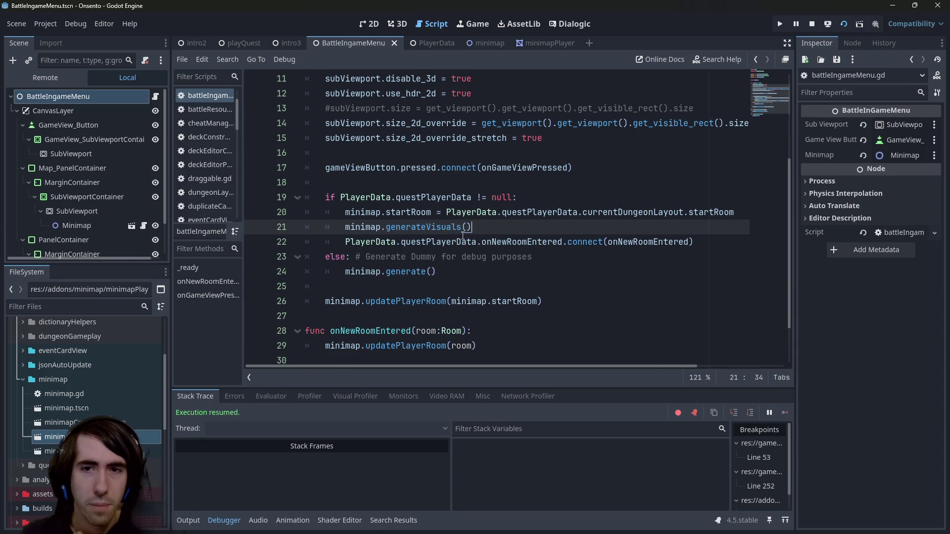
{"action": "triple_click", "coordinate": [544, 302]}
- Try retyping line 26's startRoom argument, then undo the accidental edits and save
{"action": "double_click", "coordinate": [516, 307]}
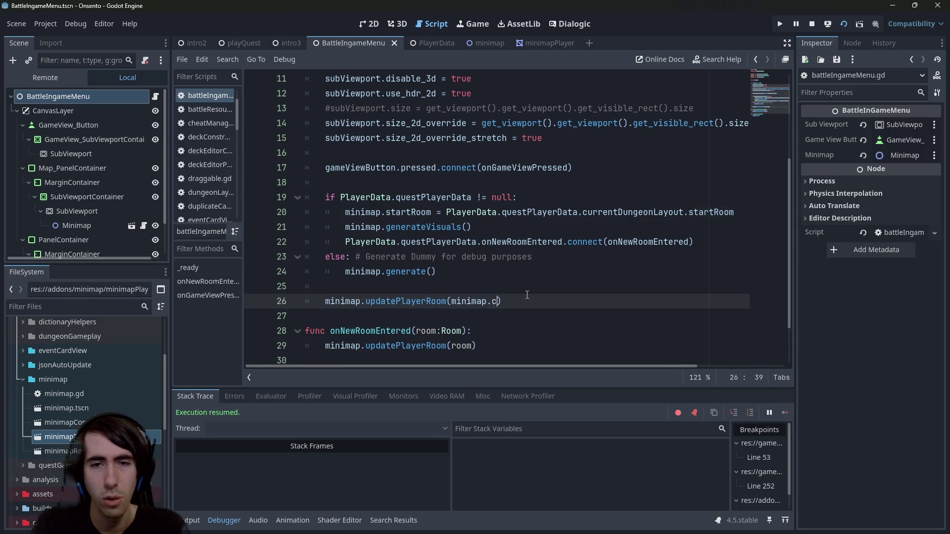
{"action": "key", "text": "ctrl+space"}
{"action": "key", "text": "Left"}
{"action": "key", "text": "Left"}
{"action": "key", "text": "Left"}
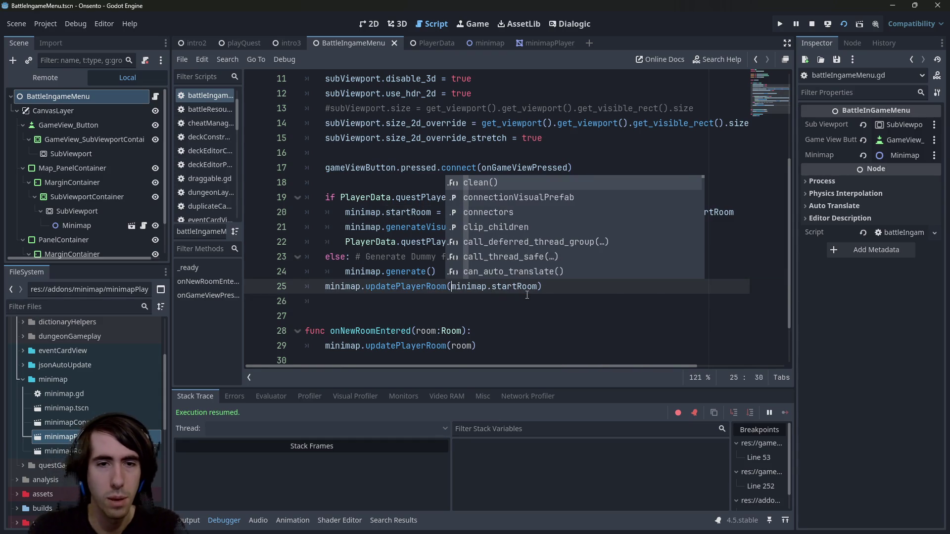
{"action": "key", "text": "BackSpace"}
{"action": "key", "text": "BackSpace"}
{"action": "key", "text": "BackSpace"}
{"action": "key", "text": "Tab"}
{"action": "key", "text": "ctrl+s"}
{"action": "key", "text": "ctrl+z"}
{"action": "key", "text": "ctrl+s"}
- Copy the updatePlayerRoom call into the quest branch with argument PlayerData.questPlayerData.currentRoom, and save
{"action": "left_click_drag", "start_coordinate": [621, 278], "coordinate": [280, 280]}
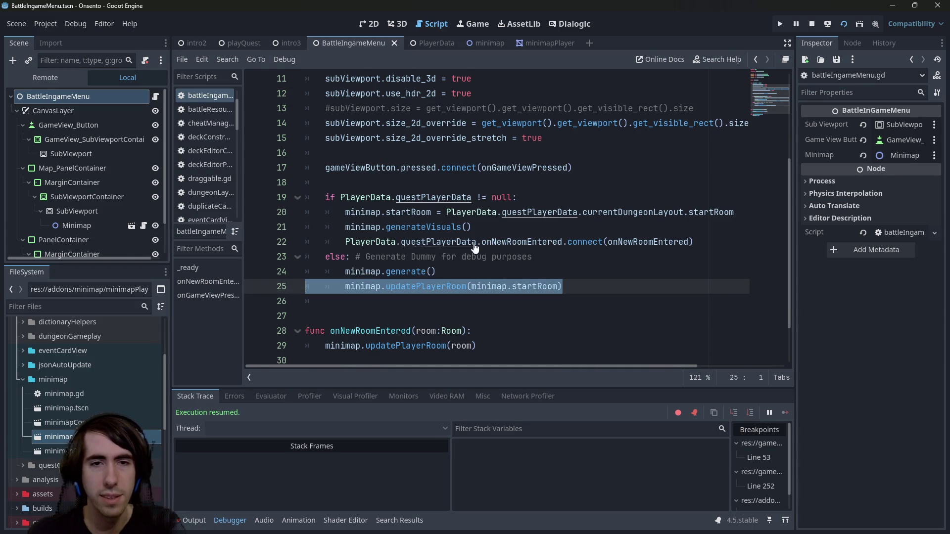
{"action": "key", "text": "ctrl+c"}
{"action": "left_click", "coordinate": [707, 241]}
{"action": "key", "text": "Return"}
{"action": "key", "text": "ctrl+v"}
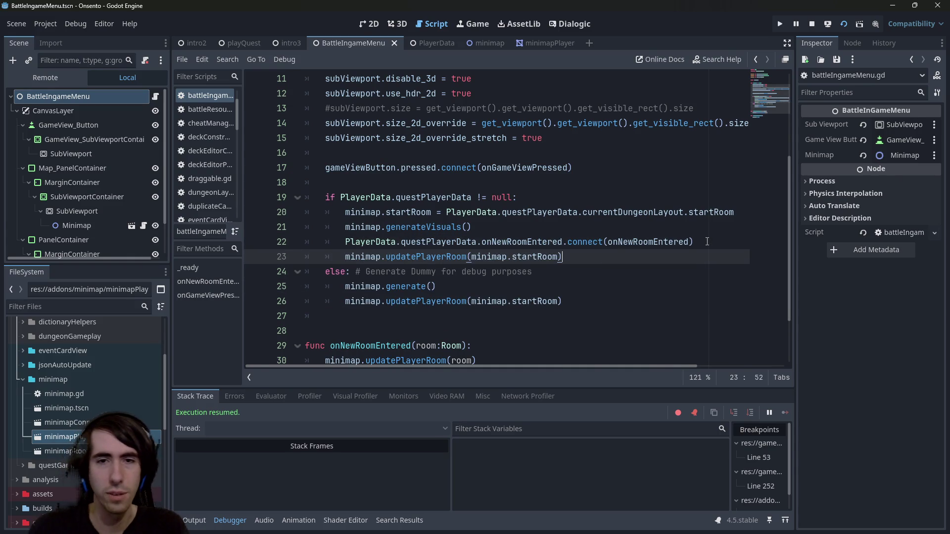
{"action": "left_click_drag", "start_coordinate": [346, 242], "coordinate": [478, 243]}
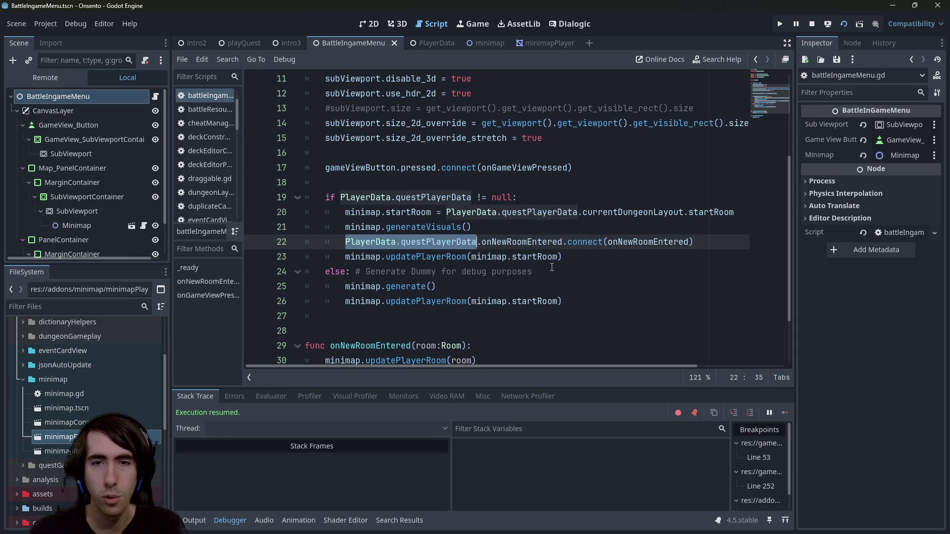
{"action": "double_click", "coordinate": [539, 256]}
{"action": "key", "text": "ctrl+v"}
{"action": "type", "text": ".cur"}
{"action": "key", "text": "Down"}
{"action": "key", "text": "Return"}
{"action": "key", "text": "ctrl+s"}
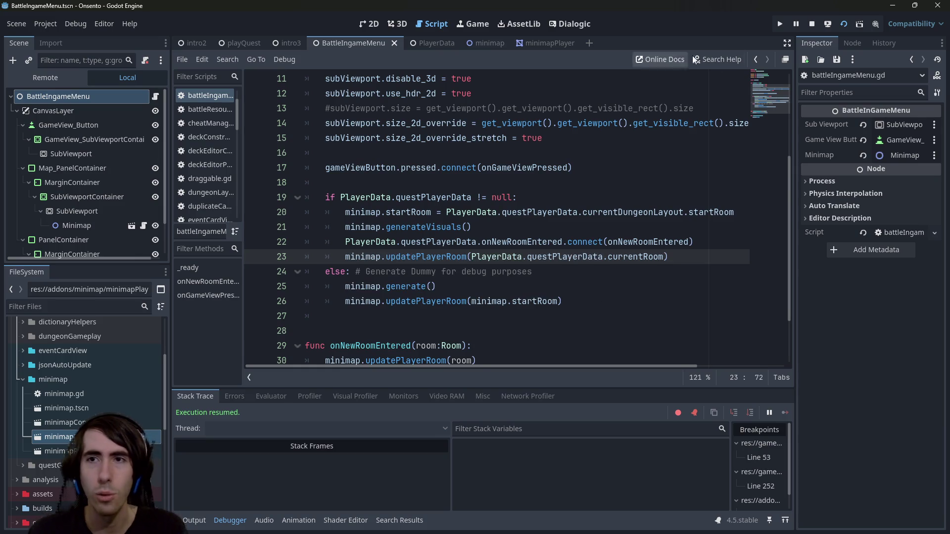
- Delete the extra blank line 27 and stop the running game
{"action": "left_click", "coordinate": [844, 24]}
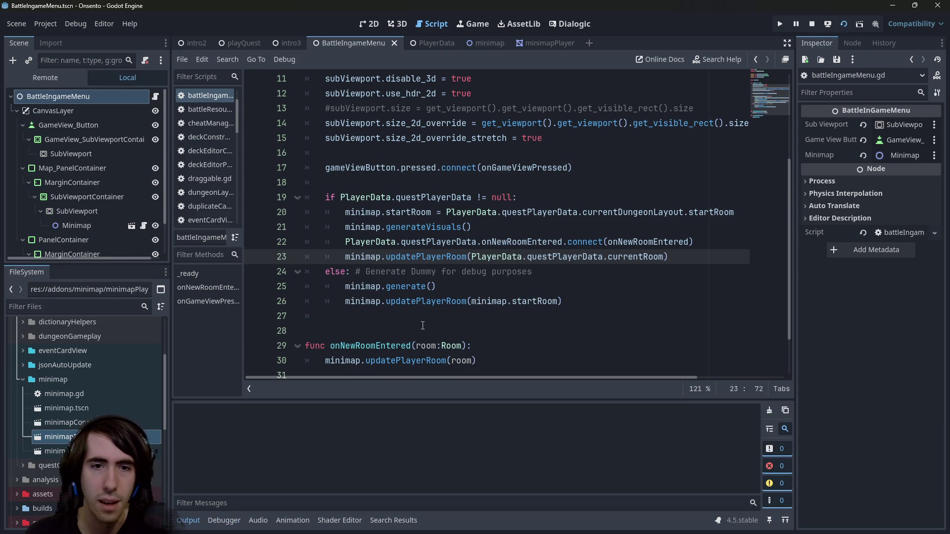
{"action": "left_click", "coordinate": [421, 336]}
{"action": "left_click", "coordinate": [423, 313]}
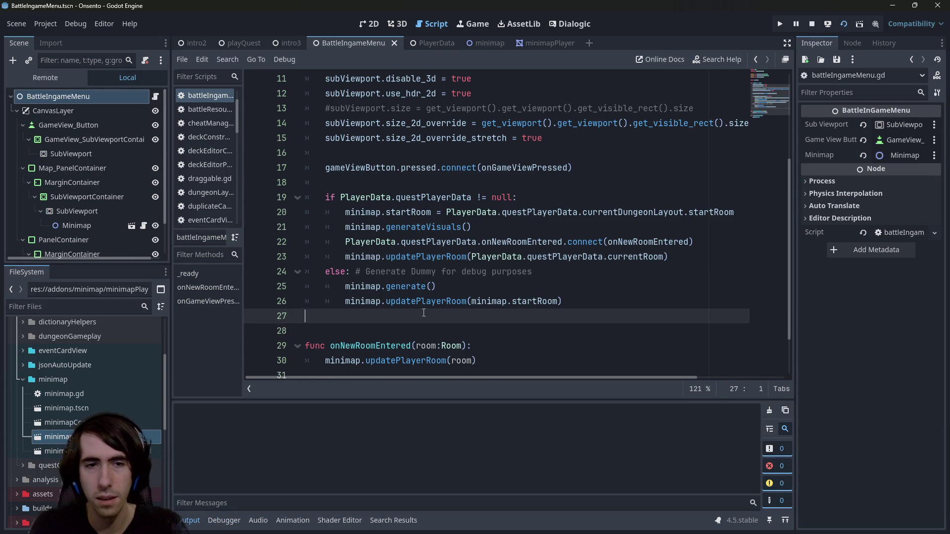
{"action": "key", "text": "BackSpace"}
{"action": "key", "text": "F8"}
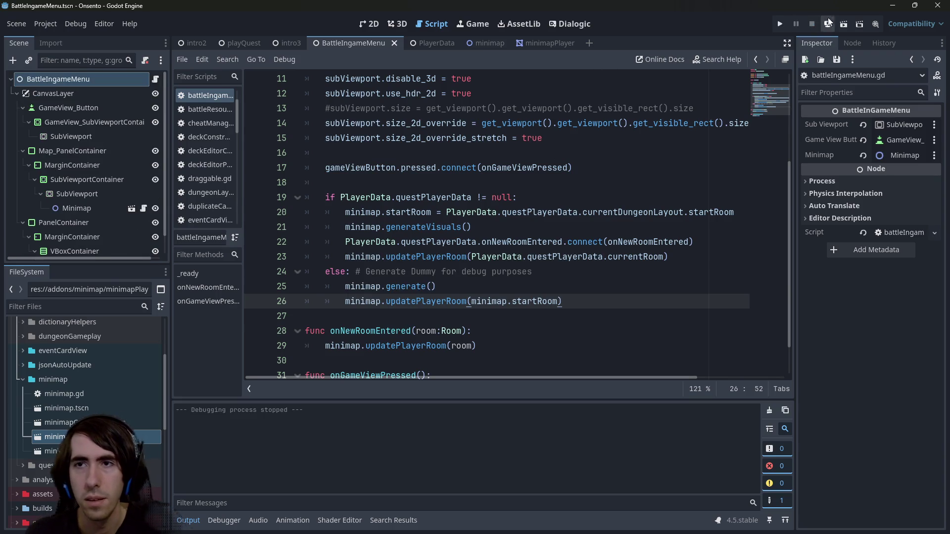
- Run the game, remove the line 39 breakpoint and continue, then close and relaunch the debug run
{"action": "left_click", "coordinate": [844, 24]}
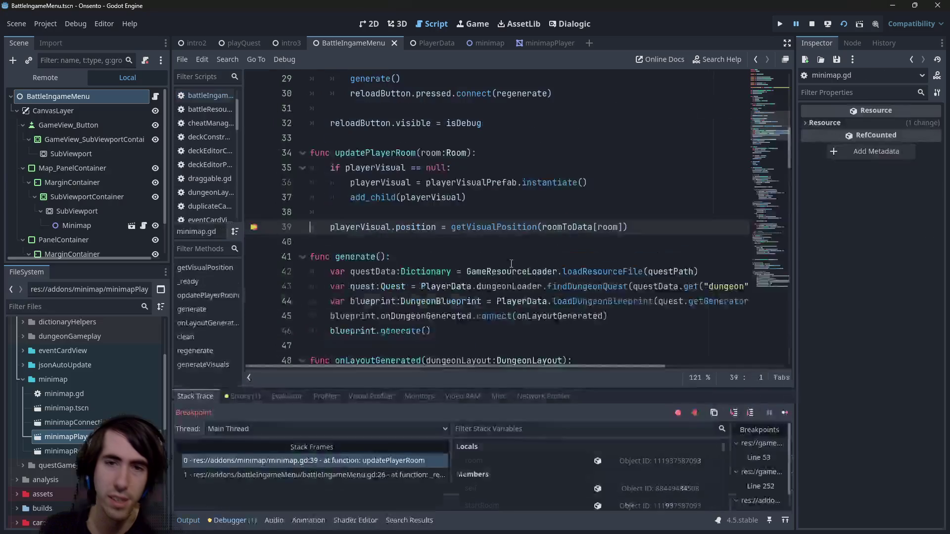
{"action": "left_click", "coordinate": [273, 231]}
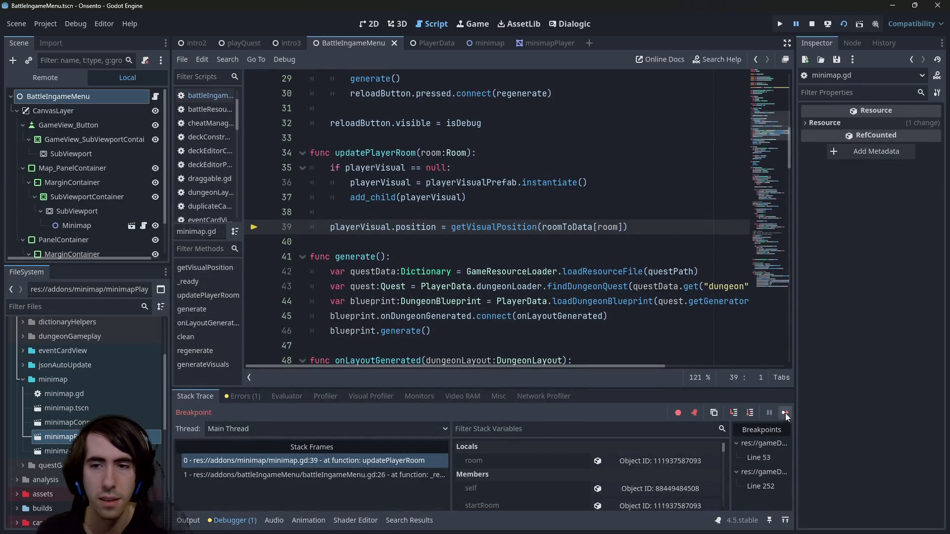
{"action": "left_click", "coordinate": [782, 415]}
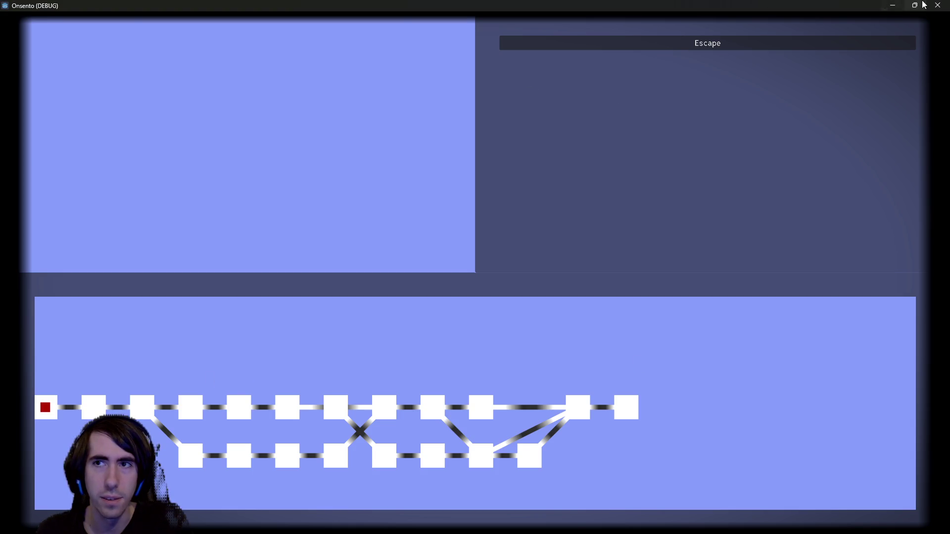
{"action": "left_click", "coordinate": [938, 5]}
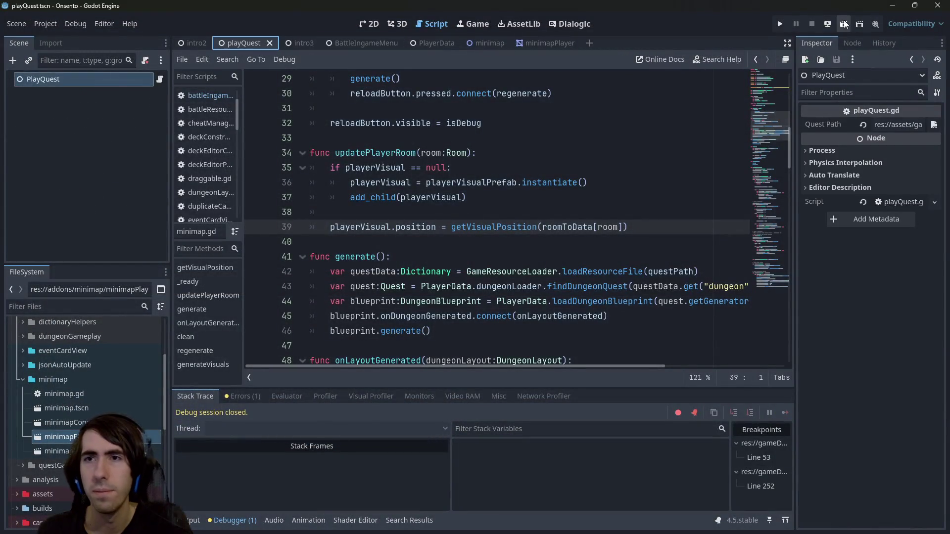
{"action": "left_click", "coordinate": [844, 23]}
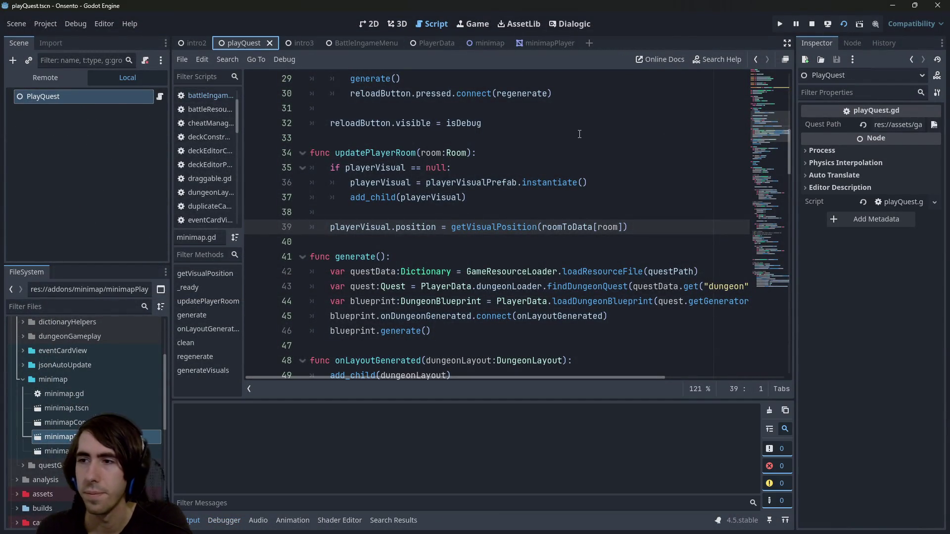
{"action": "mouse_move", "coordinate": [528, 228]}
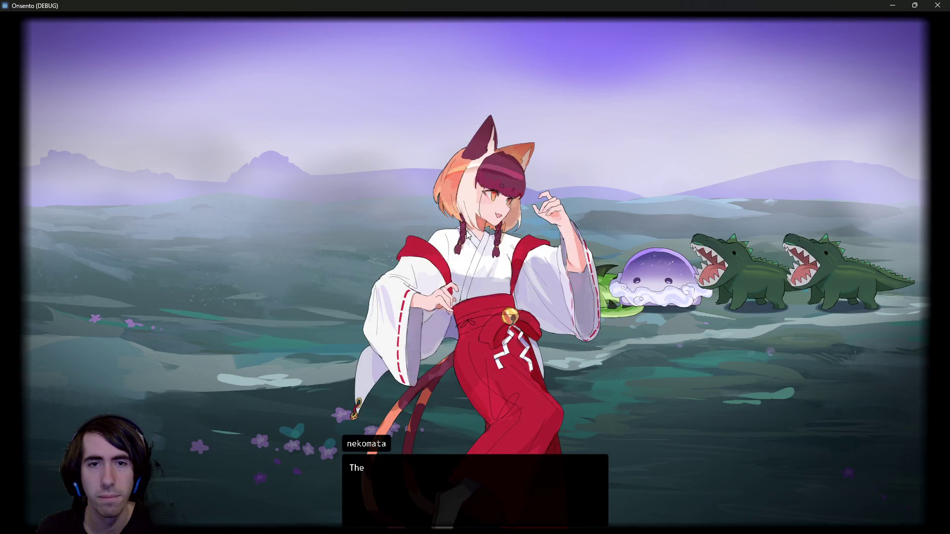
- Skip the opening dialogue, place the nekomata and the next party member, and check the debug map
{"action": "left_click", "coordinate": [468, 235]}
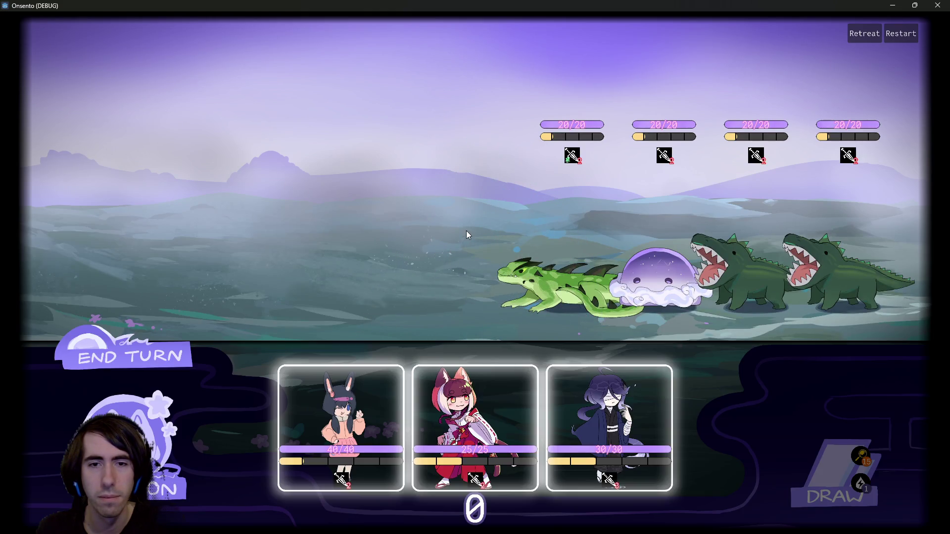
{"action": "mouse_move", "coordinate": [355, 425]}
{"action": "left_mouse_down"}
{"action": "mouse_move", "coordinate": [347, 426]}
{"action": "mouse_move", "coordinate": [346, 248]}
{"action": "mouse_move", "coordinate": [361, 247]}
{"action": "left_mouse_up"}
{"action": "mouse_move", "coordinate": [475, 426]}
{"action": "left_mouse_down"}
{"action": "mouse_move", "coordinate": [307, 242]}
{"action": "mouse_move", "coordinate": [198, 248]}
{"action": "left_mouse_up"}
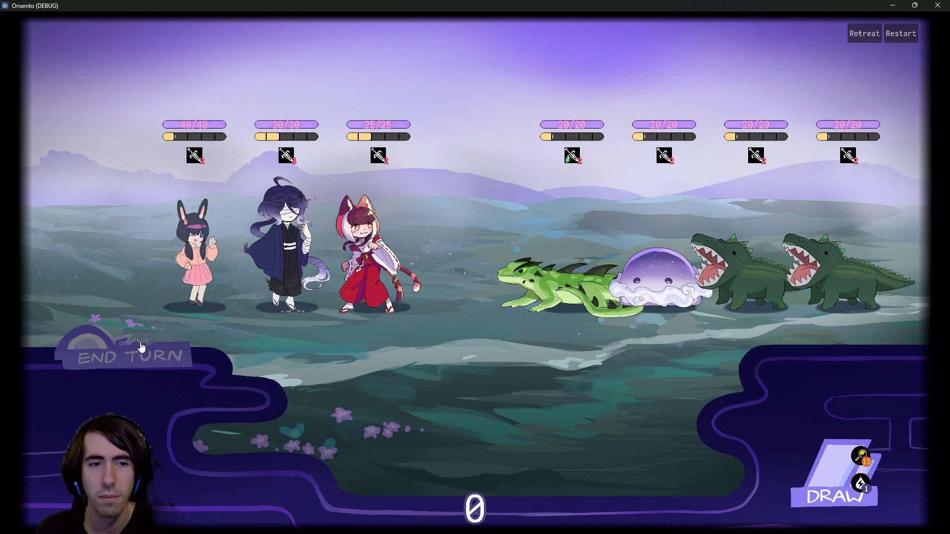
{"action": "key", "text": "m"}
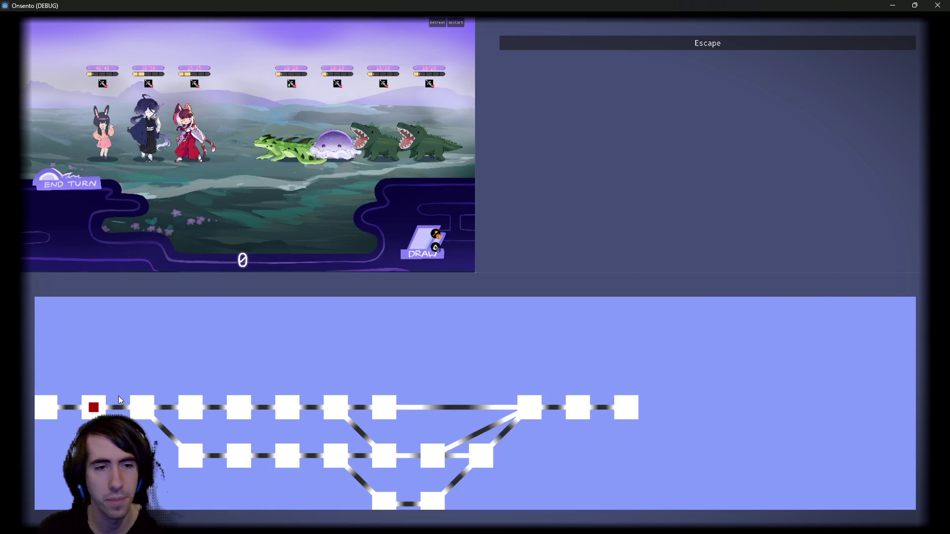
{"action": "key", "text": "m"}
- Draw a hand, end the turn despite remaining draws, and advance the cutscene dialogue
{"action": "left_click", "coordinate": [170, 375]}
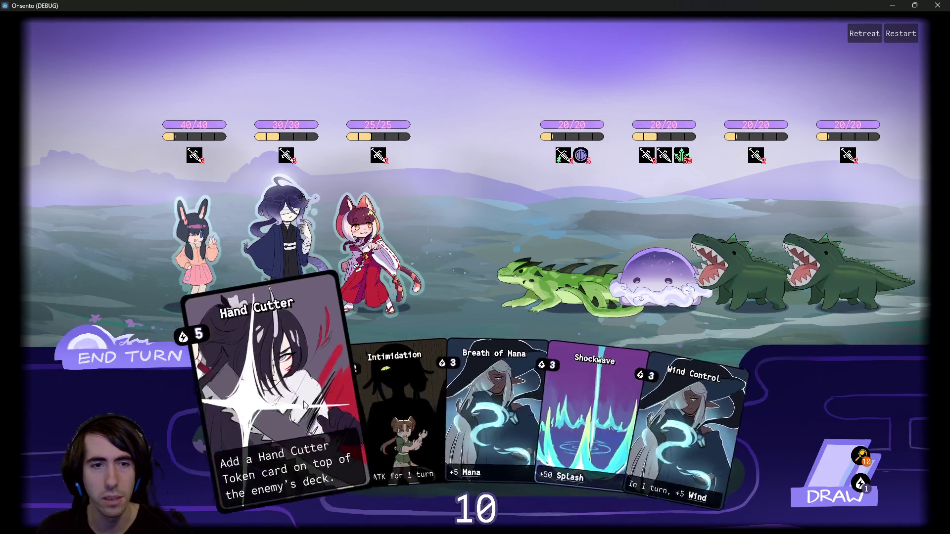
{"action": "left_click", "coordinate": [166, 360]}
{"action": "left_click", "coordinate": [167, 358]}
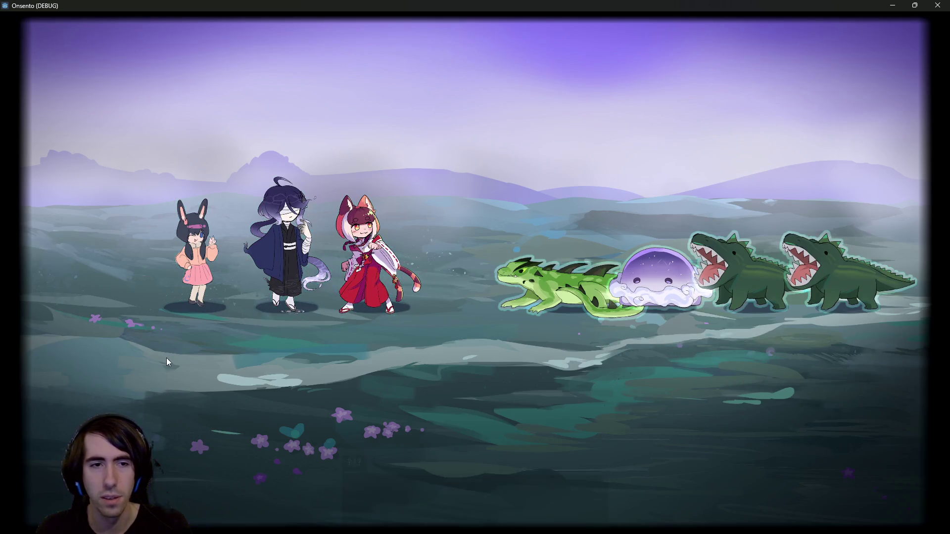
{"action": "left_click", "coordinate": [482, 192]}
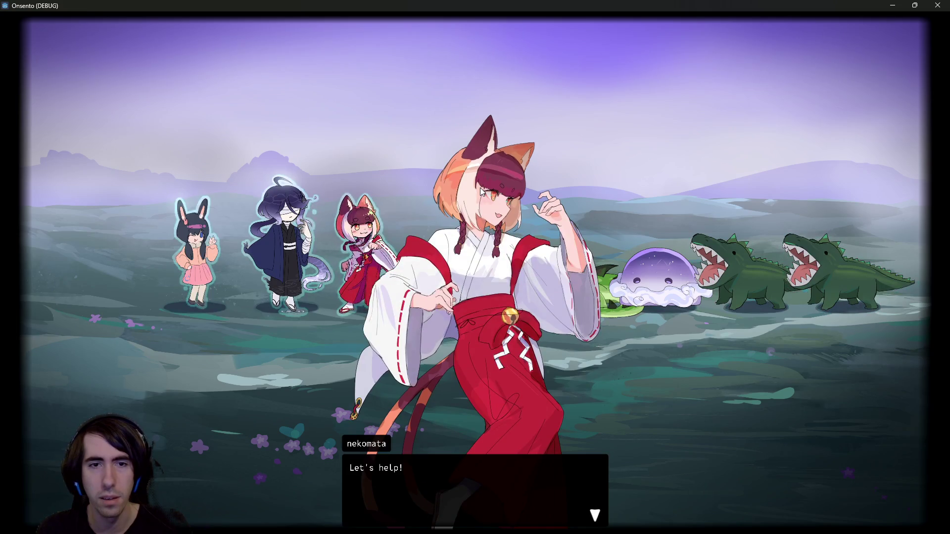
{"action": "left_click", "coordinate": [483, 192]}
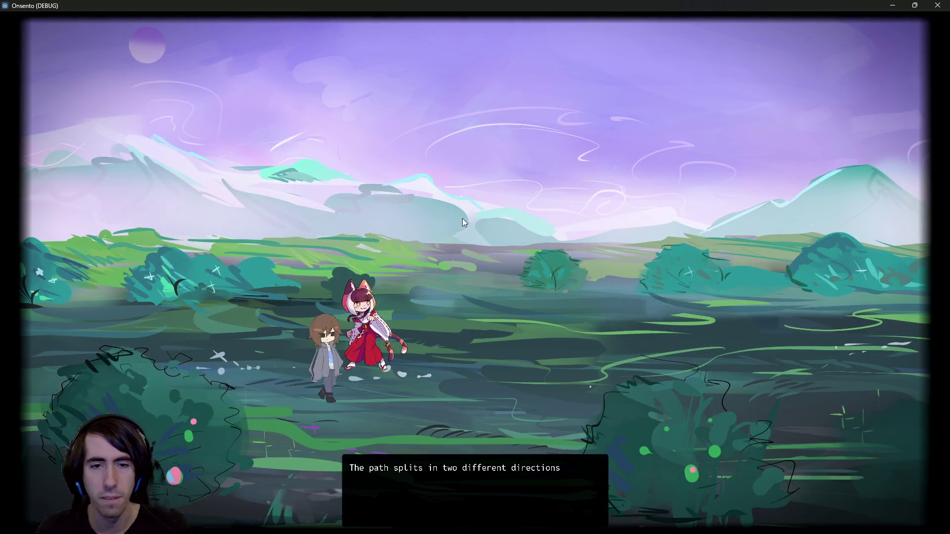
- Choose the path with small footsteps and deploy the cat-girl fighter onto the field
{"action": "left_click", "coordinate": [461, 220]}
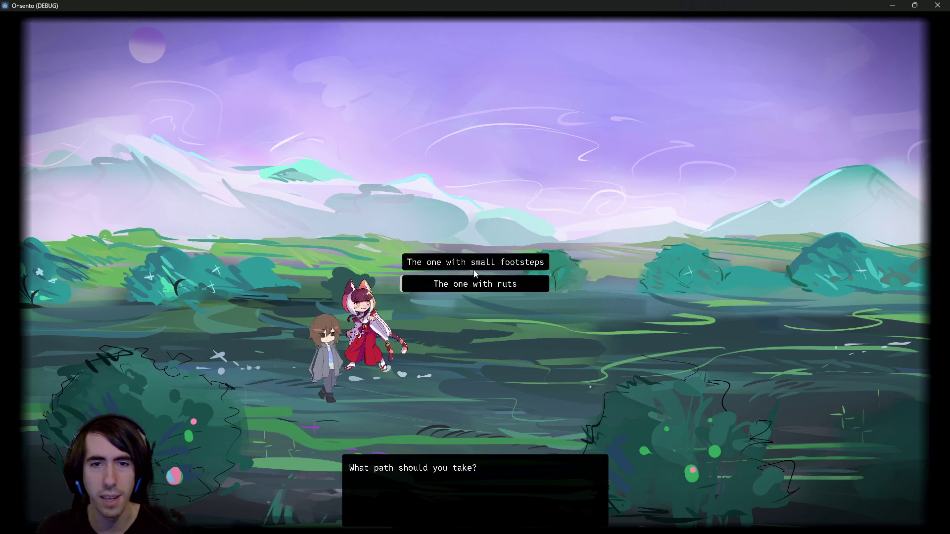
{"action": "left_click", "coordinate": [476, 262]}
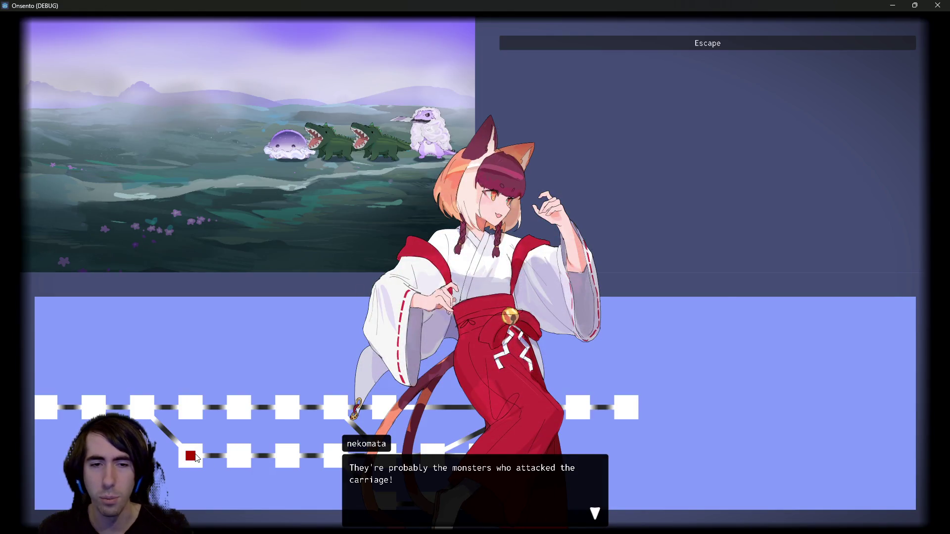
{"action": "left_click", "coordinate": [520, 243]}
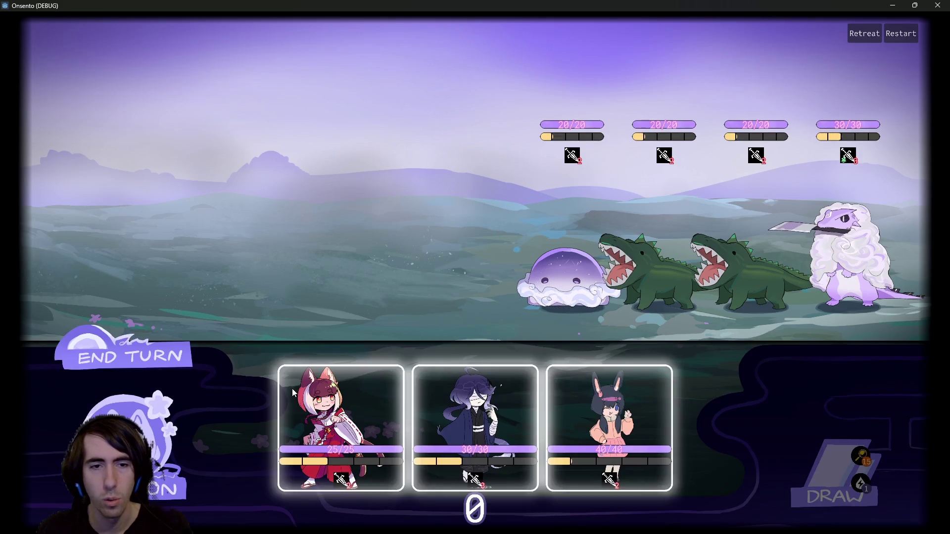
{"action": "left_click", "coordinate": [387, 404]}
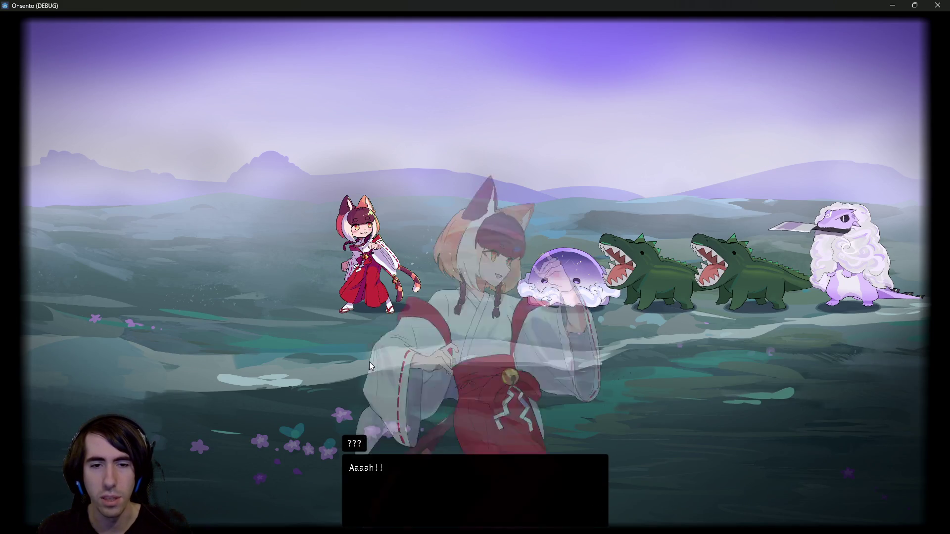
- Click through the nekomata's dialogue, place the first party card, and continue the battle
{"action": "left_click", "coordinate": [498, 224]}
{"action": "left_click", "coordinate": [498, 224]}
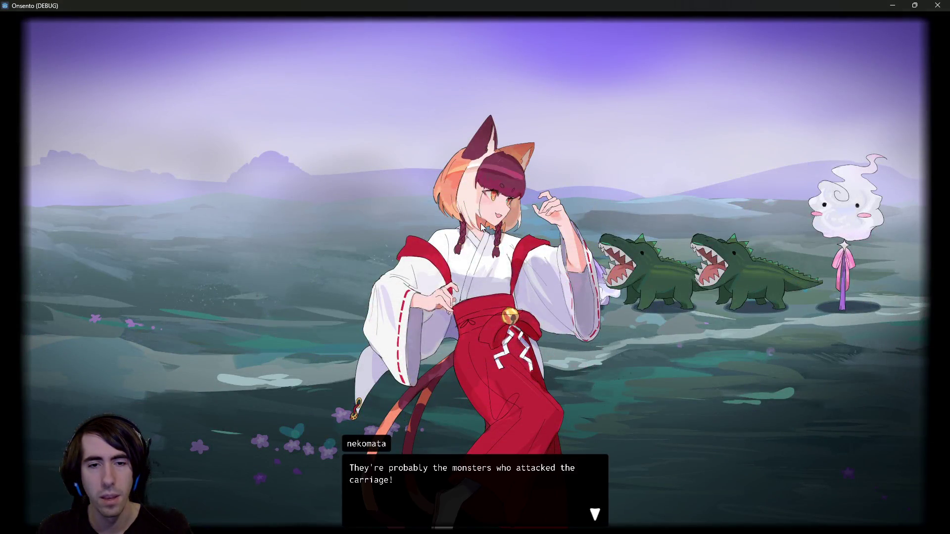
{"action": "left_click", "coordinate": [477, 229]}
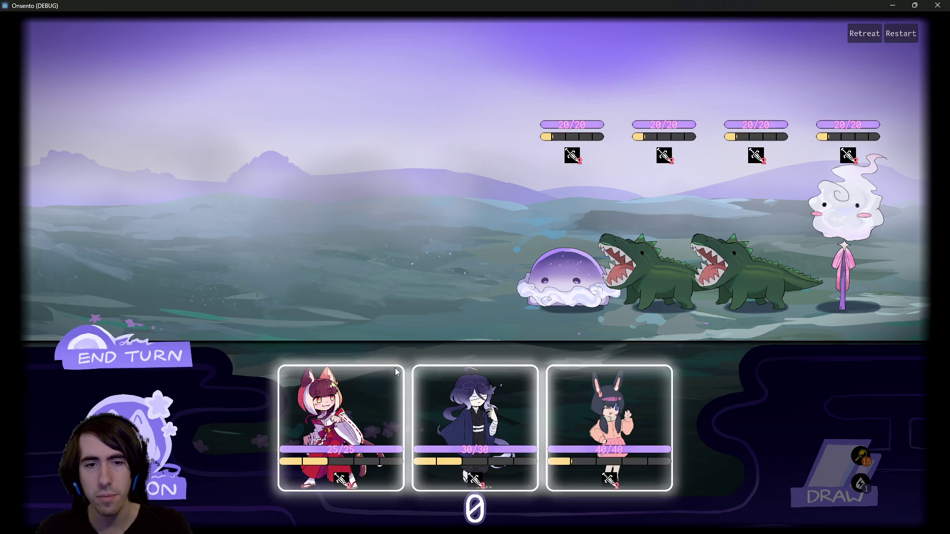
{"action": "left_click_drag", "start_coordinate": [347, 405], "coordinate": [377, 242]}
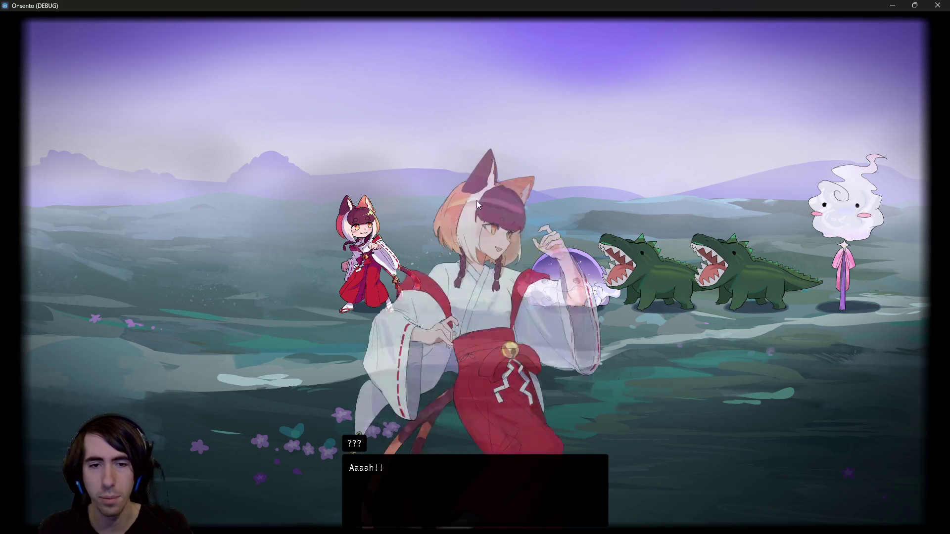
{"action": "left_click", "coordinate": [479, 204]}
{"action": "left_click", "coordinate": [478, 204]}
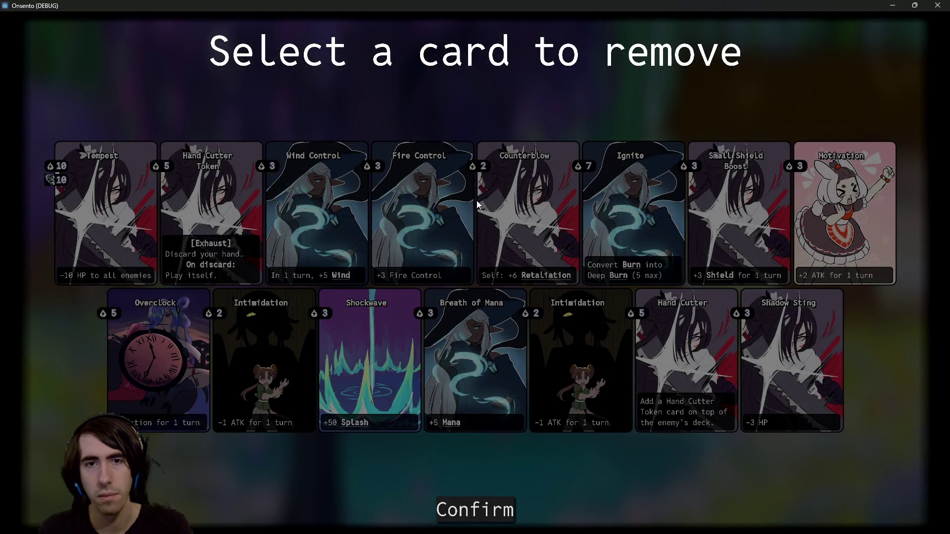
- Toggle the debug map and confirm removing Fire Control from the deck
{"action": "key", "text": "Escape"}
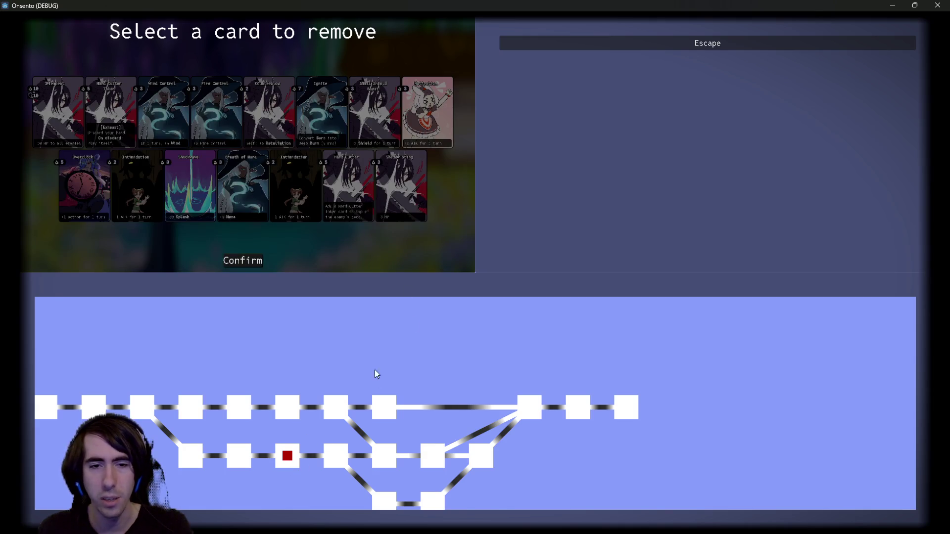
{"action": "key", "text": "Escape"}
{"action": "left_click", "coordinate": [483, 521]}
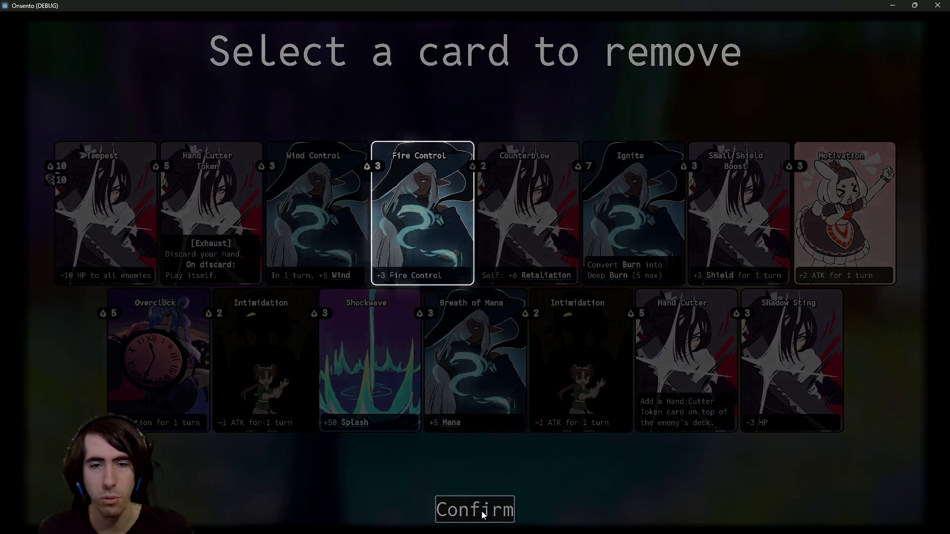
- Advance the path-split dialogue and choose the small-footsteps path again
{"action": "left_click", "coordinate": [466, 261]}
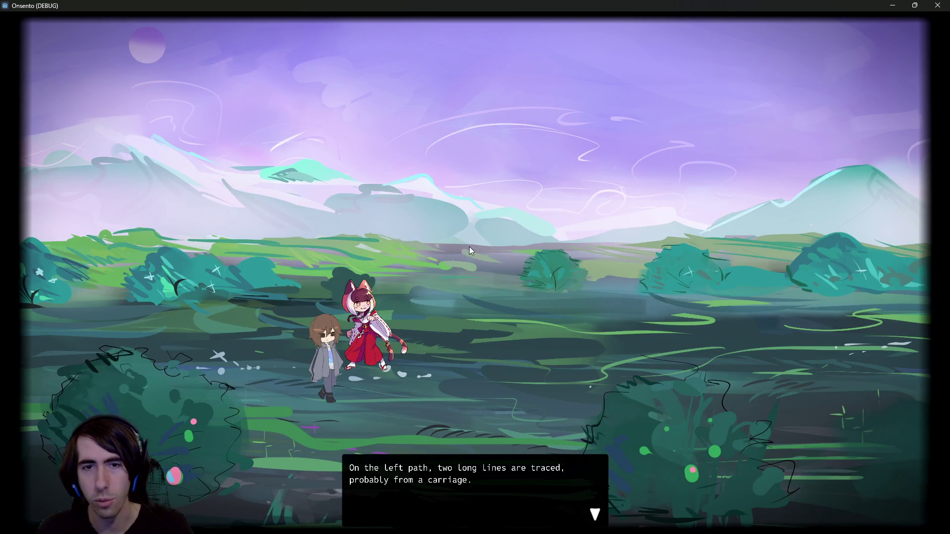
{"action": "left_click", "coordinate": [478, 183]}
{"action": "key", "text": "Escape"}
{"action": "key", "text": "Escape"}
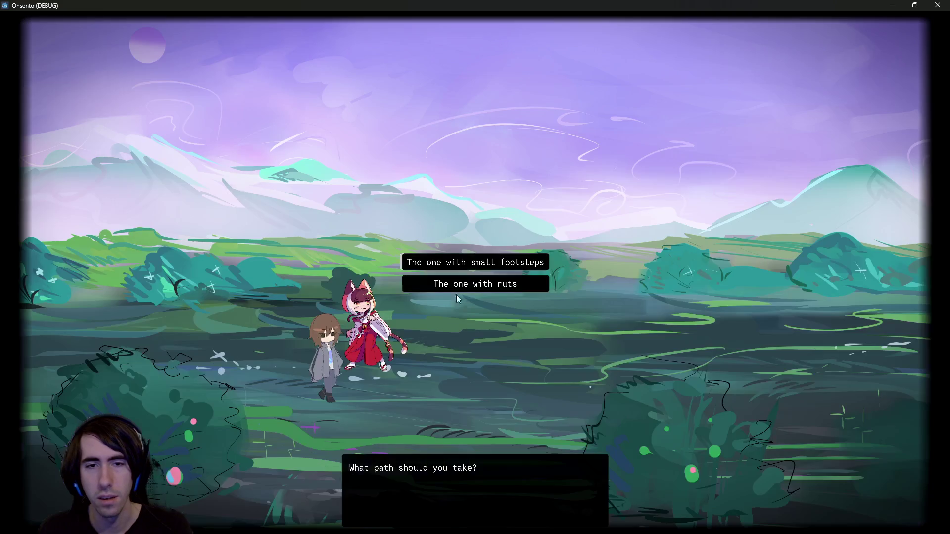
{"action": "left_click", "coordinate": [468, 263]}
{"action": "left_click", "coordinate": [494, 194]}
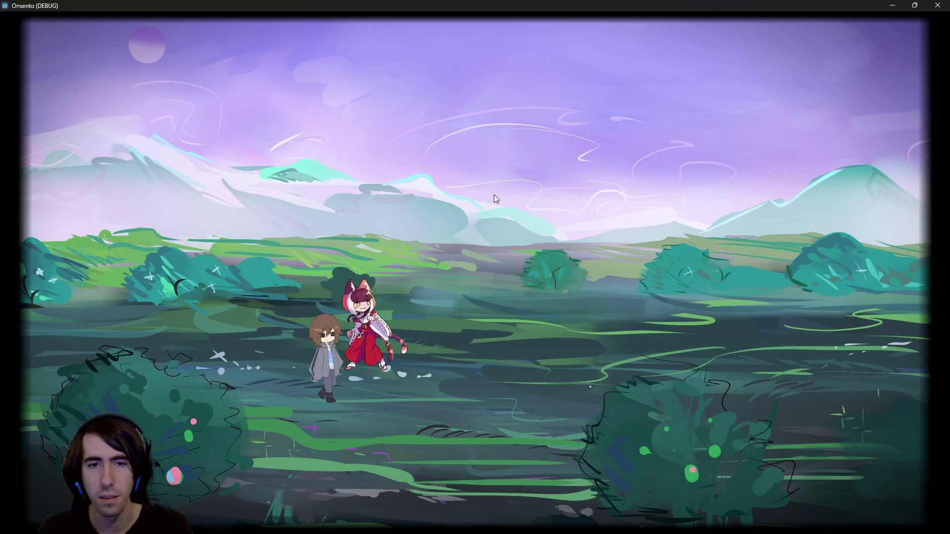
- Check the debug map, then select and confirm removing Small Shield Boost
{"action": "key", "text": "Escape"}
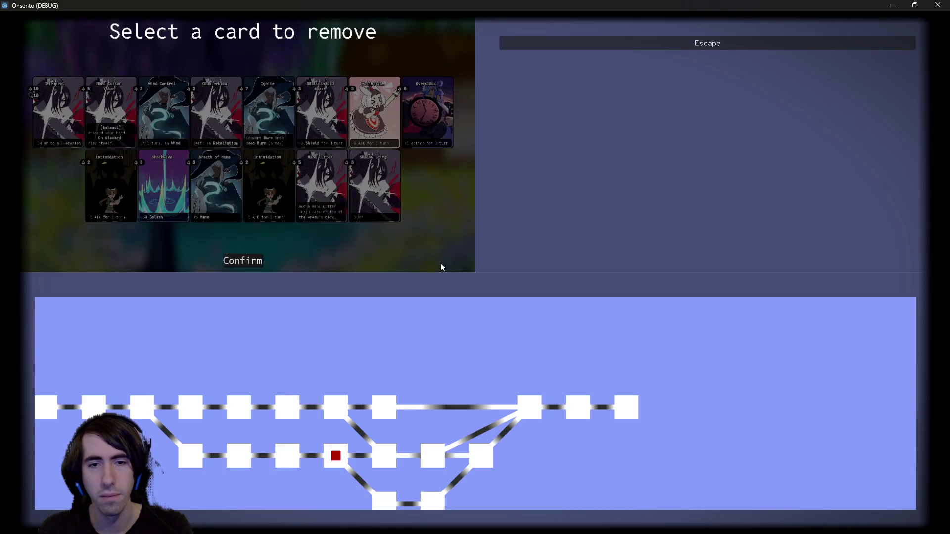
{"action": "key", "text": "Escape"}
{"action": "key", "text": "Escape"}
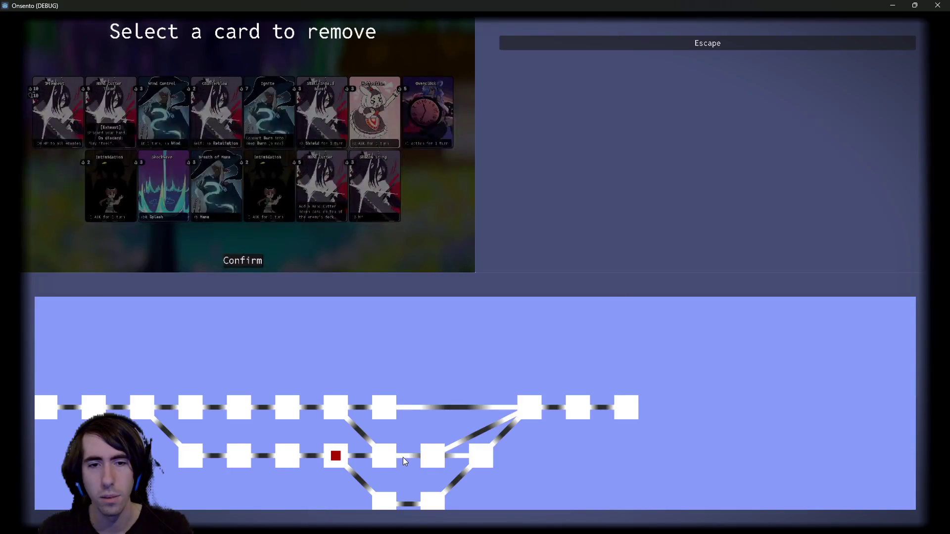
{"action": "key", "text": "Escape"}
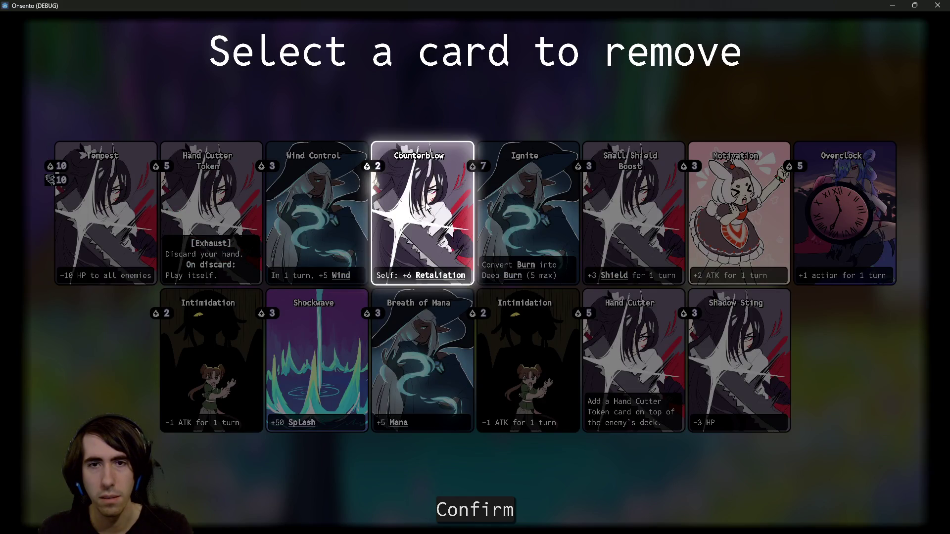
{"action": "left_click", "coordinate": [623, 197]}
{"action": "left_click", "coordinate": [478, 511]}
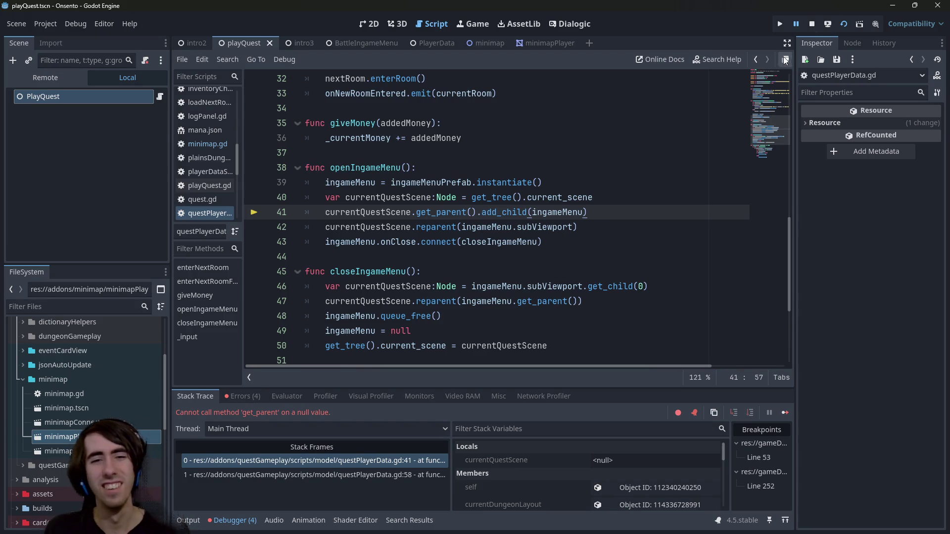
- Stop the crashed debug run and relaunch the game with F5
{"action": "left_click", "coordinate": [813, 26]}
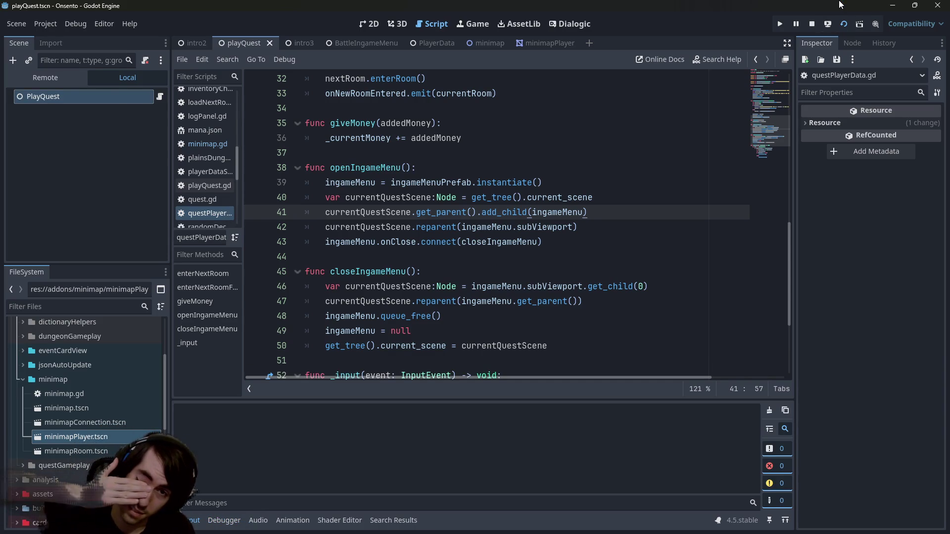
{"action": "key", "text": "F5"}
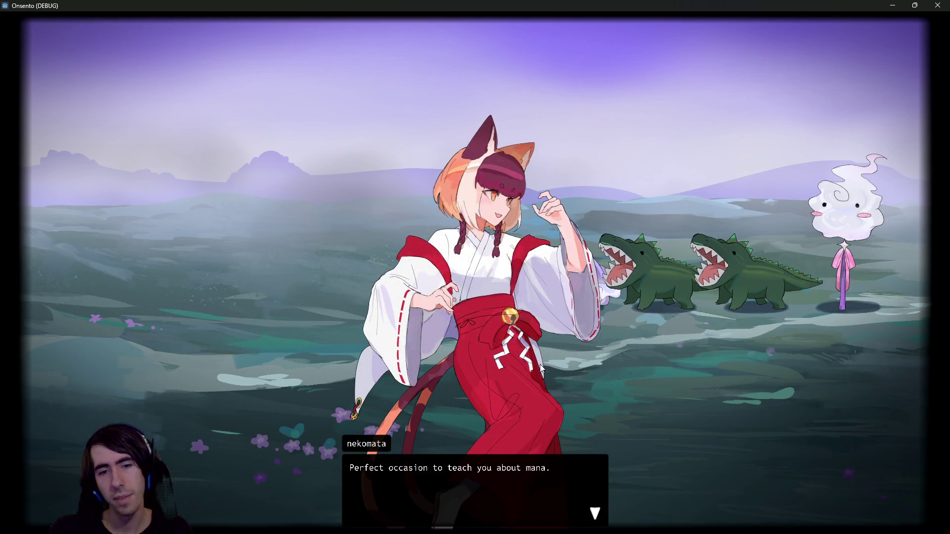
- Dismiss the nekomata's dialogue and place the nekomata and another party member on the battlefield
{"action": "left_click", "coordinate": [542, 369]}
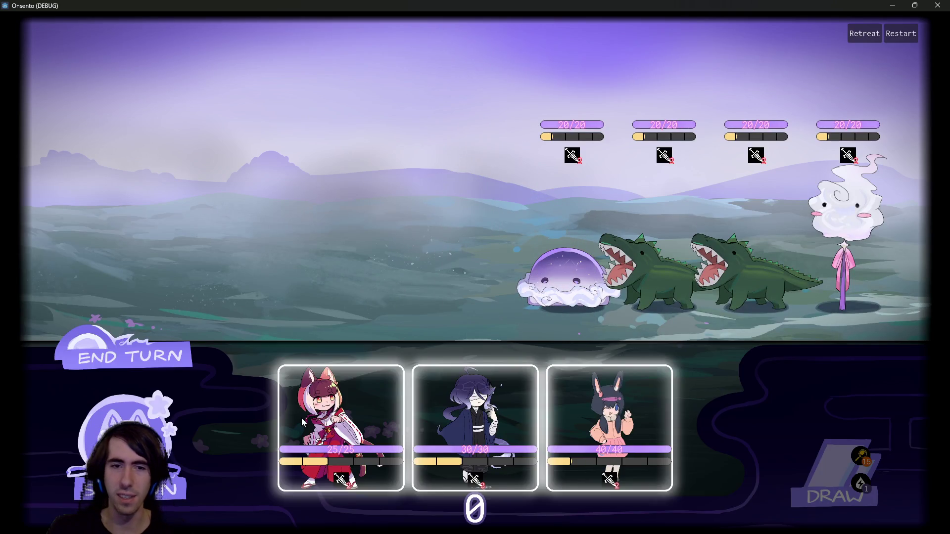
{"action": "mouse_move", "coordinate": [339, 426]}
{"action": "left_mouse_down"}
{"action": "mouse_move", "coordinate": [410, 257]}
{"action": "mouse_move", "coordinate": [382, 248]}
{"action": "left_mouse_up"}
{"action": "left_click_drag", "start_coordinate": [407, 426], "coordinate": [252, 203]}
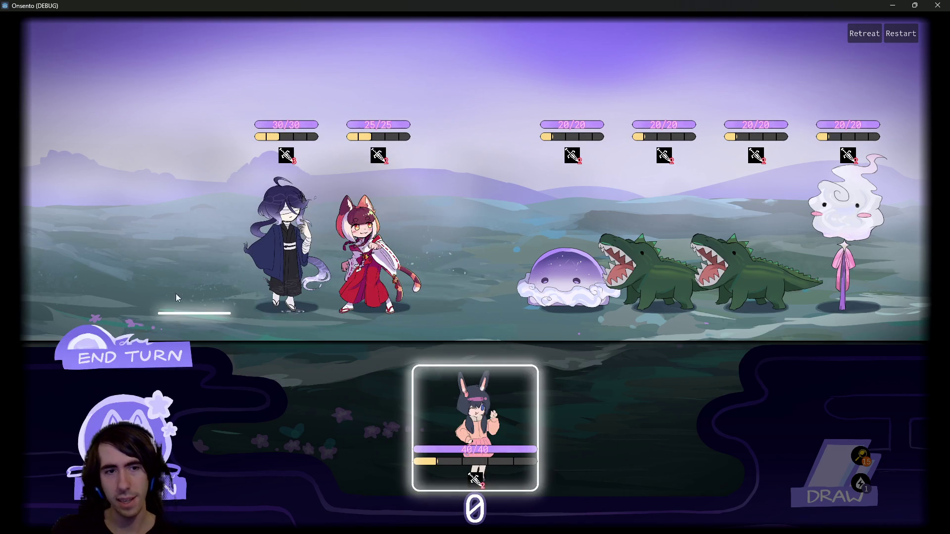
- Advance through the nekomata's screaming dialogue into the battle, then close the debug game window
{"action": "left_click", "coordinate": [167, 335]}
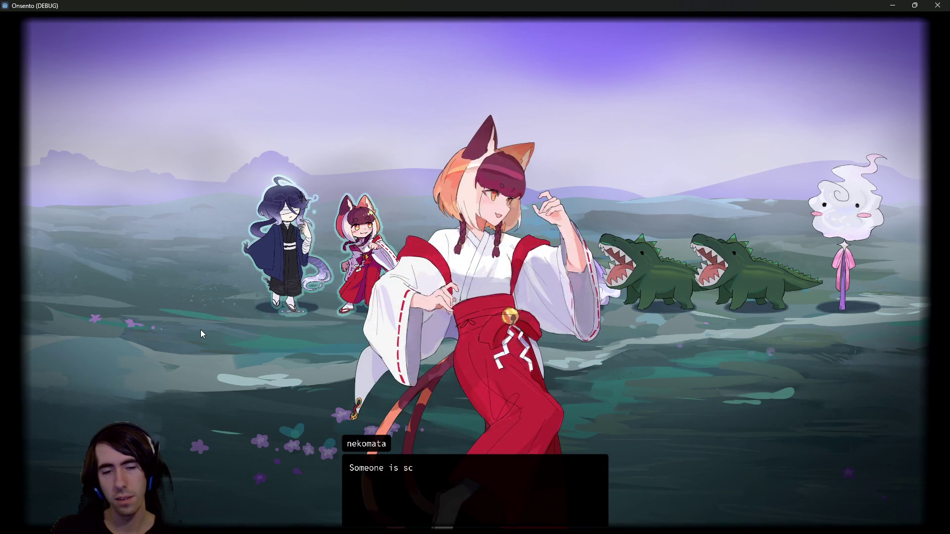
{"action": "left_click", "coordinate": [201, 329]}
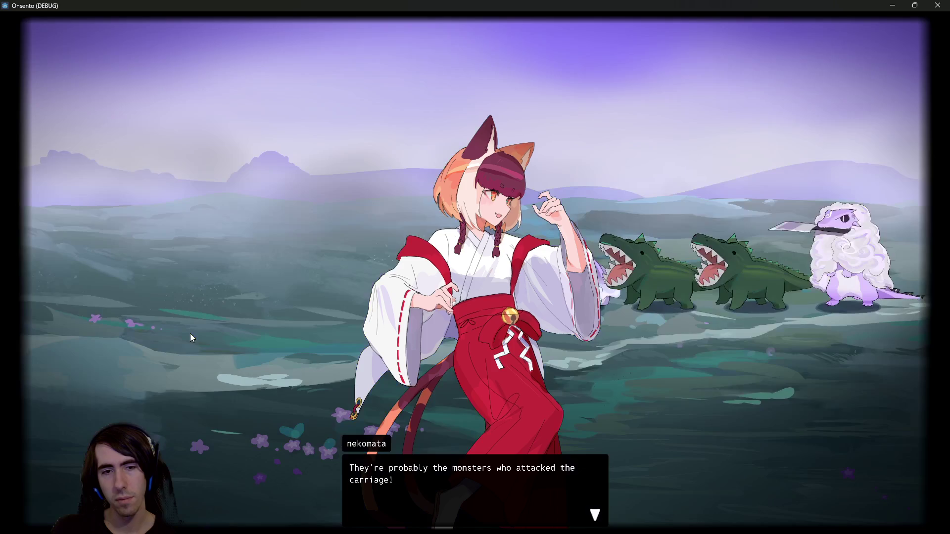
{"action": "left_click", "coordinate": [191, 334]}
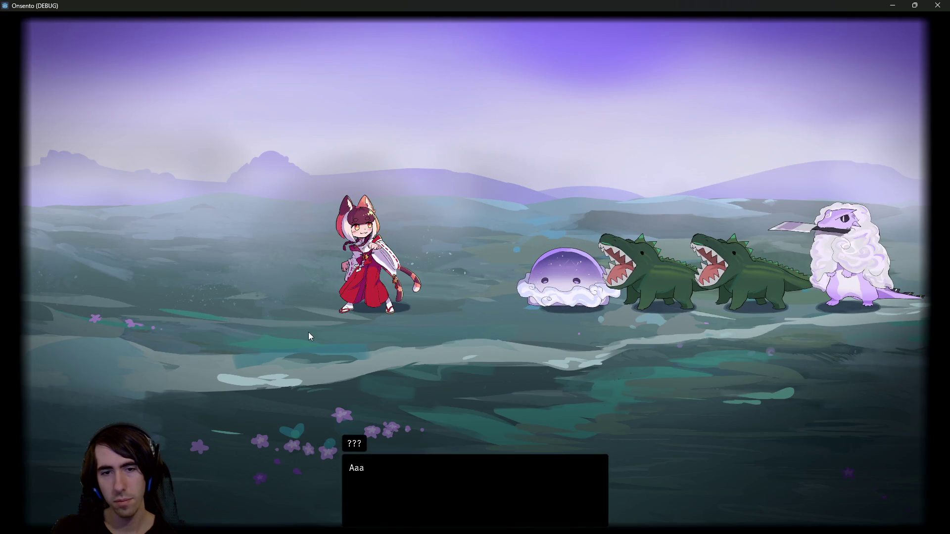
{"action": "left_click", "coordinate": [305, 352]}
{"action": "left_click", "coordinate": [303, 348]}
{"action": "left_click", "coordinate": [302, 345]}
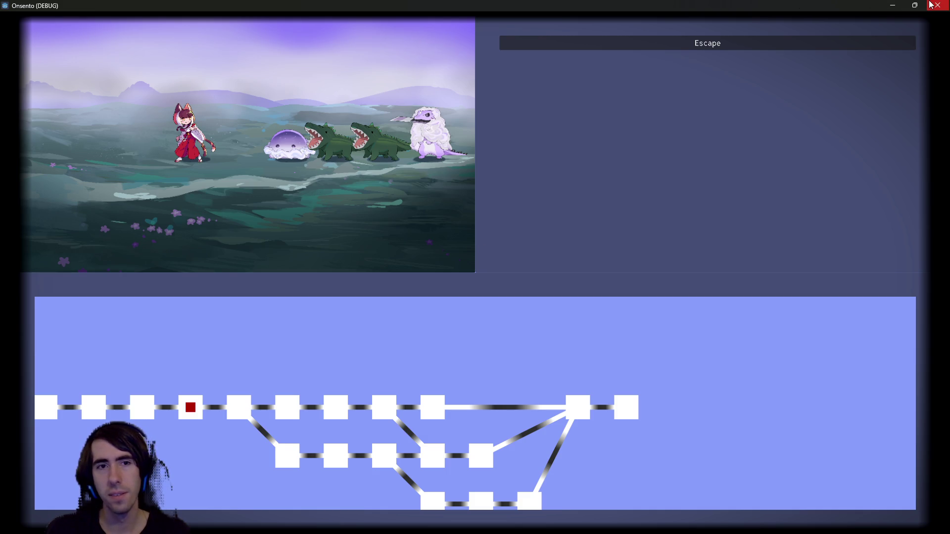
{"action": "left_click", "coordinate": [935, 5]}
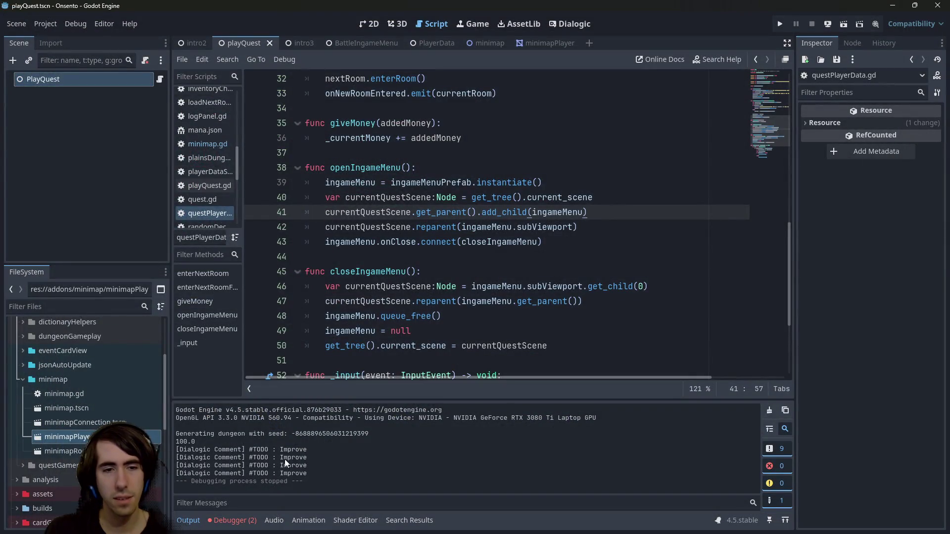
- Show the run's two Debugger errors and jump to the first room.gd error at line 16
{"action": "left_click", "coordinate": [253, 518]}
{"action": "left_click", "coordinate": [255, 399]}
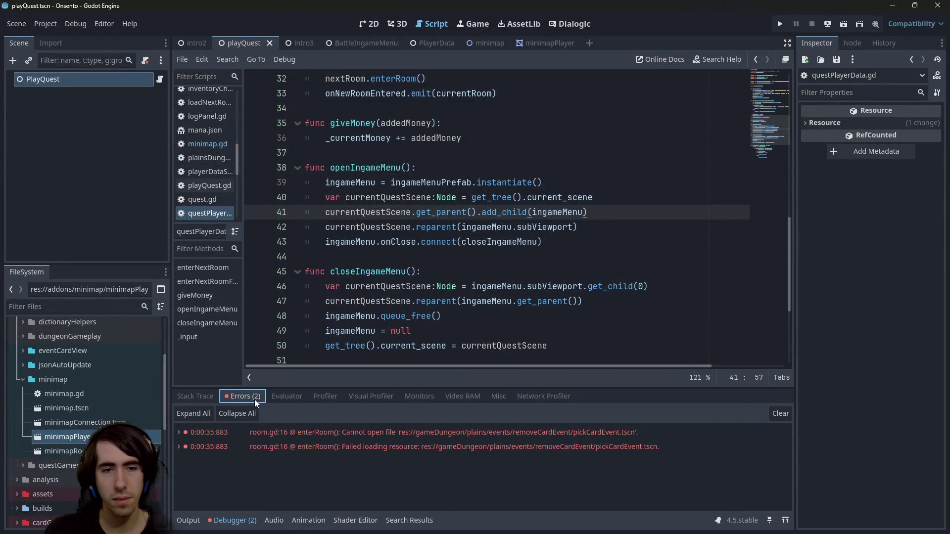
{"action": "double_click", "coordinate": [367, 433]}
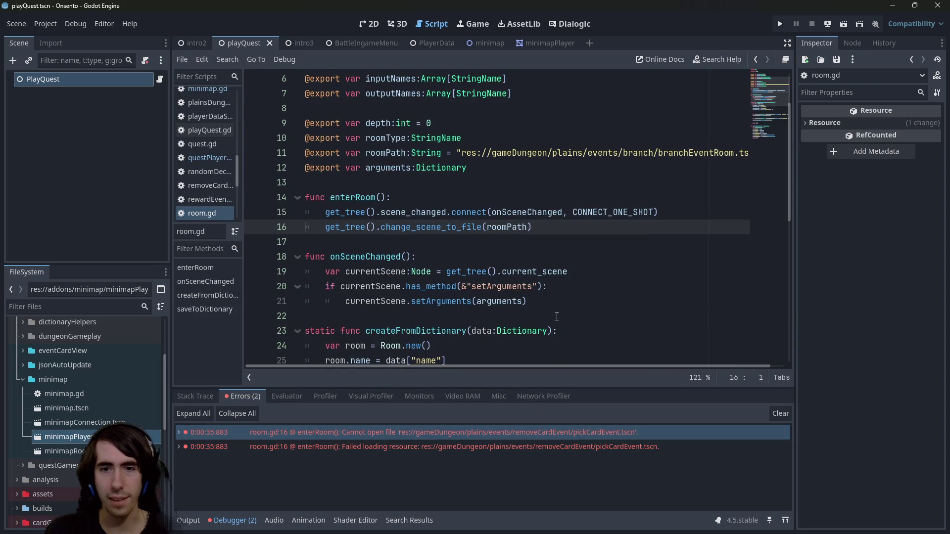
- Inspect where roomPath is used in room.gd's enterRoom code
{"action": "double_click", "coordinate": [518, 228]}
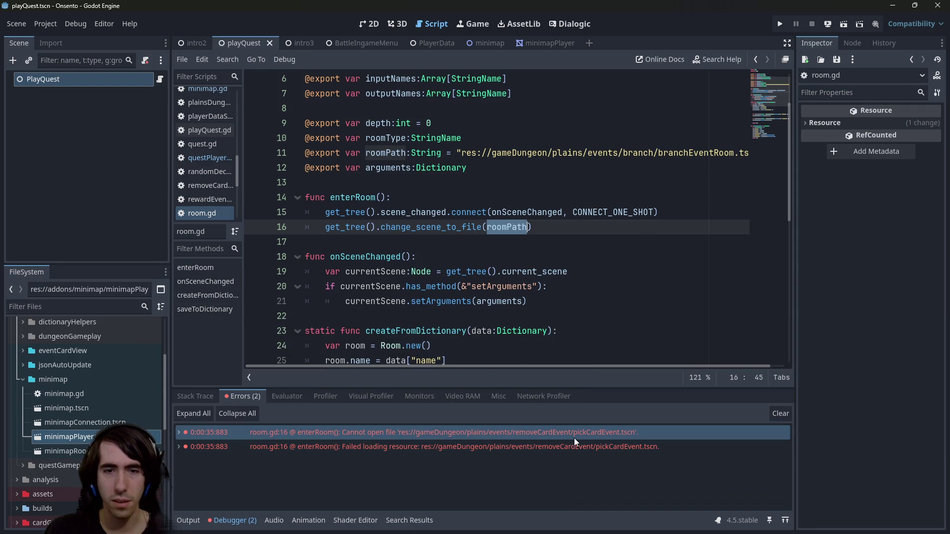
{"action": "left_click", "coordinate": [583, 271]}
{"action": "left_click", "coordinate": [601, 297]}
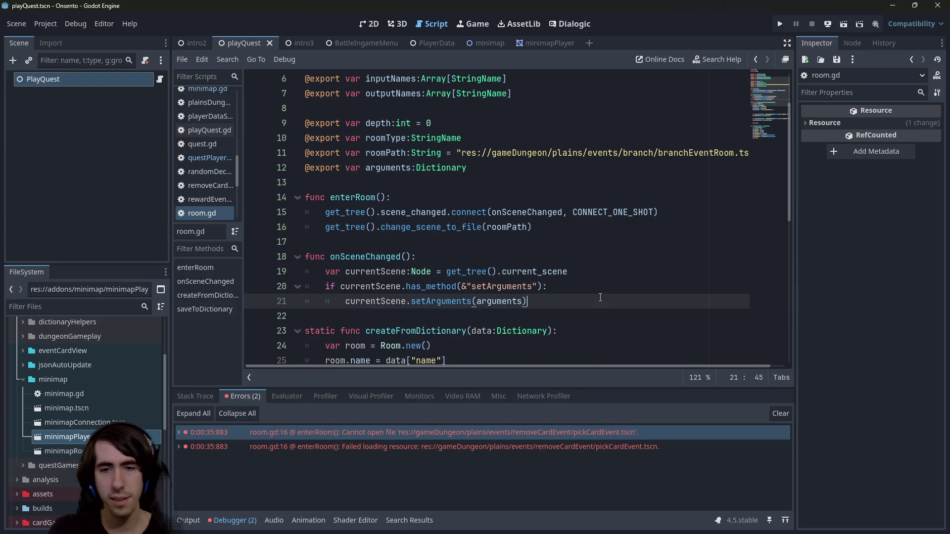
{"action": "key", "text": "ctrl+shift+f"}
- Search all project files for pickCardEvent and open the match in expeditionGenBlueprint.gd
{"action": "type", "text": "pick"}
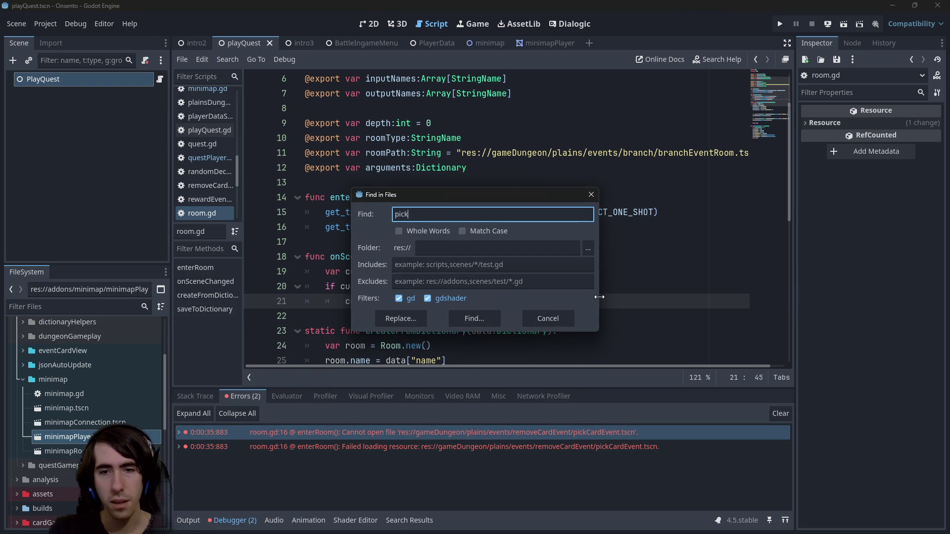
{"action": "type", "text": "vent"}
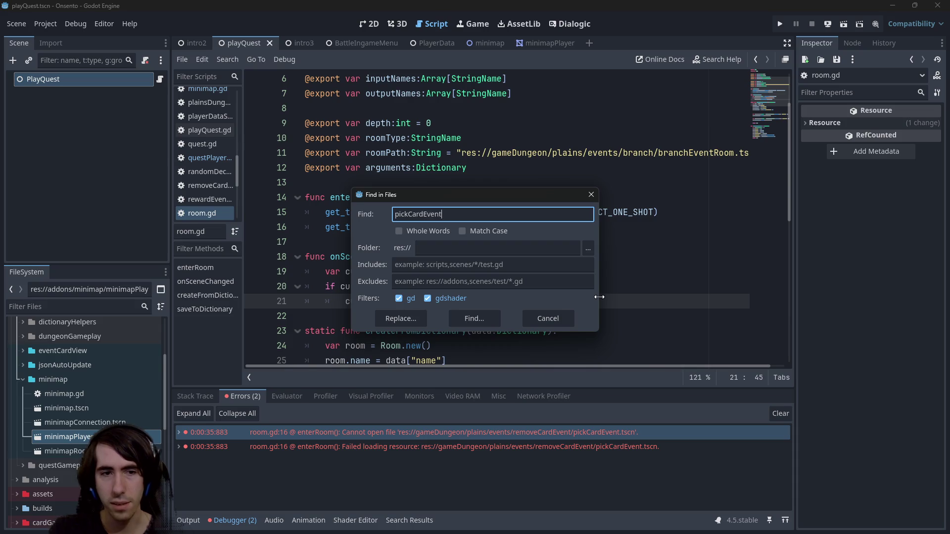
{"action": "key", "text": "Return"}
{"action": "left_click", "coordinate": [518, 449]}
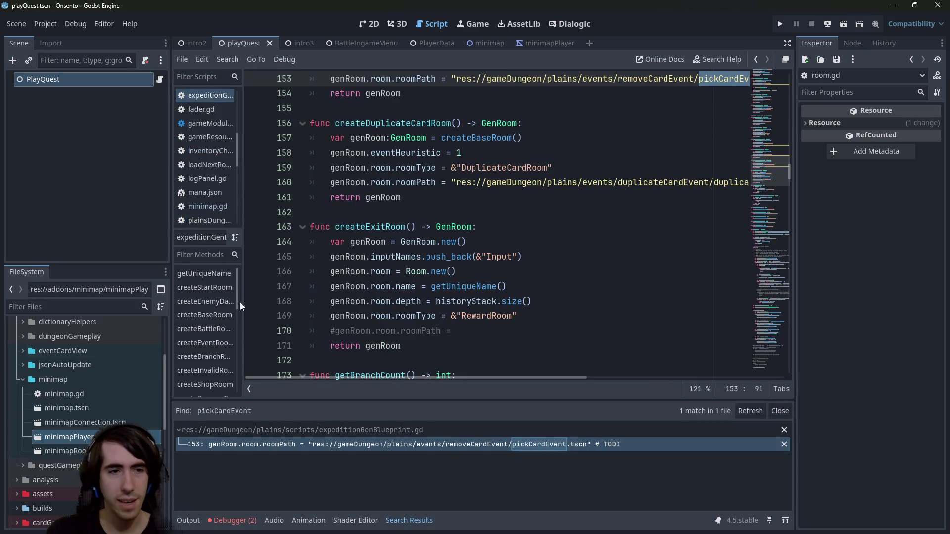
{"action": "scroll", "coordinate": [668, 212], "scroll_direction": "up", "scroll_amount": 3}
- Examine the card-event room paths on lines 153 and 160 of expeditionGenBlueprint.gd
{"action": "double_click", "coordinate": [668, 211]}
{"action": "scroll", "coordinate": [667, 212], "scroll_direction": "up", "scroll_amount": 1}
{"action": "left_click_drag", "start_coordinate": [796, 206], "coordinate": [841, 200]}
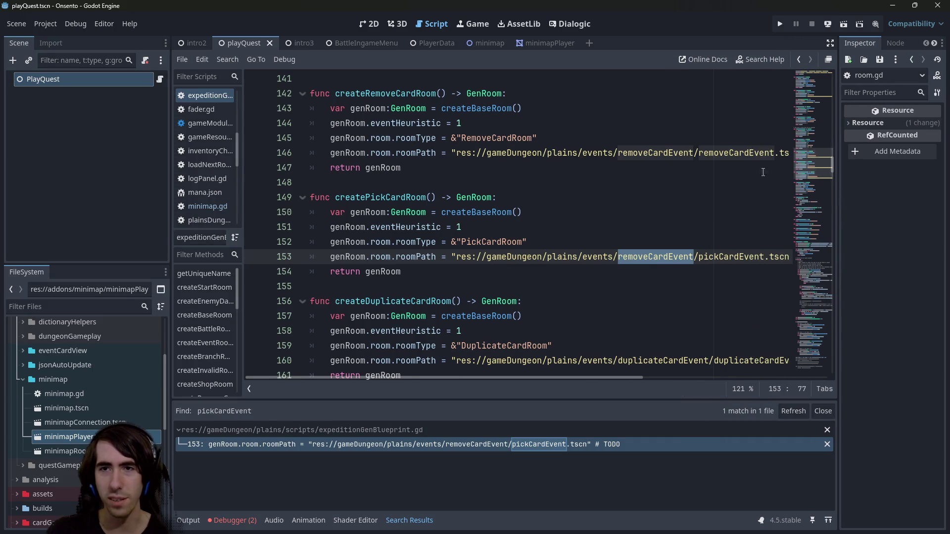
{"action": "scroll", "coordinate": [750, 297], "scroll_direction": "down", "scroll_amount": 1}
{"action": "left_click", "coordinate": [750, 316]}
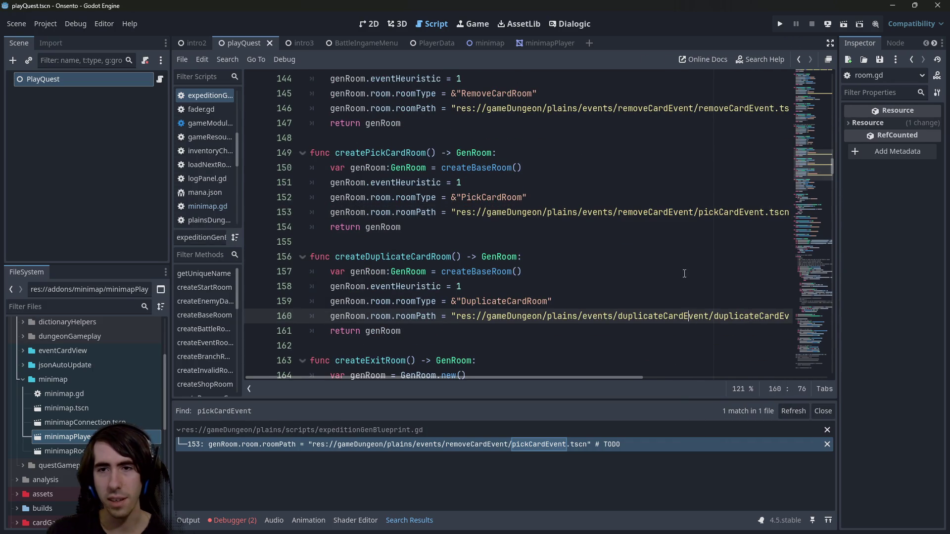
{"action": "left_click", "coordinate": [672, 212]}
- Replace removeCardEvent with pickCardEvent in the line 153 path and save the script
{"action": "double_click", "coordinate": [663, 212]}
{"action": "left_click", "coordinate": [672, 197]}
{"action": "double_click", "coordinate": [732, 211]}
{"action": "key", "text": "ctrl+c"}
{"action": "double_click", "coordinate": [671, 213]}
{"action": "key", "text": "ctrl+v"}
{"action": "key", "text": "ctrl+s"}
- Collapse the minimap folder in the FileSystem dock
{"action": "double_click", "coordinate": [75, 381]}
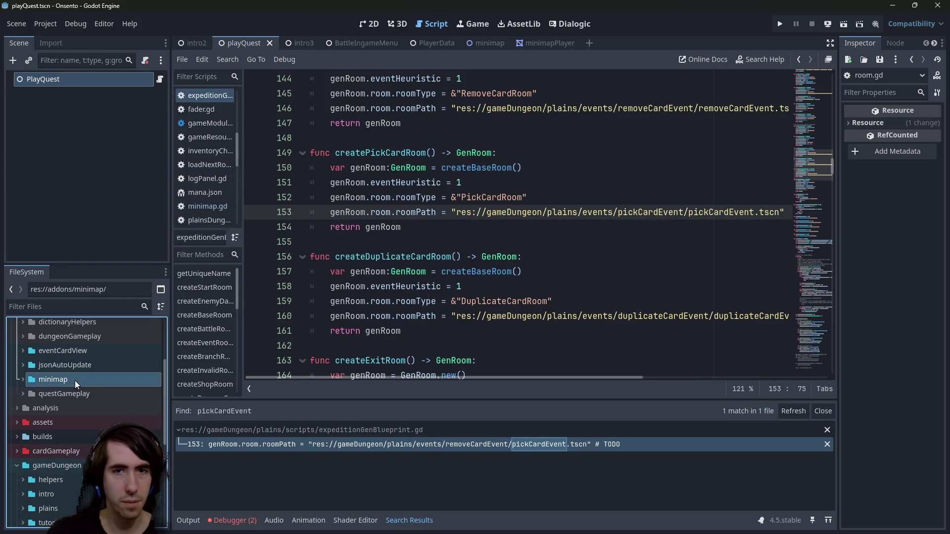
{"action": "double_click", "coordinate": [75, 381]}
{"action": "double_click", "coordinate": [75, 376]}
{"action": "scroll", "coordinate": [73, 379], "scroll_direction": "down", "scroll_amount": 1}
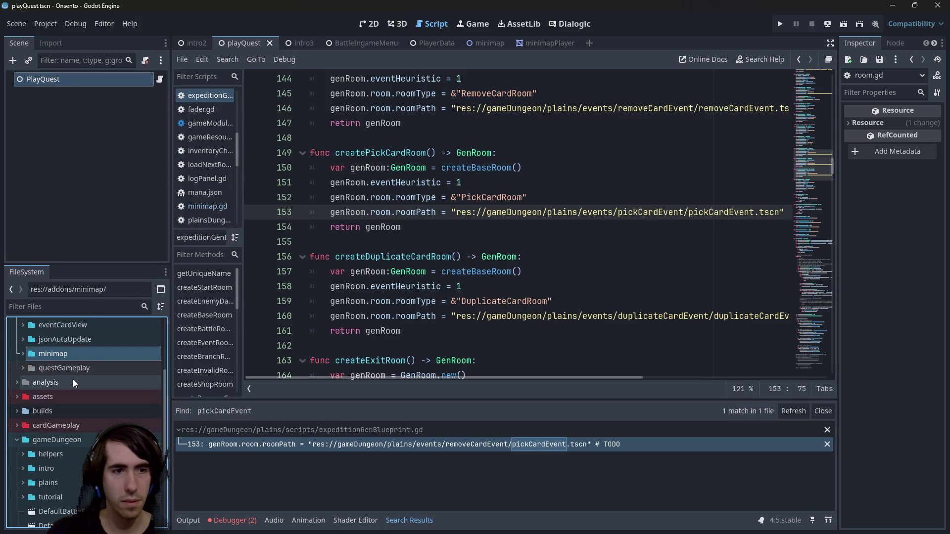
{"action": "scroll", "coordinate": [70, 423], "scroll_direction": "down", "scroll_amount": 2}
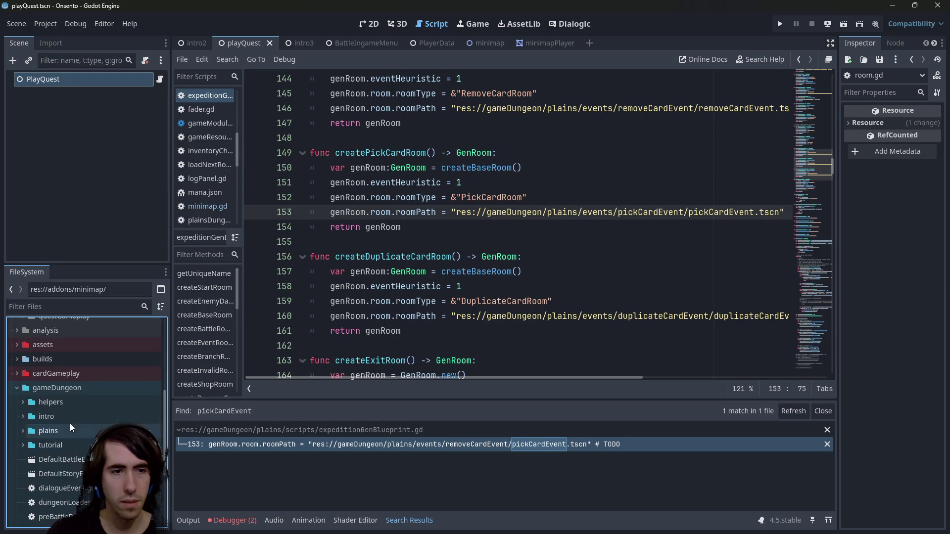
- Browse the plains events folders: randomDeck, rewardEvent and duplicateCardEvent
{"action": "double_click", "coordinate": [68, 435]}
{"action": "scroll", "coordinate": [68, 434], "scroll_direction": "down", "scroll_amount": 2}
{"action": "double_click", "coordinate": [73, 394]}
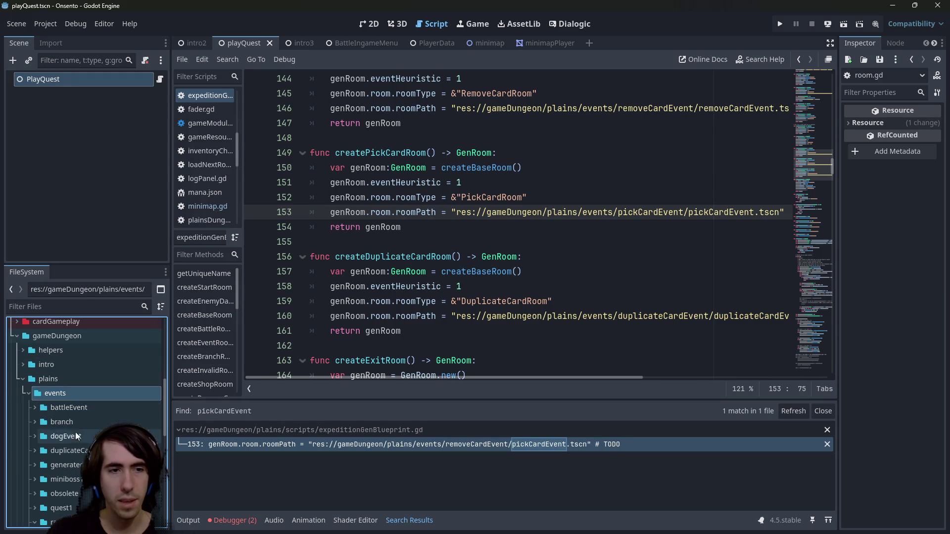
{"action": "scroll", "coordinate": [76, 434], "scroll_direction": "down", "scroll_amount": 3}
{"action": "double_click", "coordinate": [104, 444]}
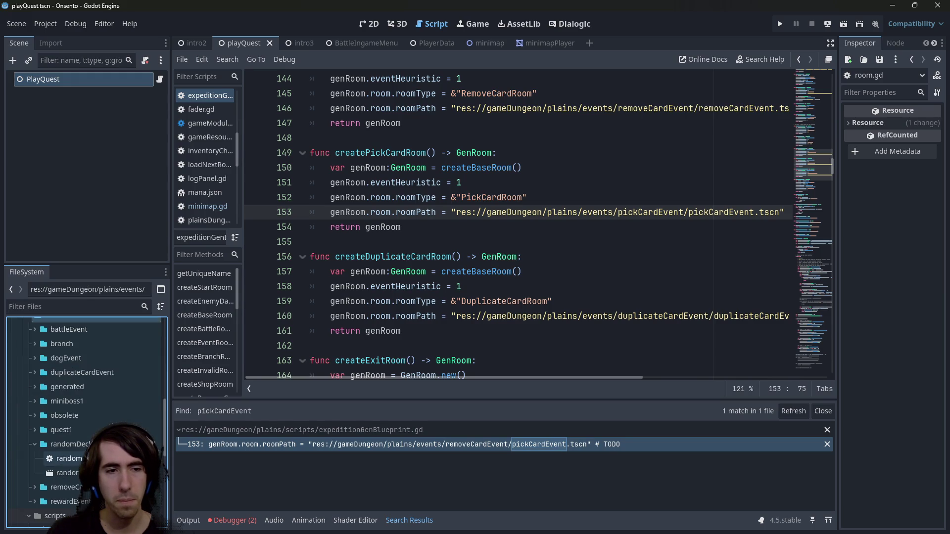
{"action": "double_click", "coordinate": [69, 444]}
{"action": "left_click", "coordinate": [64, 472]}
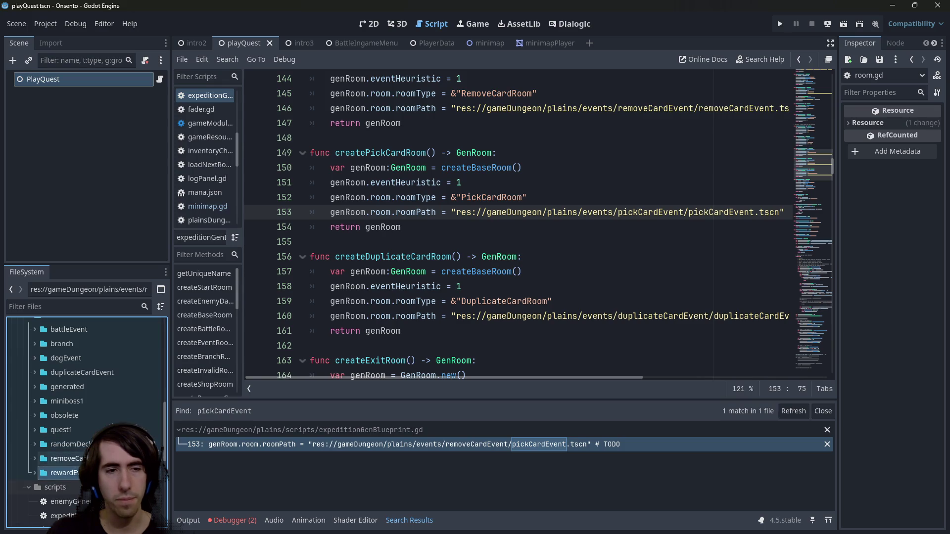
{"action": "scroll", "coordinate": [91, 386], "scroll_direction": "up", "scroll_amount": 1}
{"action": "left_click", "coordinate": [95, 401]}
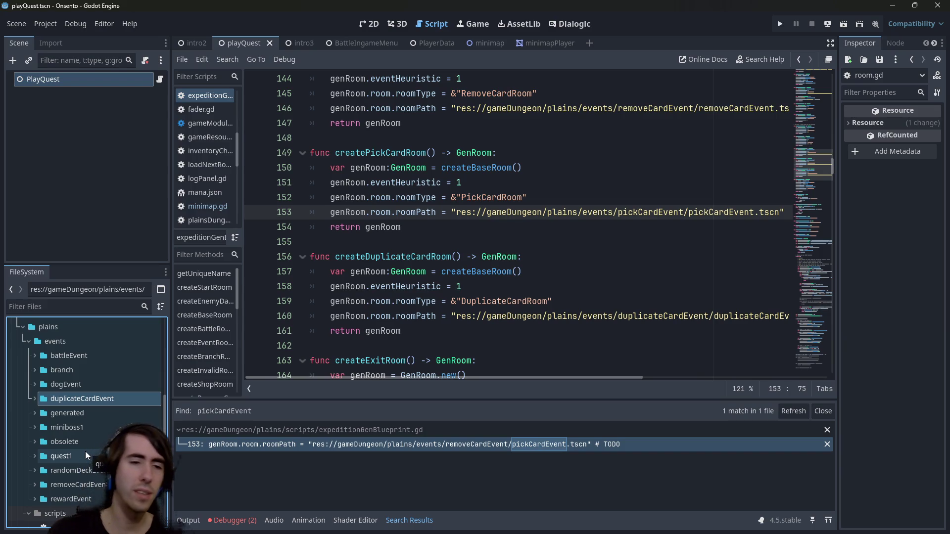
- Review the createBranchRoom code and select the intro folder
{"action": "scroll", "coordinate": [610, 329], "scroll_direction": "down", "scroll_amount": 2}
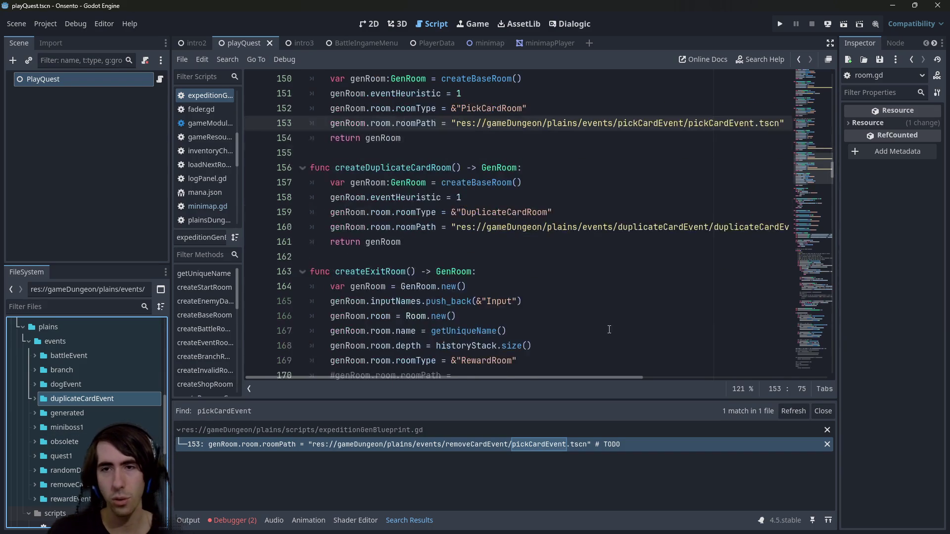
{"action": "scroll", "coordinate": [609, 329], "scroll_direction": "down", "scroll_amount": 3}
{"action": "scroll", "coordinate": [567, 295], "scroll_direction": "up", "scroll_amount": 7}
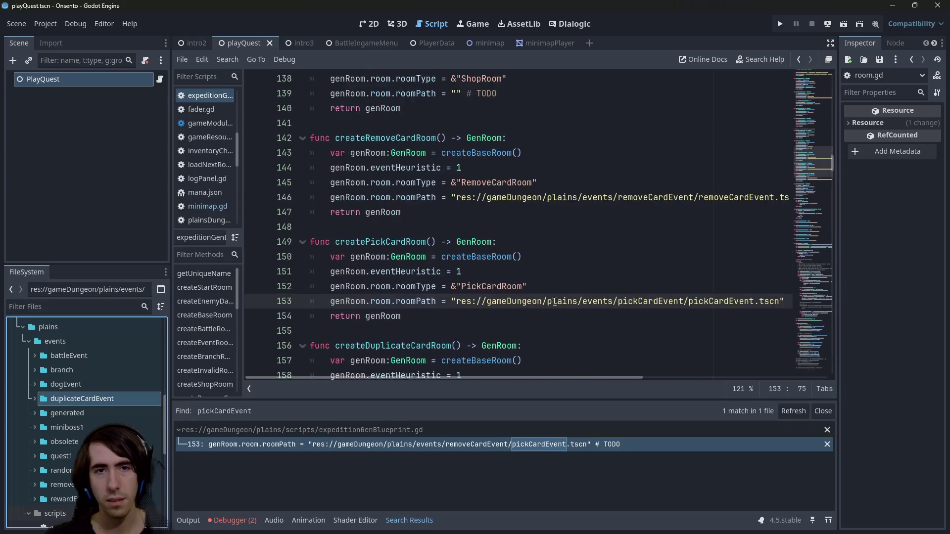
{"action": "scroll", "coordinate": [555, 301], "scroll_direction": "up", "scroll_amount": 4}
{"action": "scroll", "coordinate": [555, 302], "scroll_direction": "up", "scroll_amount": 7}
{"action": "left_click", "coordinate": [563, 295]}
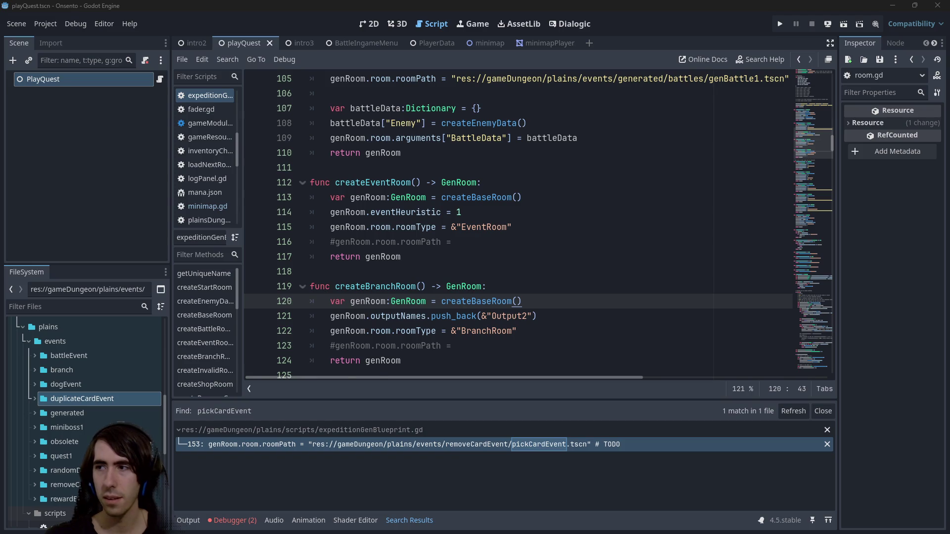
{"action": "left_click", "coordinate": [46, 442]}
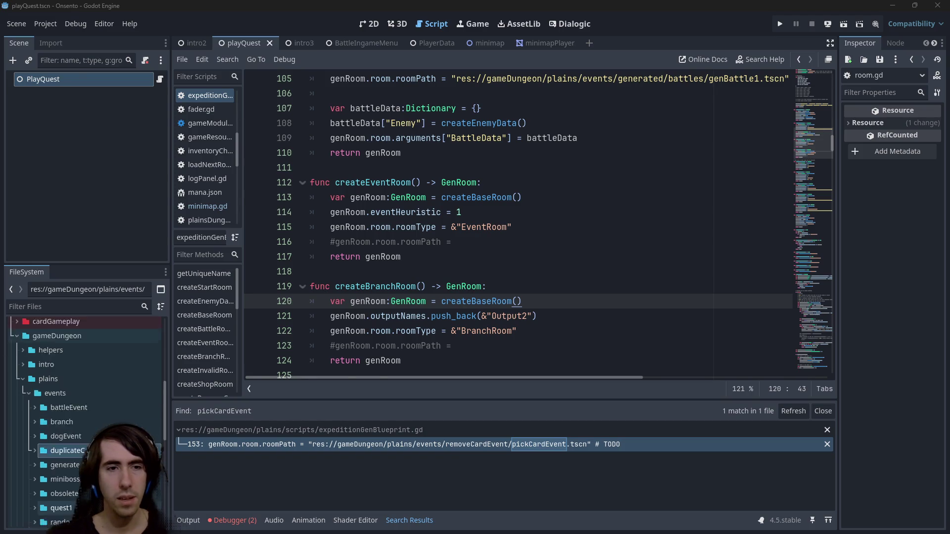
- Expand assets > art and look through its characters and statusIcons subfolders
{"action": "scroll", "coordinate": [84, 396], "scroll_direction": "up", "scroll_amount": 3}
{"action": "double_click", "coordinate": [58, 452]}
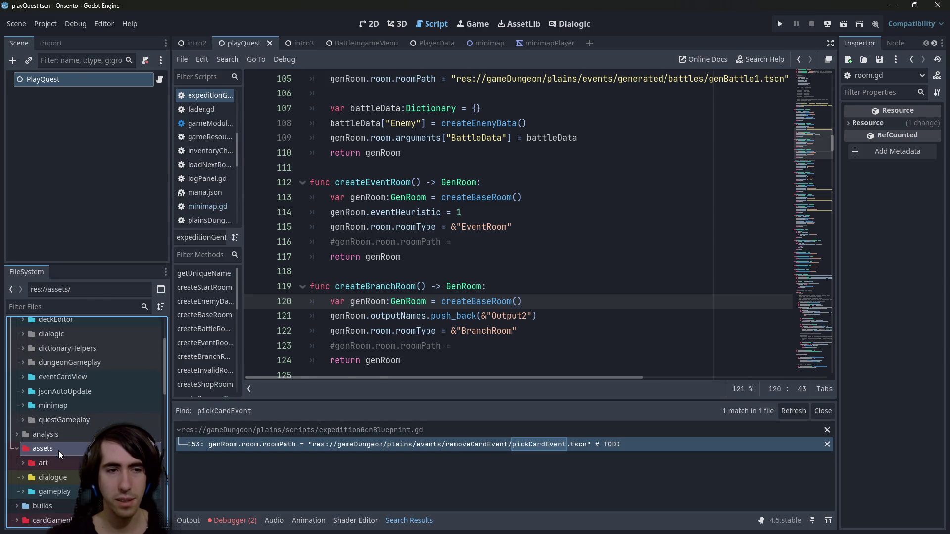
{"action": "double_click", "coordinate": [73, 413]}
{"action": "left_click", "coordinate": [73, 436]}
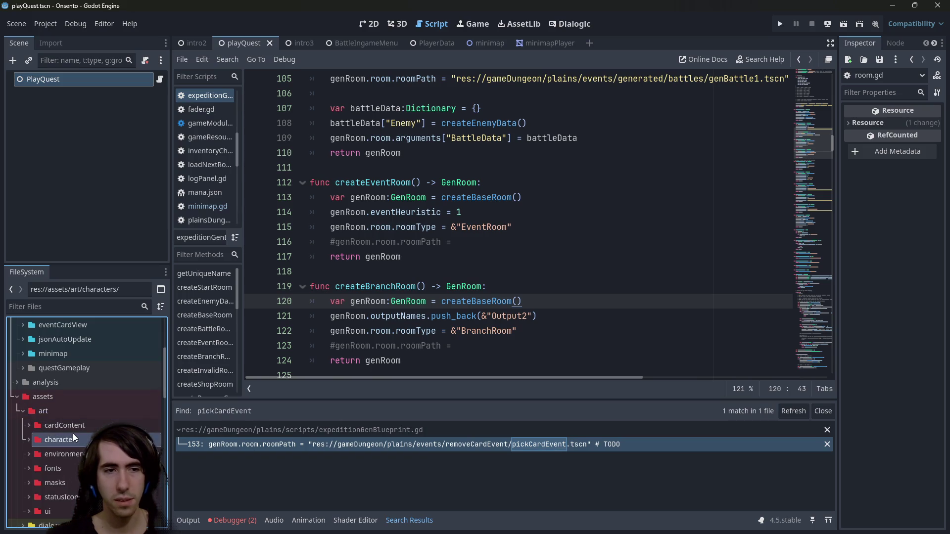
{"action": "scroll", "coordinate": [73, 431], "scroll_direction": "down", "scroll_amount": 3}
{"action": "double_click", "coordinate": [68, 417]}
{"action": "scroll", "coordinate": [68, 417], "scroll_direction": "down", "scroll_amount": 2}
{"action": "scroll", "coordinate": [68, 415], "scroll_direction": "up", "scroll_amount": 2}
{"action": "double_click", "coordinate": [70, 414]}
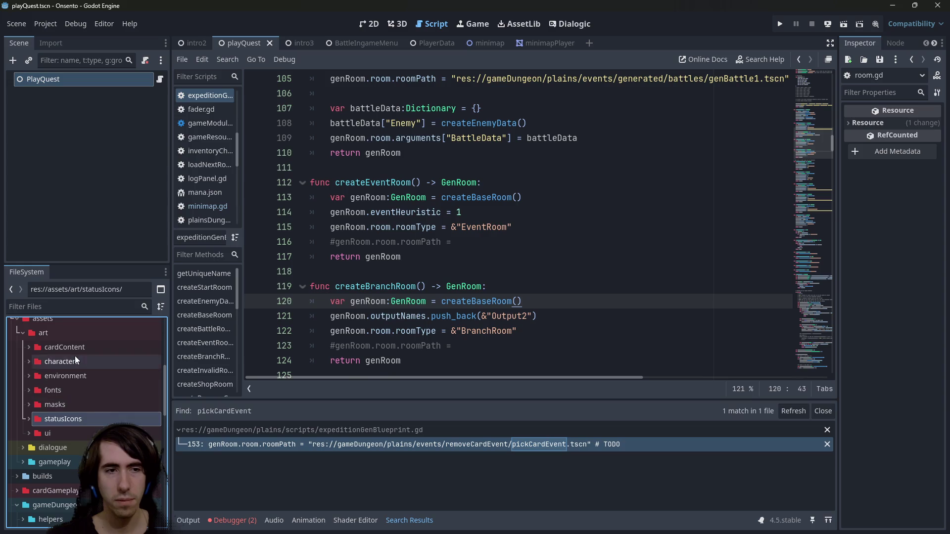
- Start creating a new folder inside art, then cancel the Create Folder dialog
{"action": "right_click", "coordinate": [82, 328]}
{"action": "mouse_move", "coordinate": [173, 323]}
{"action": "left_click", "coordinate": [232, 324]}
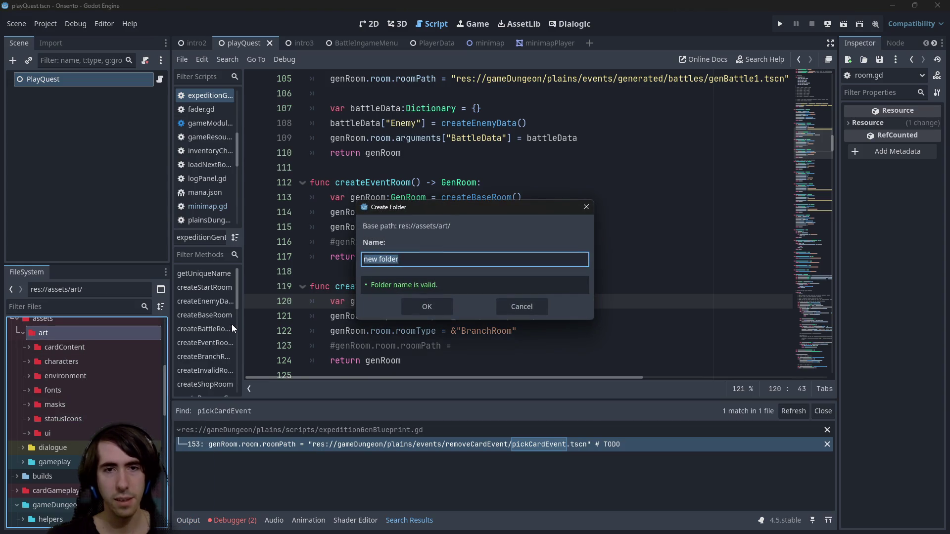
{"action": "left_click", "coordinate": [585, 207]}
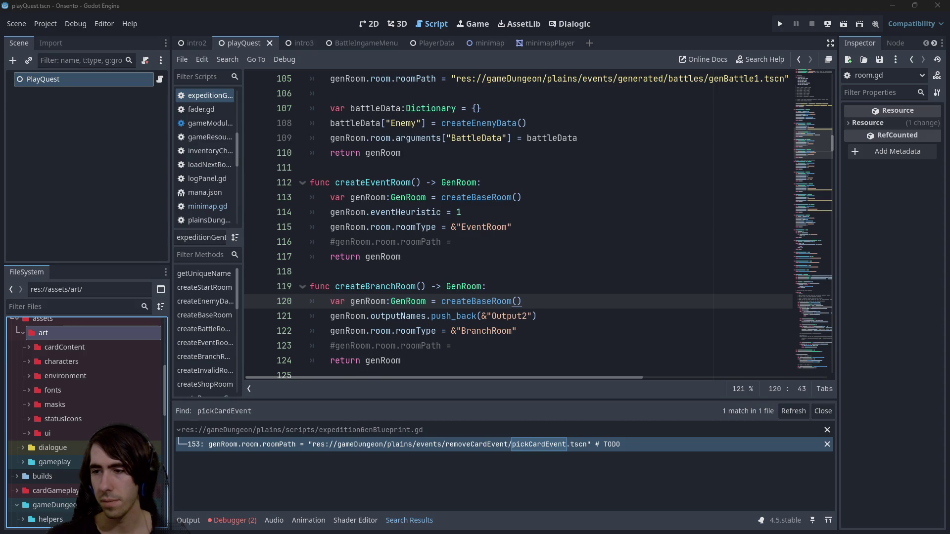
- In the command prompt, check the repository's current changes with git status
{"action": "key", "text": "alt+Tab"}
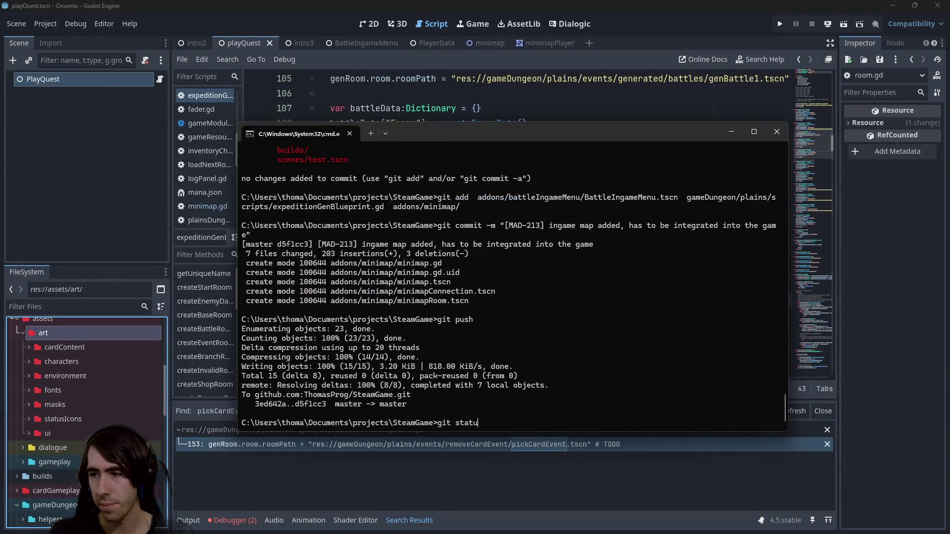
{"action": "type", "text": "s"}
{"action": "key", "text": "Return"}
- Start a git add with the battleIngameMenu and addons/minimap paths copied from the status output
{"action": "type", "text": "a"}
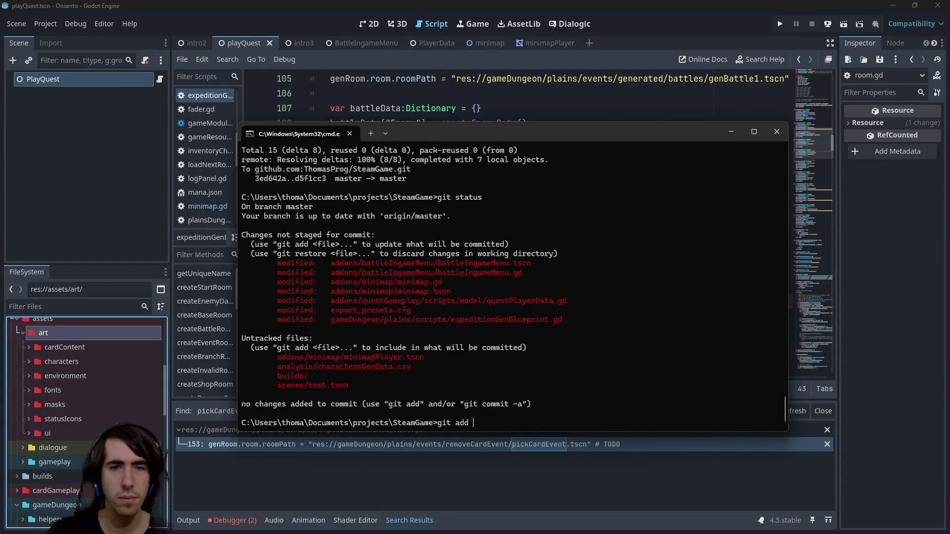
{"action": "mouse_move", "coordinate": [331, 262]}
{"action": "left_mouse_down"}
{"action": "mouse_move", "coordinate": [542, 269]}
{"action": "mouse_move", "coordinate": [430, 268]}
{"action": "left_mouse_up"}
{"action": "key", "text": "ctrl+c"}
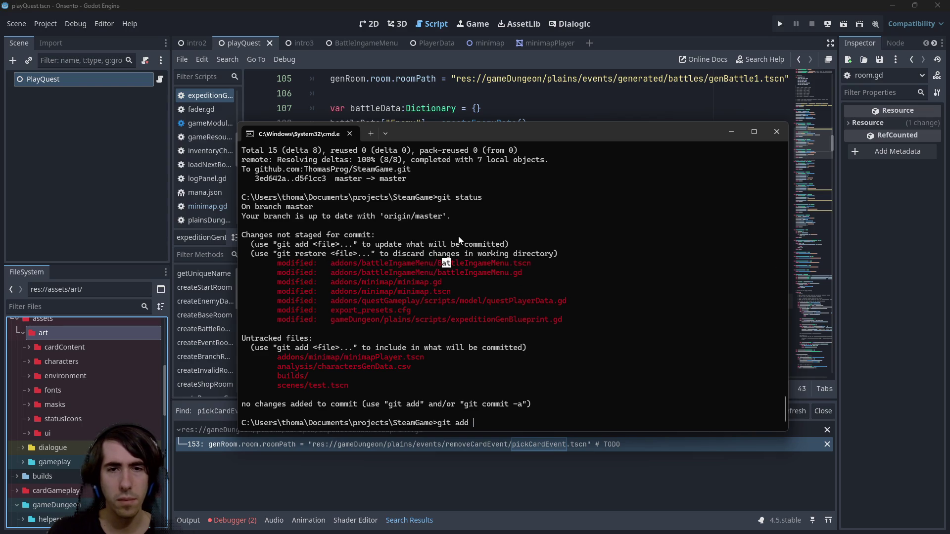
{"action": "key", "text": "ctrl+v"}
{"action": "left_click_drag", "start_coordinate": [381, 282], "coordinate": [395, 283]}
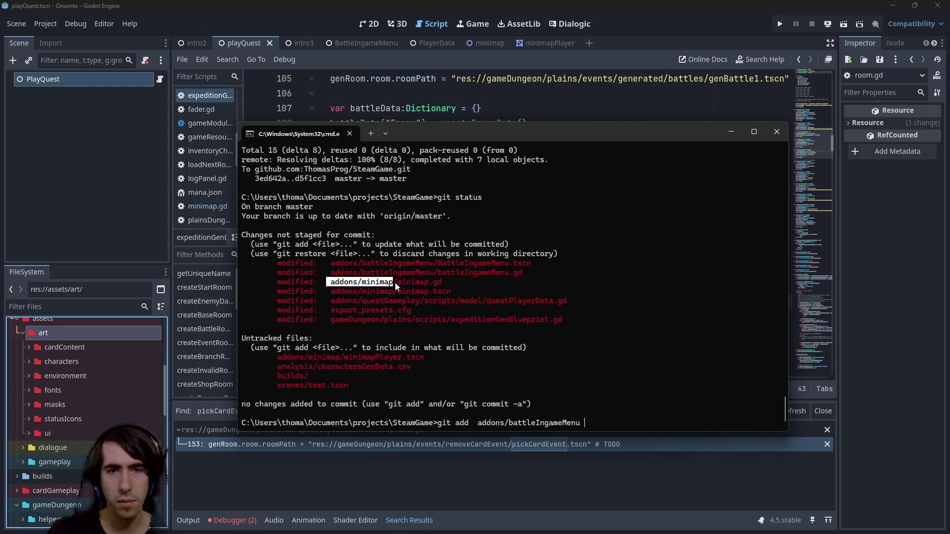
{"action": "key", "text": "ctrl+c"}
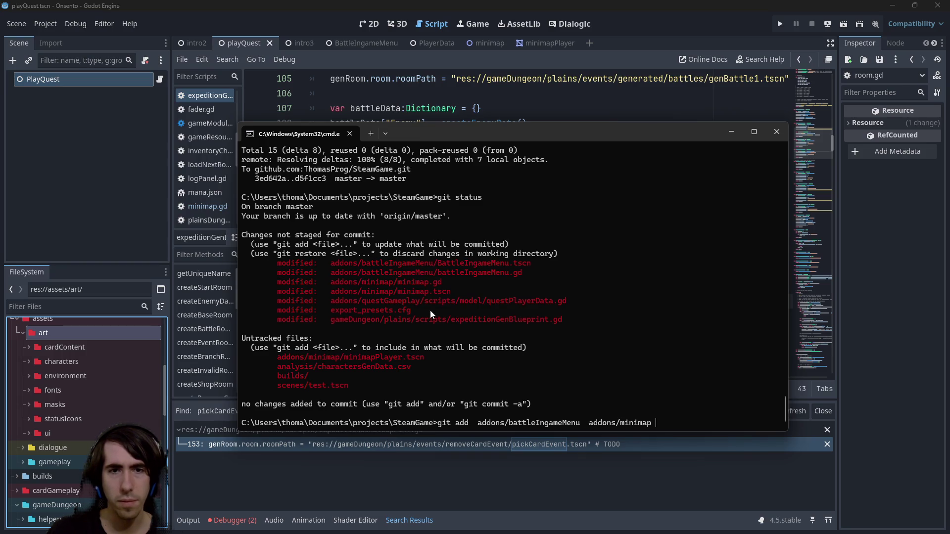
- Add the questPlayerData.gd, expeditionGenBlueprint.gd and minimapPlayer.tscn paths and run the git add
{"action": "mouse_move", "coordinate": [329, 300]}
{"action": "left_mouse_down"}
{"action": "mouse_move", "coordinate": [473, 308]}
{"action": "mouse_move", "coordinate": [581, 298]}
{"action": "left_mouse_up"}
{"action": "key", "text": "ctrl+c"}
{"action": "key", "text": "ctrl+v"}
{"action": "left_click_drag", "start_coordinate": [329, 310], "coordinate": [613, 310]}
{"action": "key", "text": "ctrl+c"}
{"action": "key", "text": "ctrl+v"}
{"action": "left_click_drag", "start_coordinate": [277, 348], "coordinate": [439, 343]}
{"action": "key", "text": "ctrl+c"}
{"action": "key", "text": "ctrl+v"}
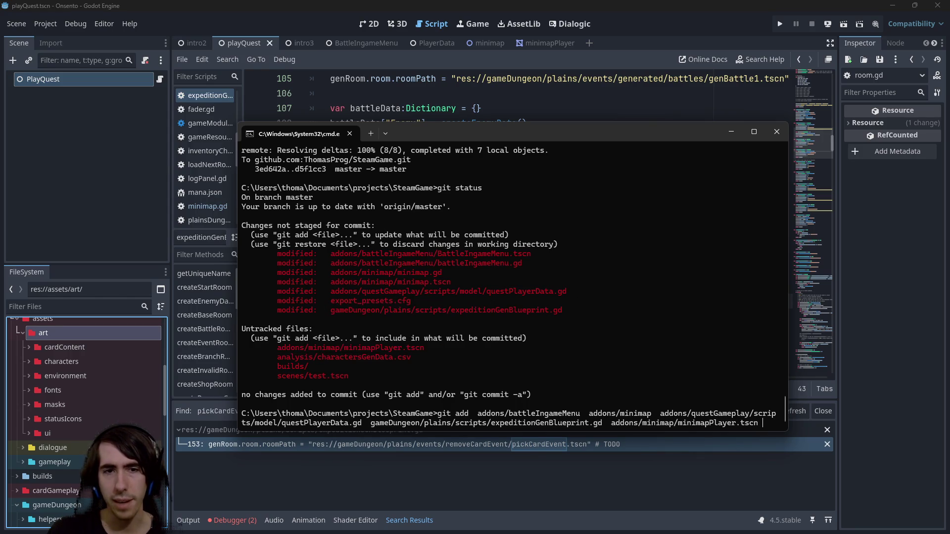
{"action": "key", "text": "Return"}
- Confirm the staged files and commit them as "[MAD-213] Player added to the minimap"
{"action": "type", "text": "git status"}
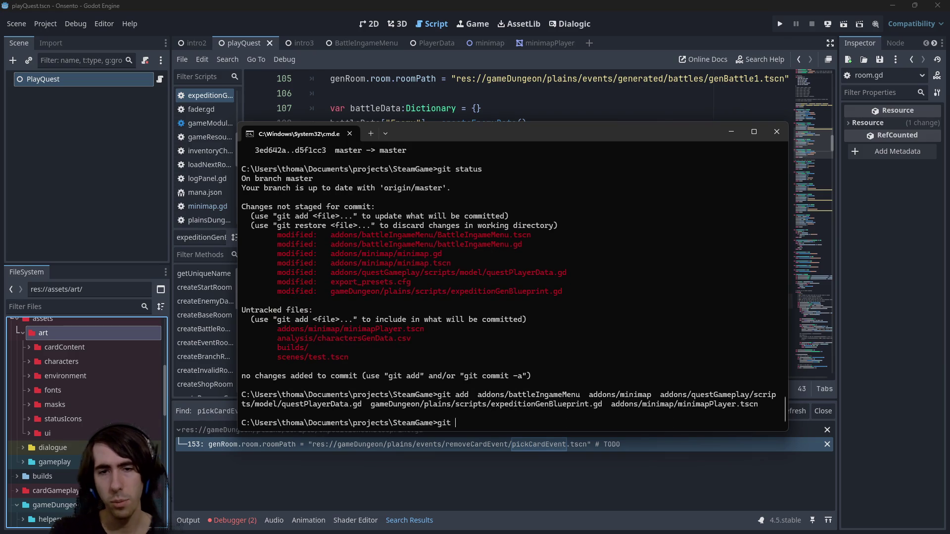
{"action": "key", "text": "Return"}
{"action": "type", "text": "git"}
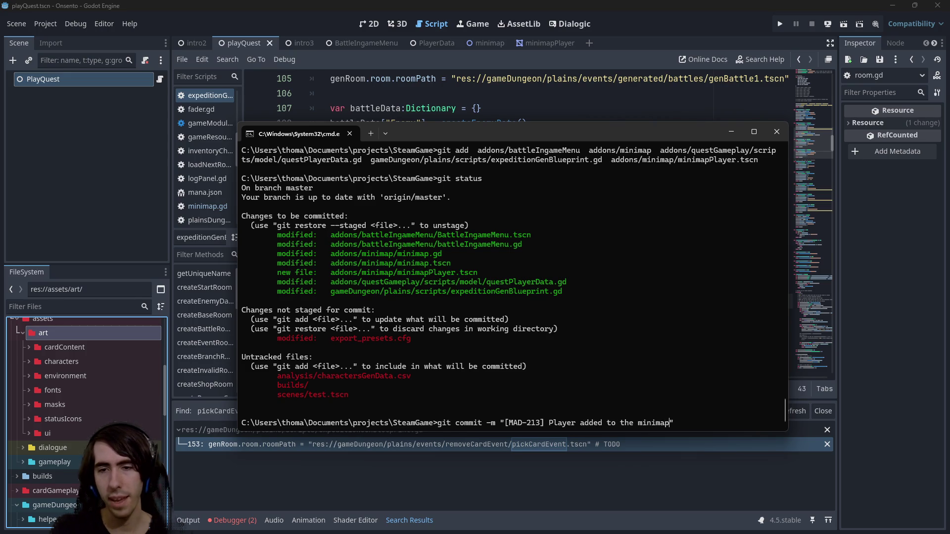
{"action": "key", "text": "Return"}
- Push the new commit to the remote with git push
{"action": "type", "text": "git push"}
{"action": "key", "text": "Return"}
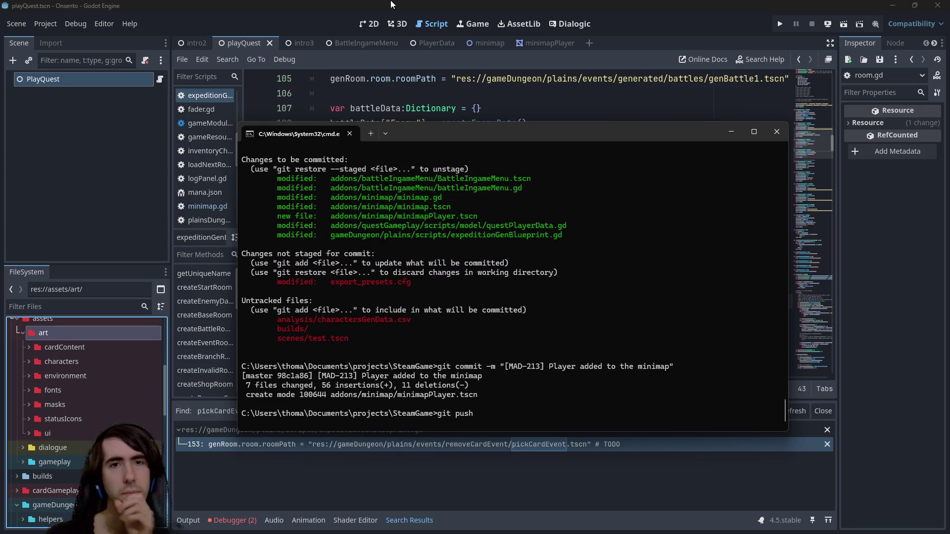
{"action": "left_click", "coordinate": [391, 6]}
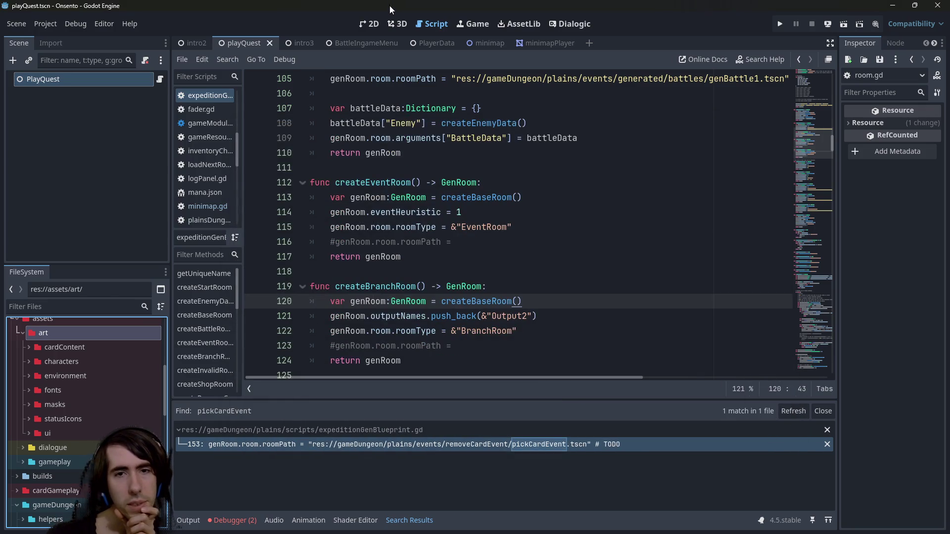
- Create a folder named minimapIcons inside res://assets/art and select it
{"action": "left_click", "coordinate": [426, 243]}
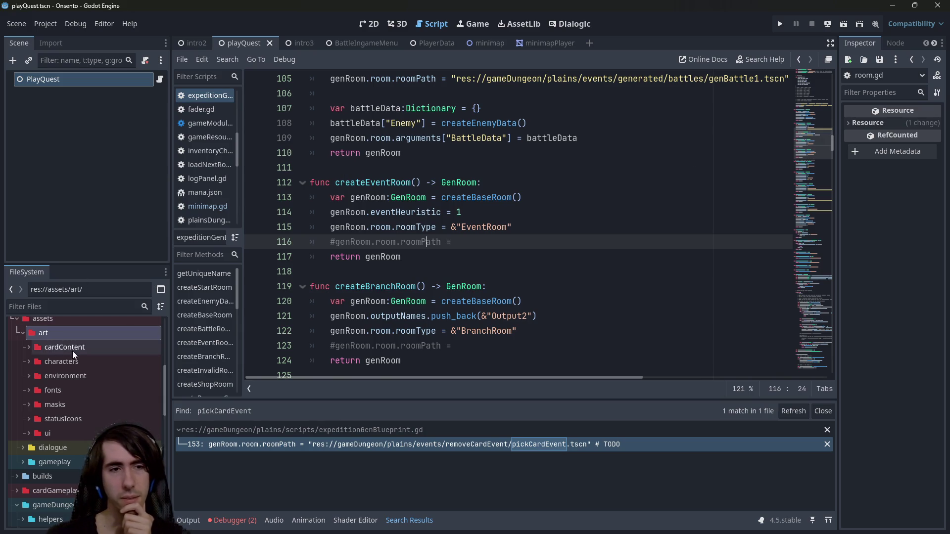
{"action": "right_click", "coordinate": [61, 337]}
{"action": "mouse_move", "coordinate": [103, 325]}
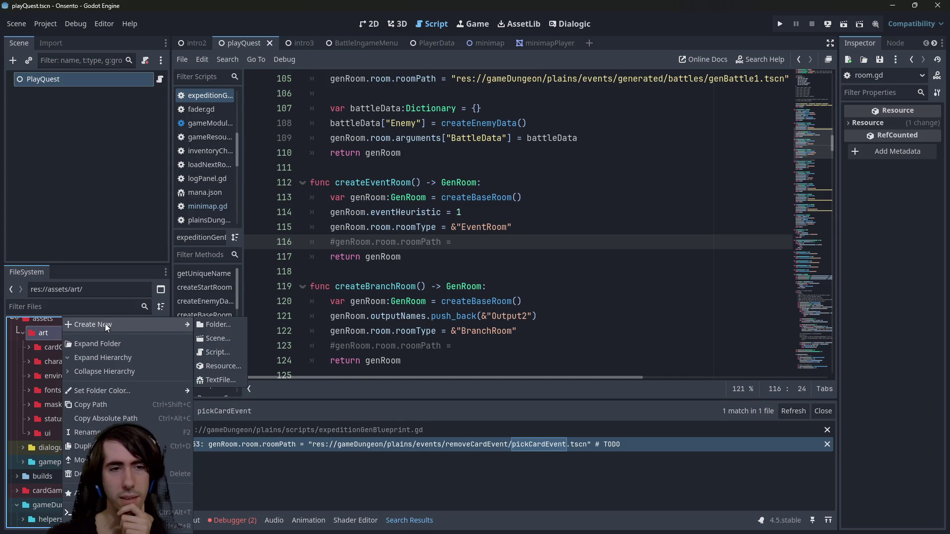
{"action": "left_click", "coordinate": [223, 325]}
{"action": "type", "text": "minim"}
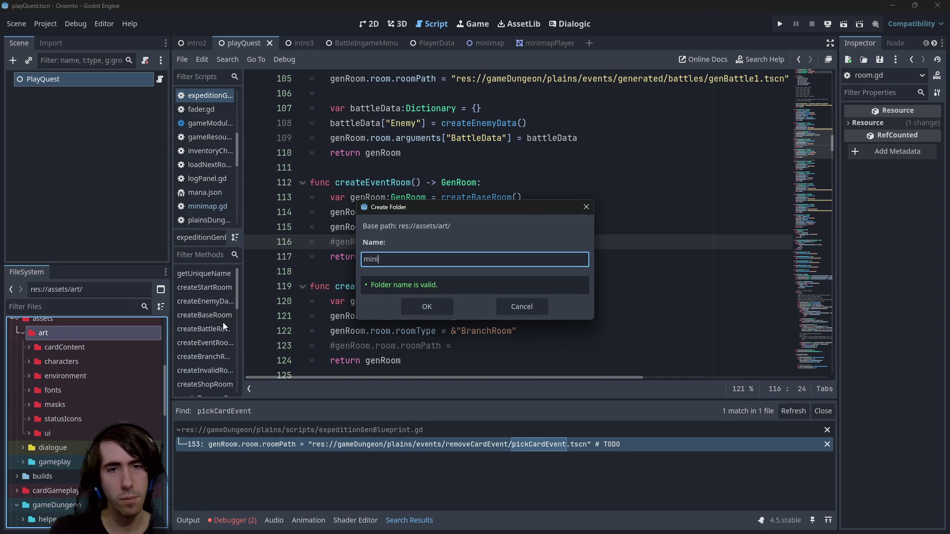
{"action": "type", "text": "apIcons"}
{"action": "key", "text": "Return"}
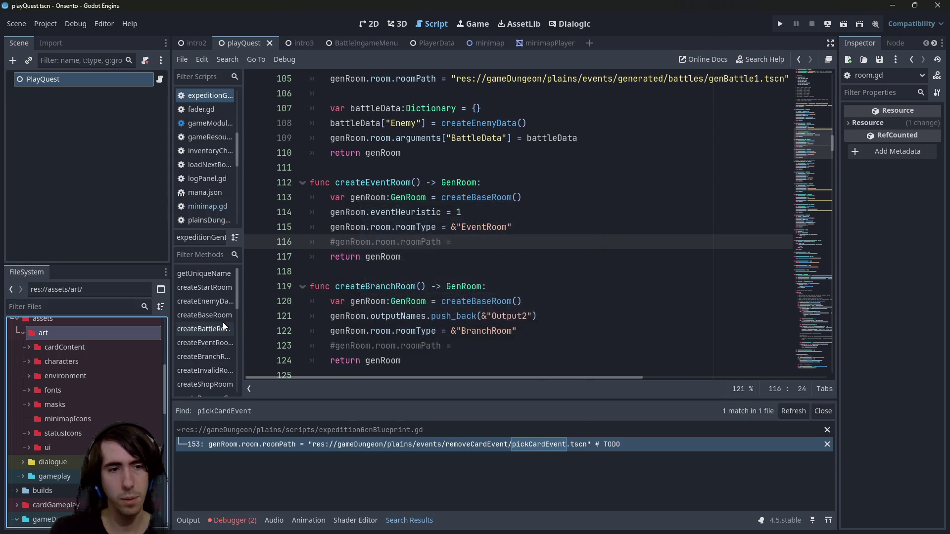
{"action": "left_click", "coordinate": [79, 420]}
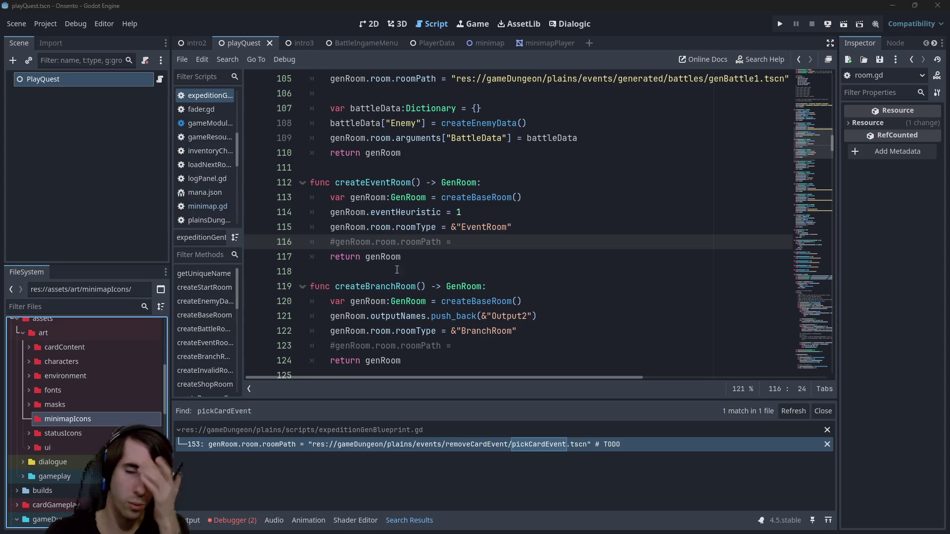
- Search game-icons.net for swords, open the Blade, Sword & Knife collection and zoom out
{"action": "left_click_drag", "start_coordinate": [949, 178], "coordinate": [386, 1]}
{"action": "left_click", "coordinate": [628, 86]}
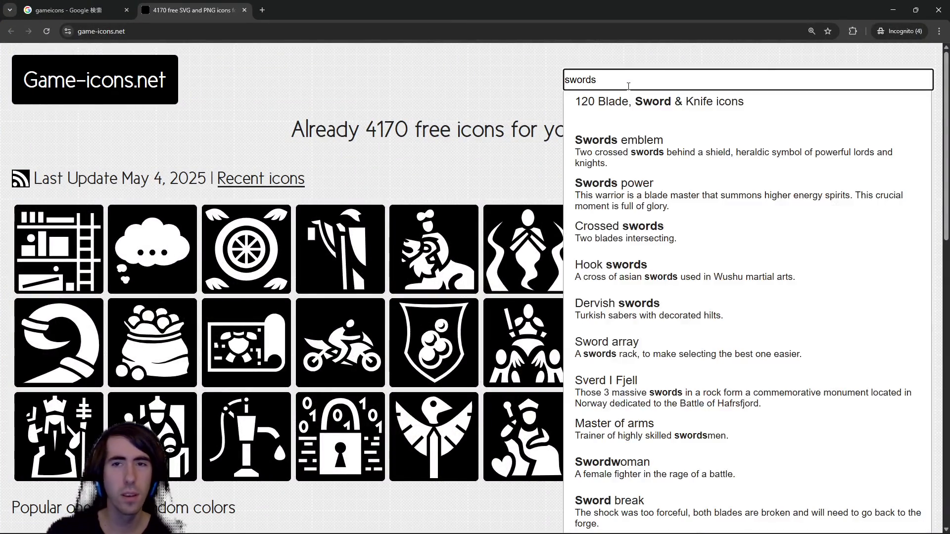
{"action": "left_click", "coordinate": [637, 105]}
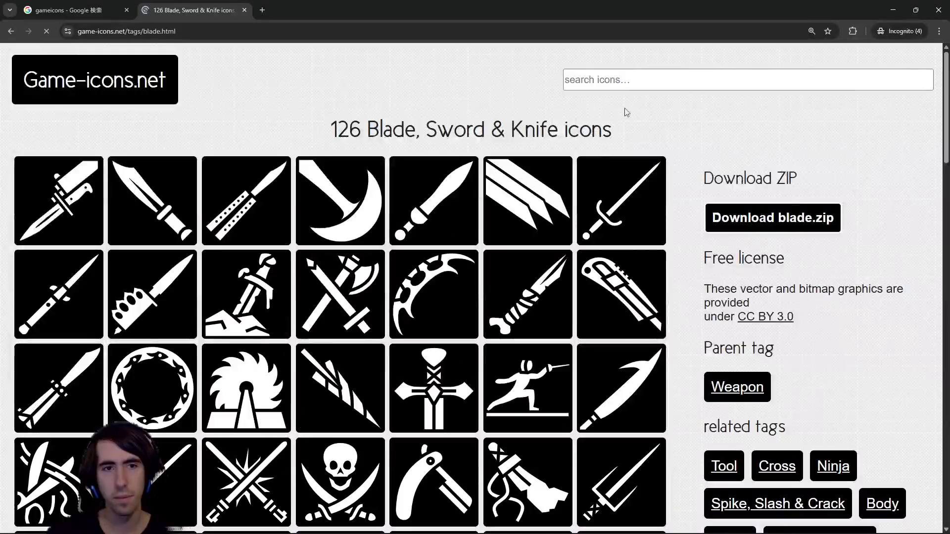
{"action": "scroll", "coordinate": [268, 217], "scroll_direction": "down", "scroll_amount": 1}
{"action": "key", "text": "ctrl+minus"}
{"action": "key", "text": "ctrl+minus"}
{"action": "key", "text": "ctrl+minus"}
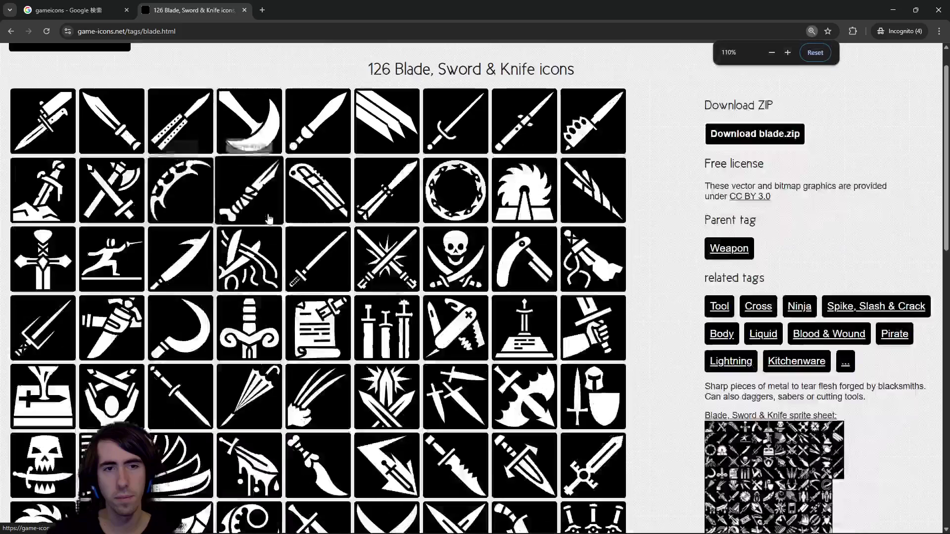
- Open the Crossed swords icon page in its own tab
{"action": "scroll", "coordinate": [304, 217], "scroll_direction": "down", "scroll_amount": 2}
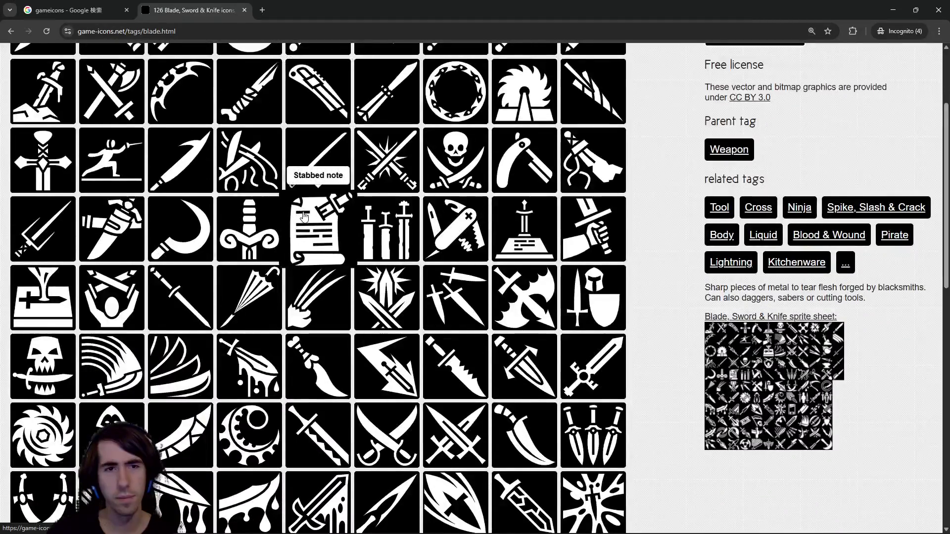
{"action": "scroll", "coordinate": [304, 216], "scroll_direction": "down", "scroll_amount": 3}
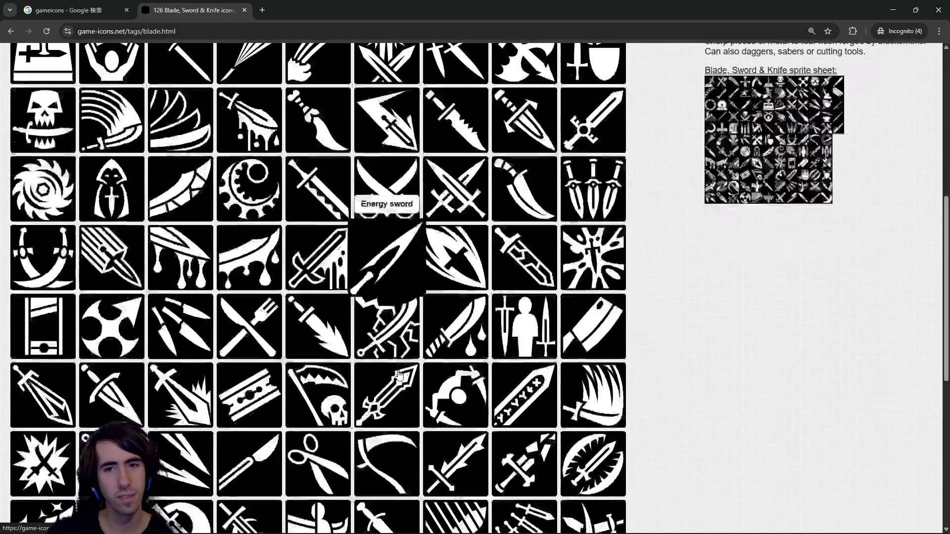
{"action": "scroll", "coordinate": [386, 302], "scroll_direction": "down", "scroll_amount": 2}
{"action": "middle_click", "coordinate": [455, 164]}
{"action": "left_click", "coordinate": [290, 7]}
{"action": "key", "text": "alt+Tab"}
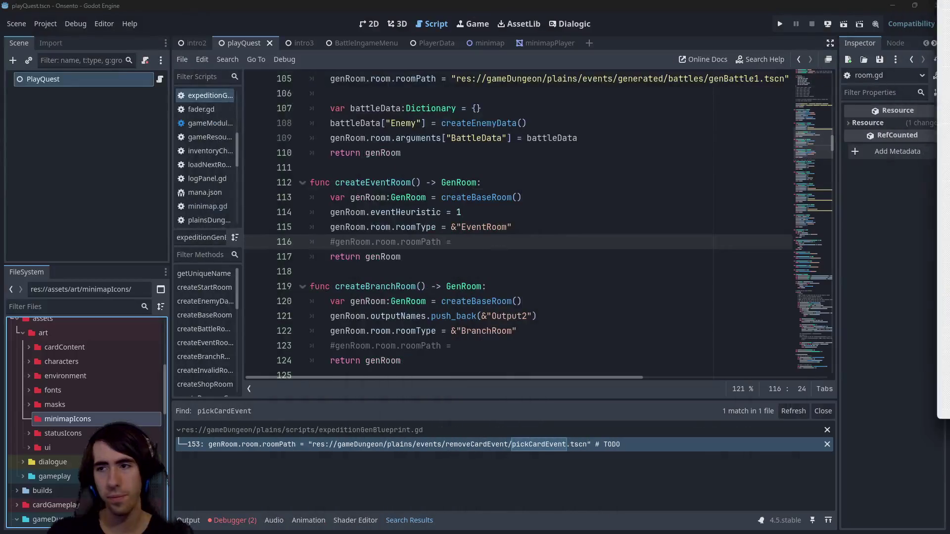
{"action": "key", "text": "alt+Tab"}
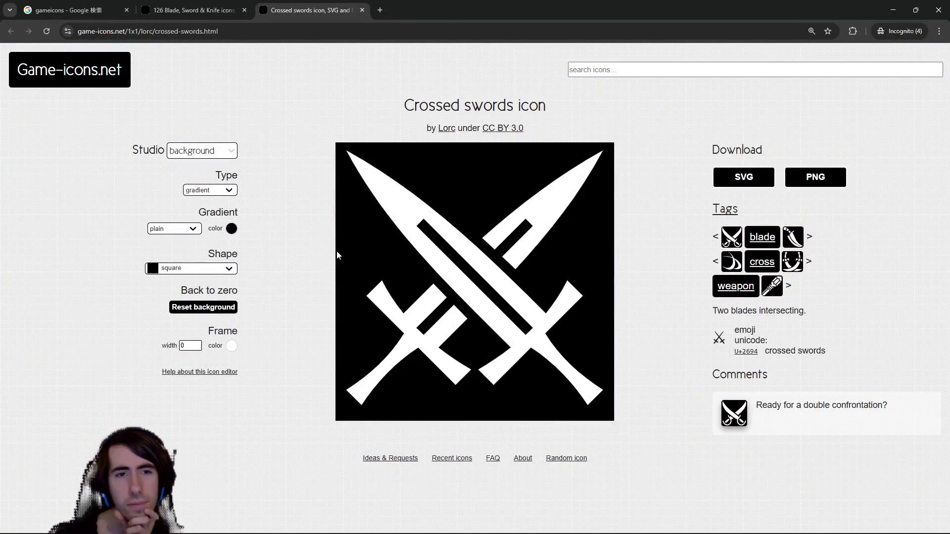
- Try a dark red background colour for the icon, then reset it to black
{"action": "left_click", "coordinate": [231, 230]}
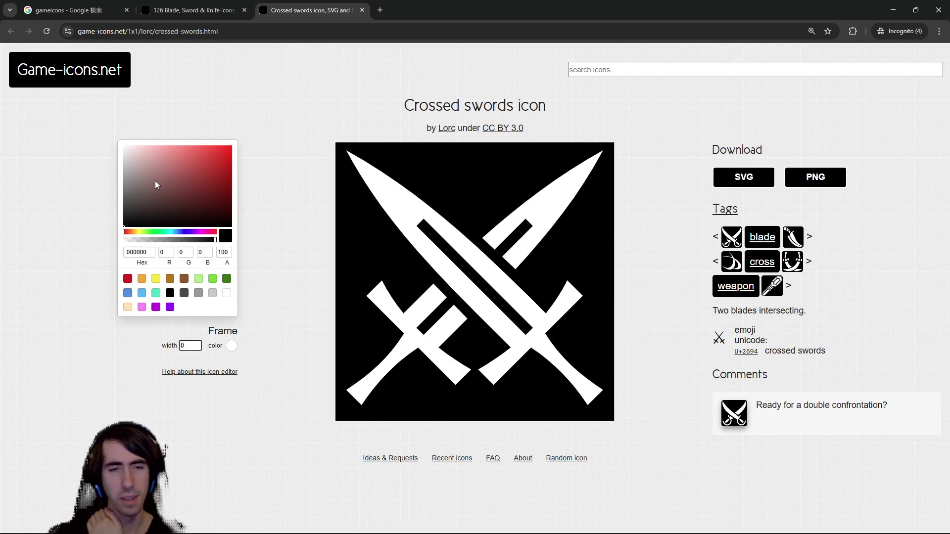
{"action": "mouse_move", "coordinate": [135, 167]}
{"action": "left_mouse_down"}
{"action": "mouse_move", "coordinate": [120, 120]}
{"action": "mouse_move", "coordinate": [188, 209]}
{"action": "left_mouse_up"}
{"action": "left_click_drag", "start_coordinate": [216, 245], "coordinate": [150, 241]}
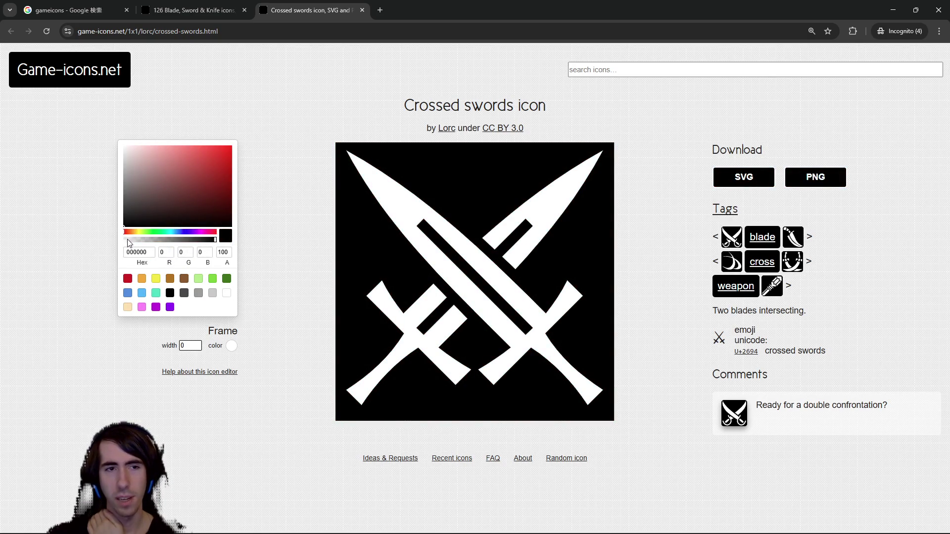
{"action": "left_click", "coordinate": [277, 189]}
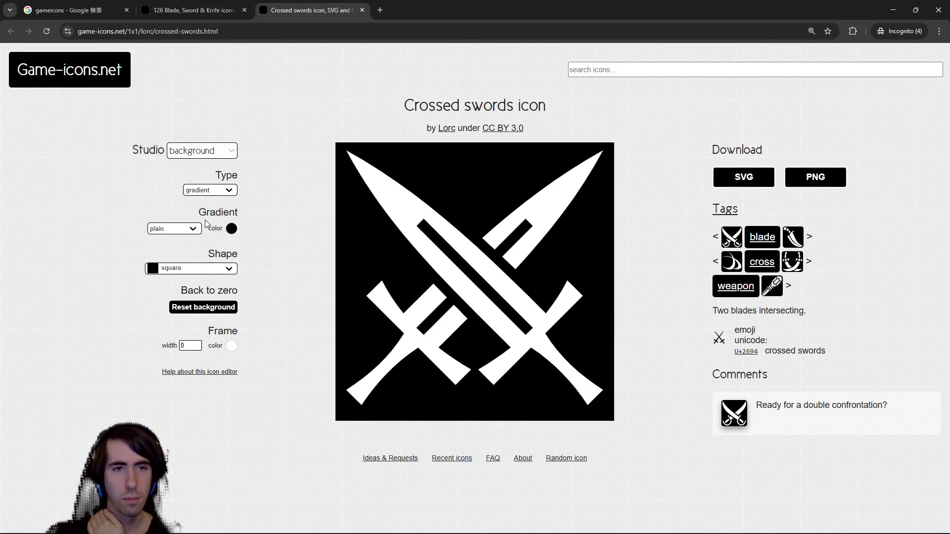
- Keep the gradient plain and set the background type to none
{"action": "left_click", "coordinate": [174, 228]}
{"action": "left_click", "coordinate": [163, 247]}
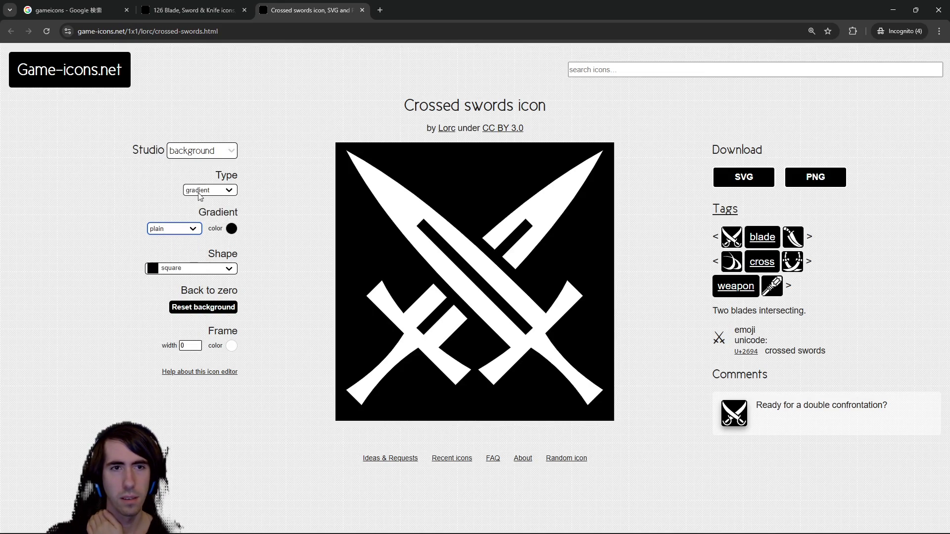
{"action": "left_click", "coordinate": [216, 191]}
{"action": "left_click", "coordinate": [217, 206]}
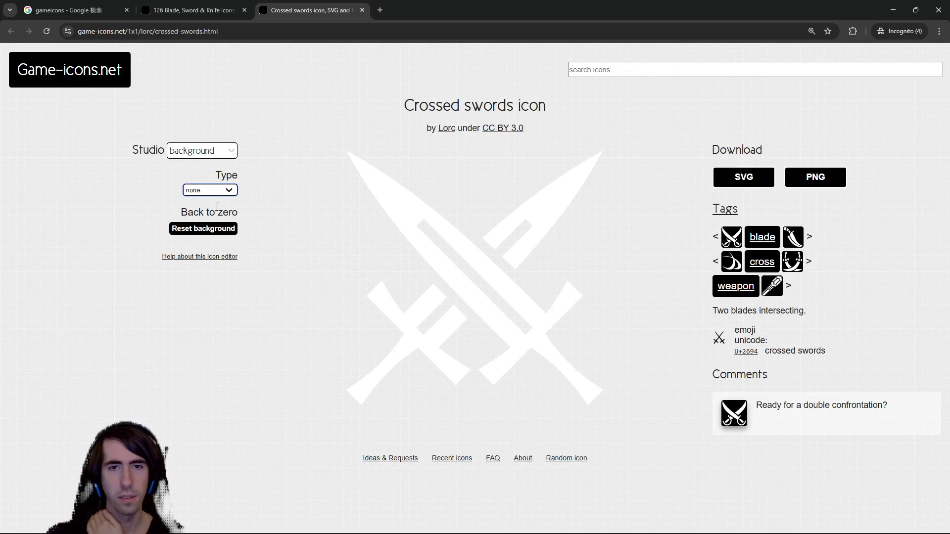
{"action": "left_click", "coordinate": [207, 152]}
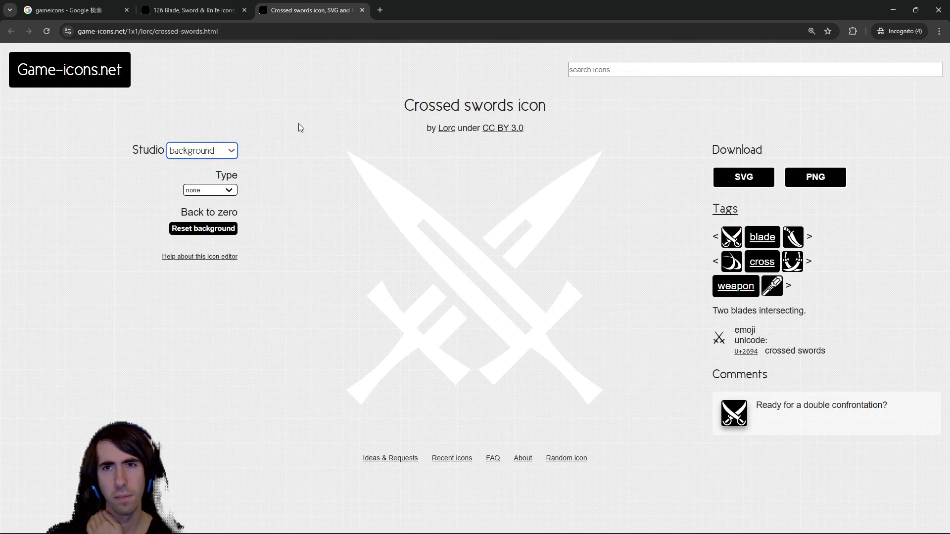
- Return to Godot and open, then dismiss, the minimapIcons folder's options menu
{"action": "key", "text": "alt+Tab"}
{"action": "left_click", "coordinate": [643, 168]}
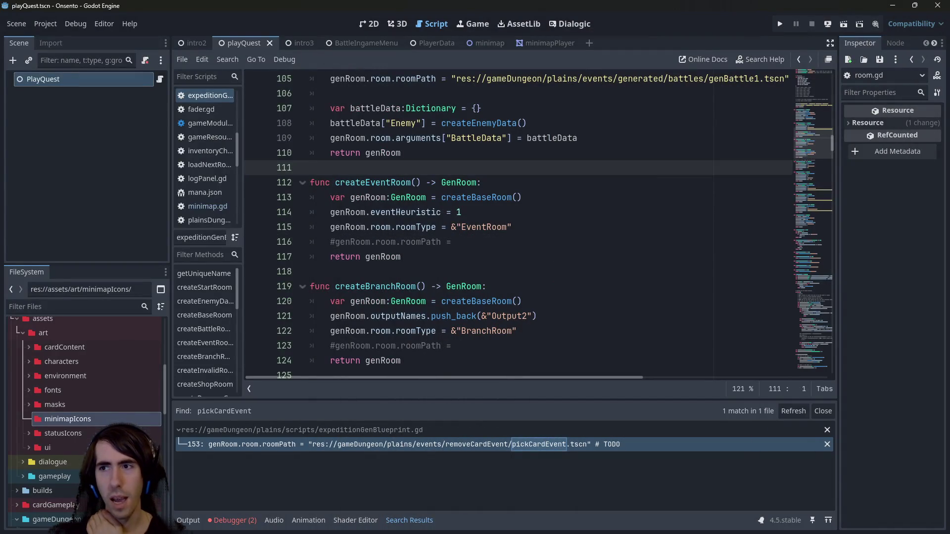
{"action": "key", "text": "alt+Tab"}
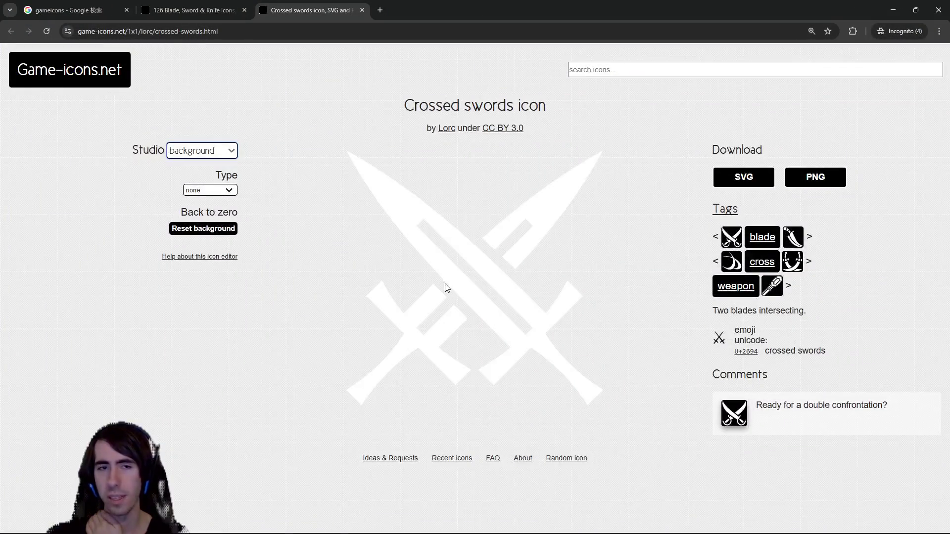
{"action": "key", "text": "alt+Tab"}
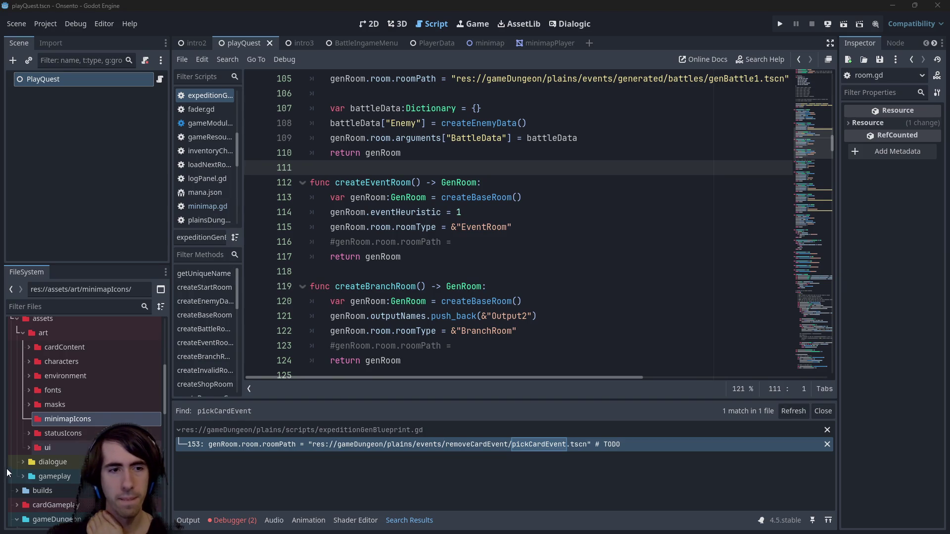
{"action": "right_click", "coordinate": [70, 419]}
{"action": "left_click", "coordinate": [154, 500]}
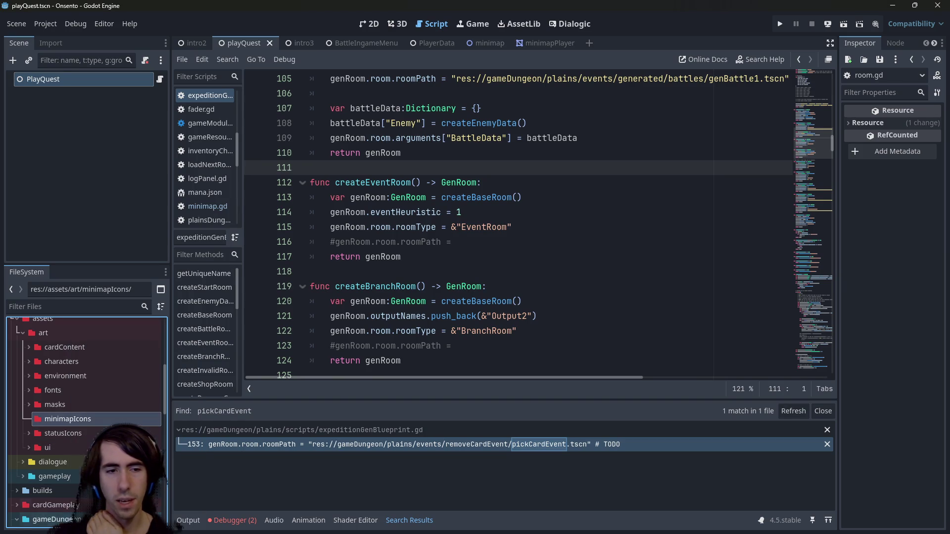
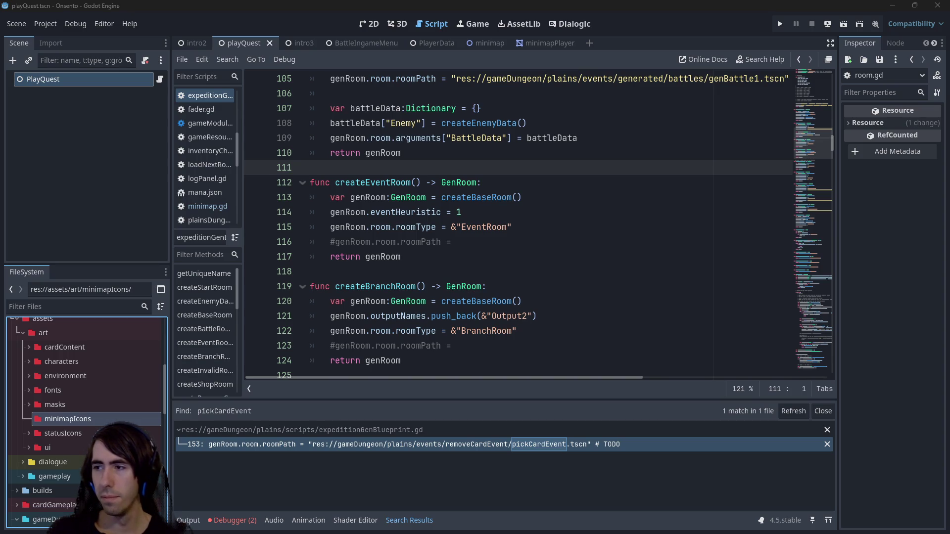
- Expand minimapIcons to reveal battleIcon.png, then glance at the minimap and minimapPlayer scenes
{"action": "left_click", "coordinate": [421, 256]}
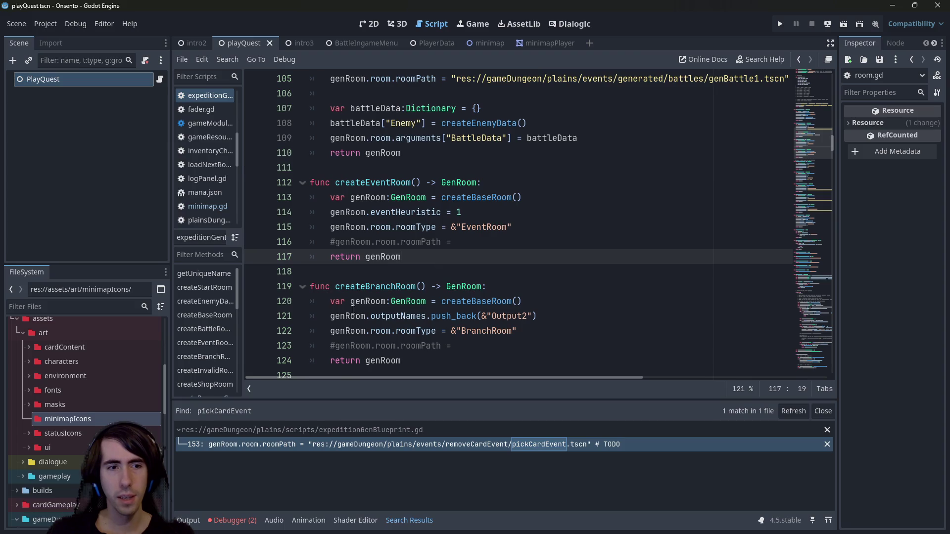
{"action": "double_click", "coordinate": [74, 420]}
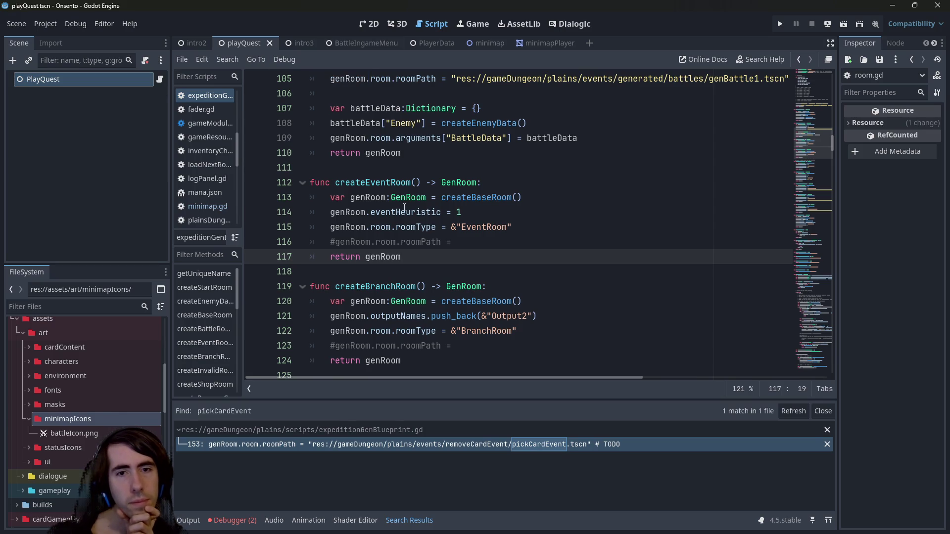
{"action": "left_click", "coordinate": [480, 42]}
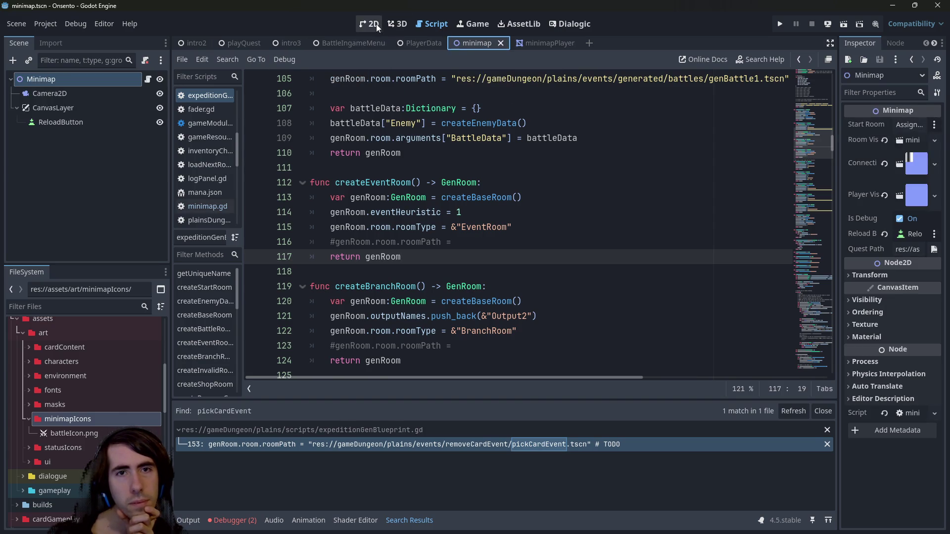
{"action": "left_click", "coordinate": [375, 23]}
{"action": "left_click", "coordinate": [431, 24]}
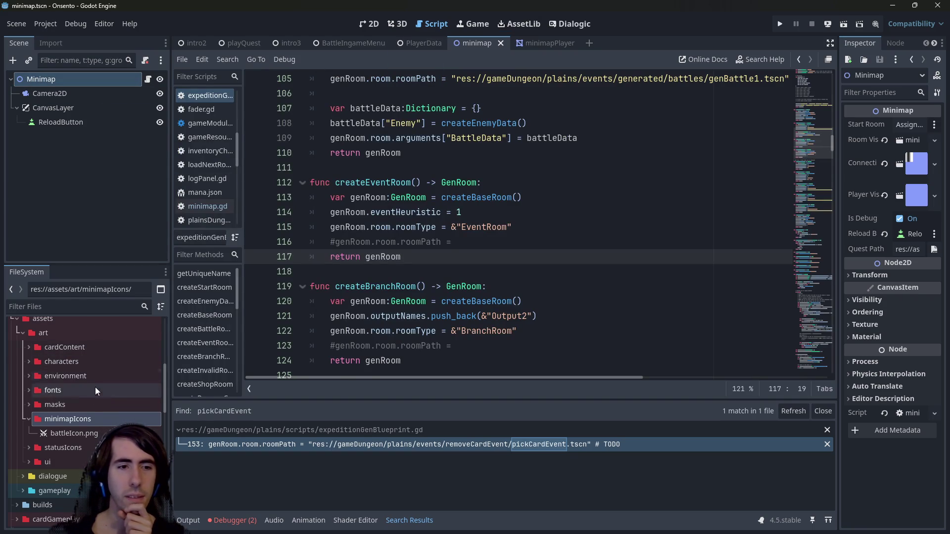
{"action": "scroll", "coordinate": [85, 431], "scroll_direction": "down", "scroll_amount": 1}
{"action": "scroll", "coordinate": [84, 430], "scroll_direction": "down", "scroll_amount": 3}
{"action": "scroll", "coordinate": [79, 425], "scroll_direction": "up", "scroll_amount": 4}
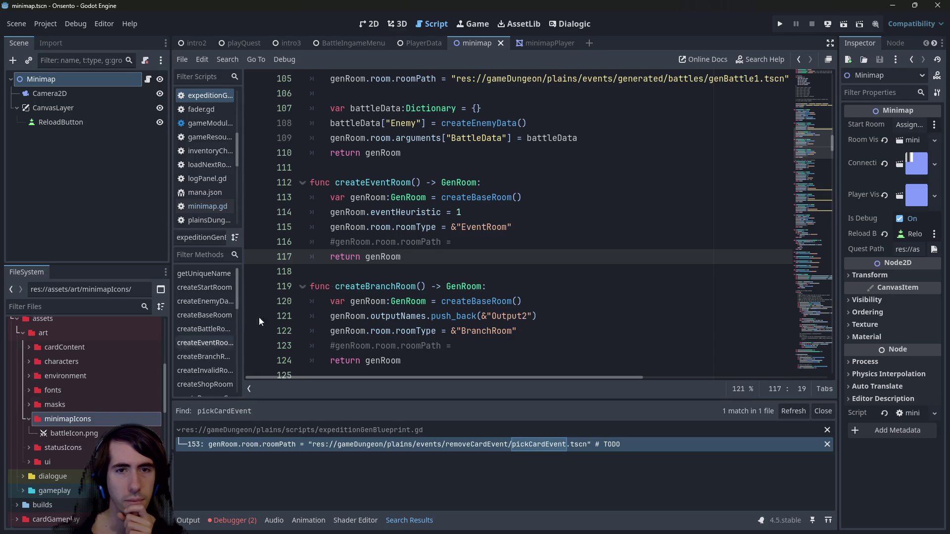
{"action": "left_click", "coordinate": [545, 43]}
- Open minimap.gd from the minimap scene and search it for 'instantiate'
{"action": "left_click", "coordinate": [486, 43]}
{"action": "left_click", "coordinate": [148, 79]}
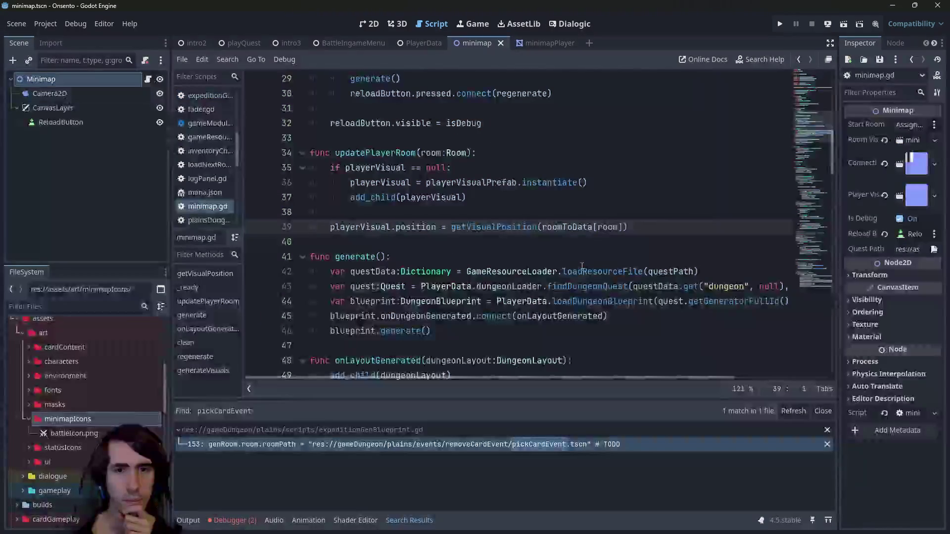
{"action": "scroll", "coordinate": [545, 255], "scroll_direction": "down", "scroll_amount": 1}
{"action": "scroll", "coordinate": [545, 255], "scroll_direction": "down", "scroll_amount": 20}
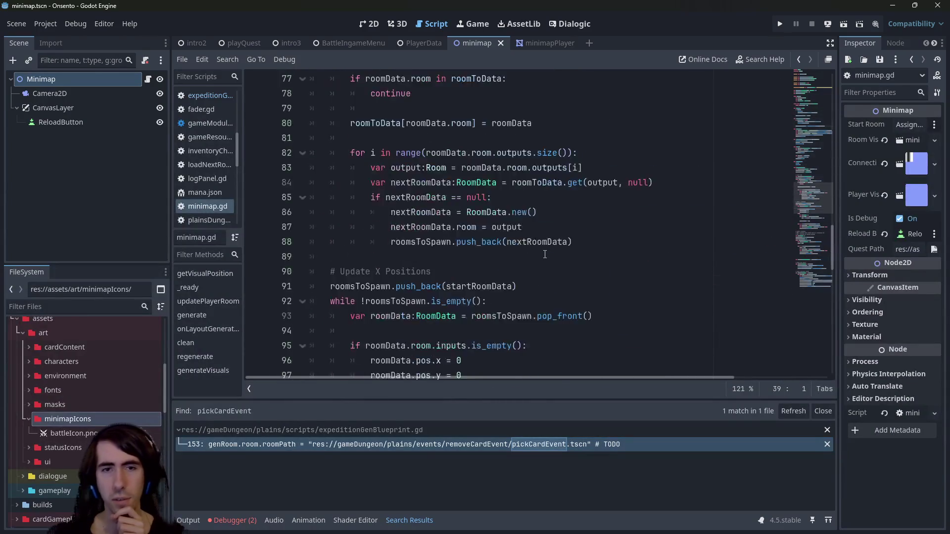
{"action": "left_click", "coordinate": [545, 257]}
{"action": "key", "text": "ctrl+f"}
{"action": "type", "text": "instantiate"}
{"action": "double_click", "coordinate": [420, 212]}
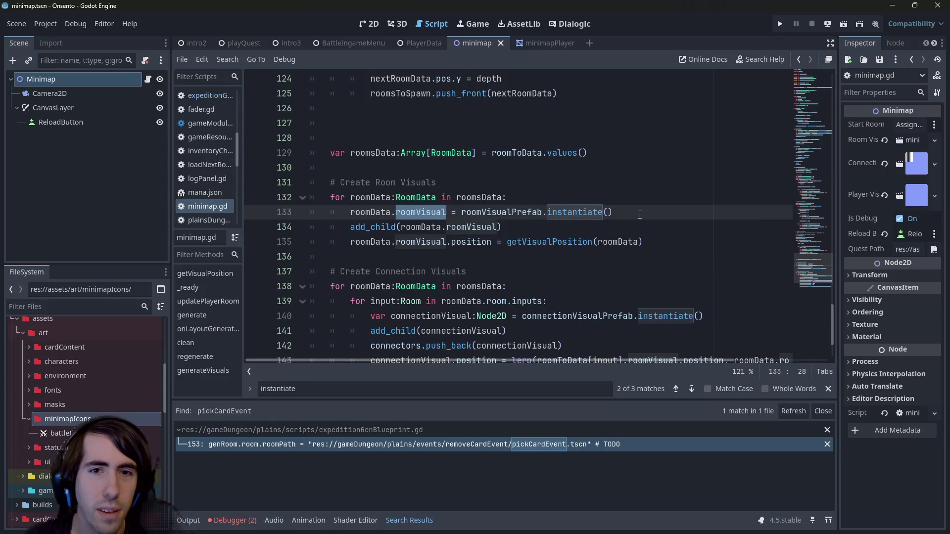
- Inspect the RoomData and Room class definitions, then come back to minimap.gd
{"action": "scroll", "coordinate": [473, 214], "scroll_direction": "up", "scroll_amount": 2}
{"action": "scroll", "coordinate": [472, 214], "scroll_direction": "down", "scroll_amount": 1}
{"action": "left_click", "coordinate": [412, 241]}
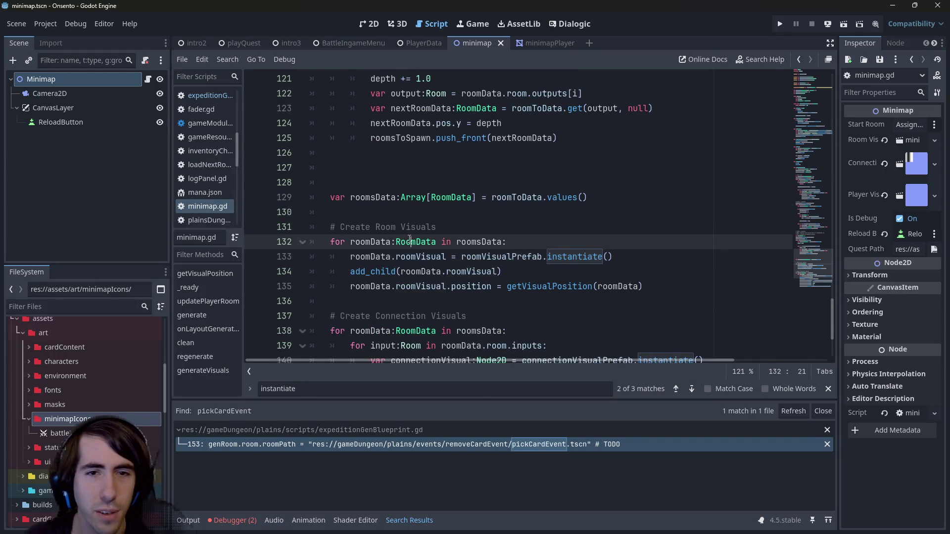
{"action": "left_click", "coordinate": [416, 241], "text": "ctrl"}
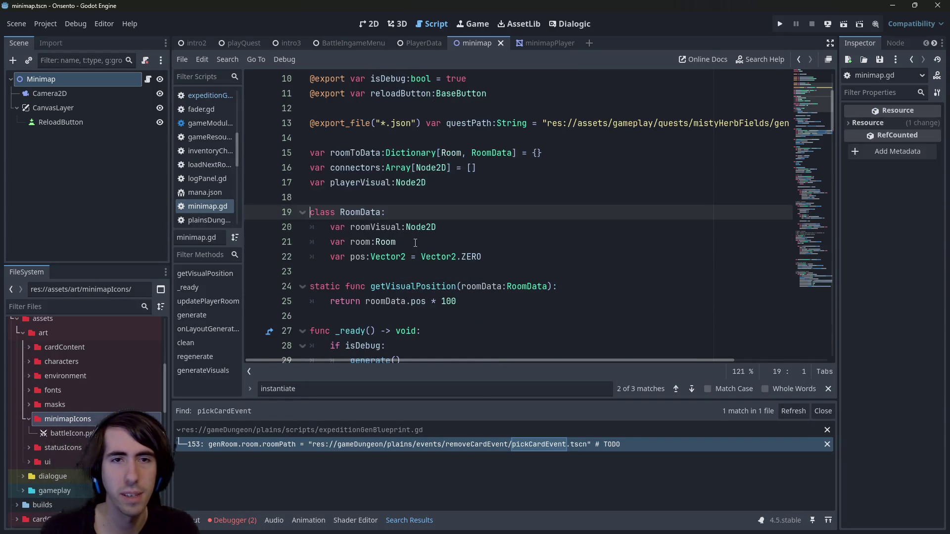
{"action": "left_click", "coordinate": [380, 243], "text": "ctrl"}
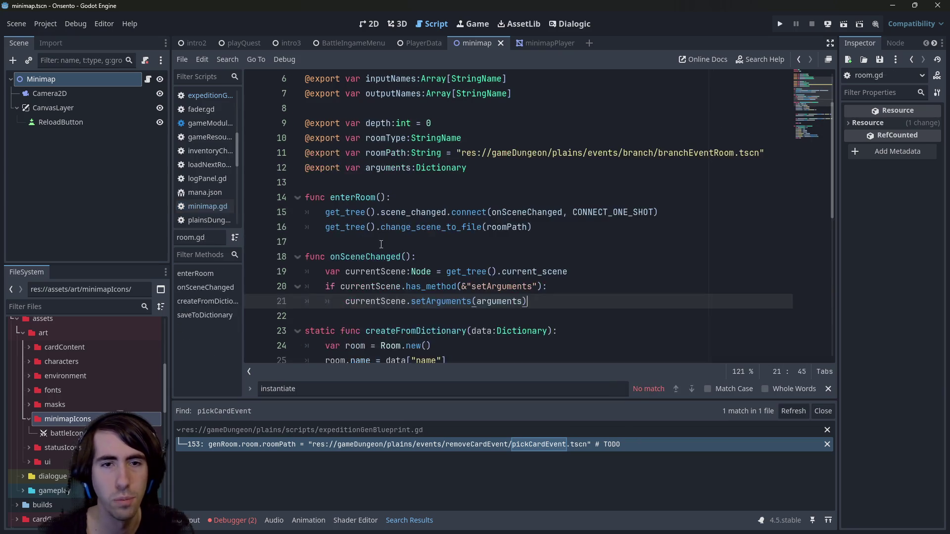
{"action": "scroll", "coordinate": [430, 198], "scroll_direction": "up", "scroll_amount": 2}
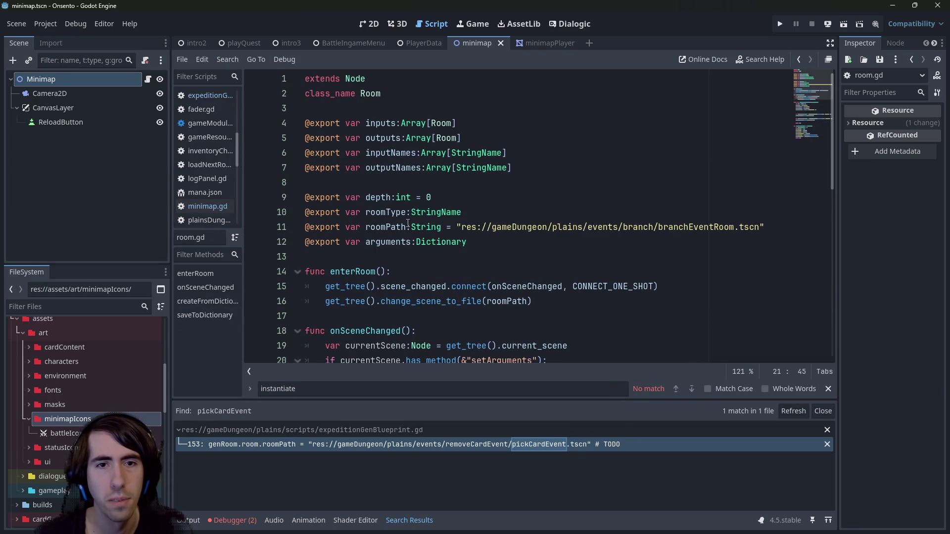
{"action": "double_click", "coordinate": [391, 214]}
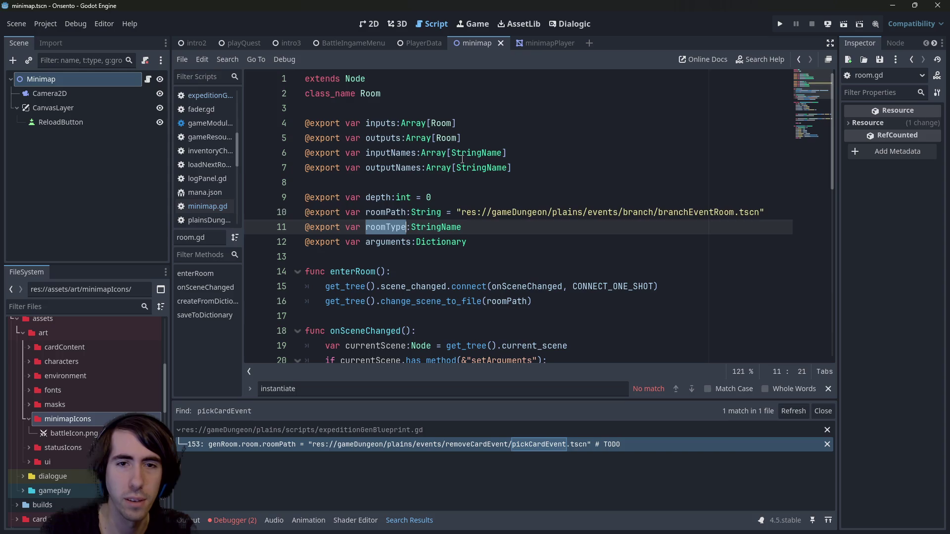
{"action": "scroll", "coordinate": [462, 158], "scroll_direction": "down", "scroll_amount": 4}
{"action": "key", "text": "alt+Left"}
{"action": "scroll", "coordinate": [462, 159], "scroll_direction": "up", "scroll_amount": 1}
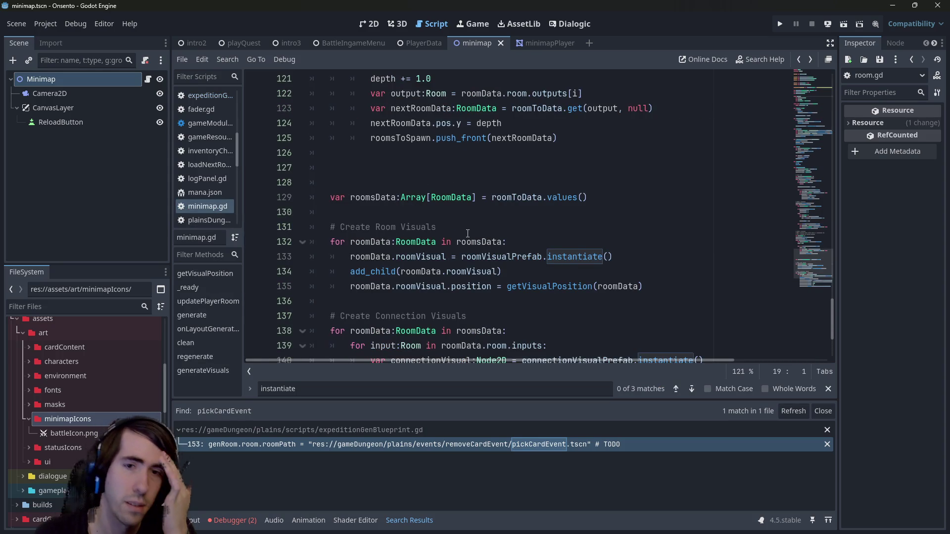
- Add roomData.roomVisual.setRoom(roomData.room) on line 134 below the instantiate call
{"action": "left_click", "coordinate": [382, 260]}
{"action": "double_click", "coordinate": [381, 259]}
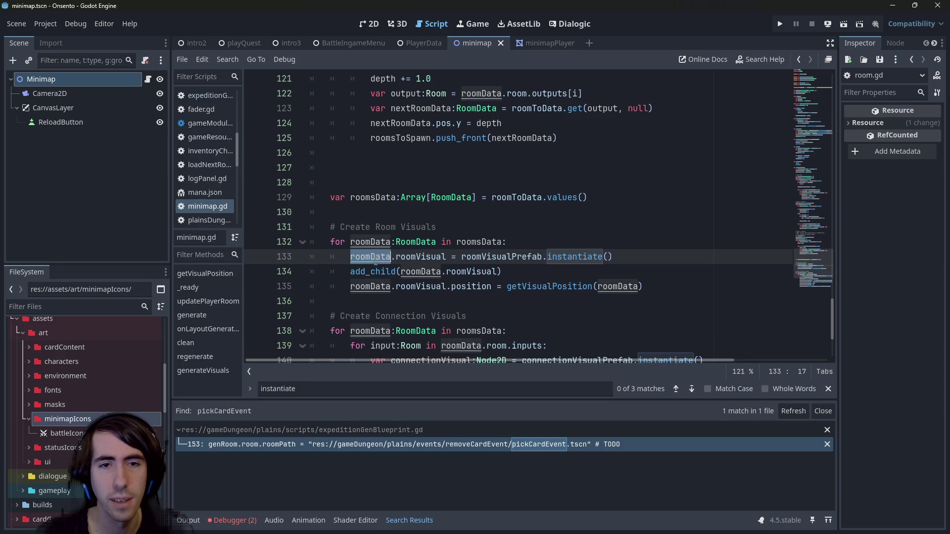
{"action": "left_click_drag", "start_coordinate": [351, 257], "coordinate": [446, 256]}
{"action": "key", "text": "ctrl+c"}
{"action": "left_click", "coordinate": [632, 256]}
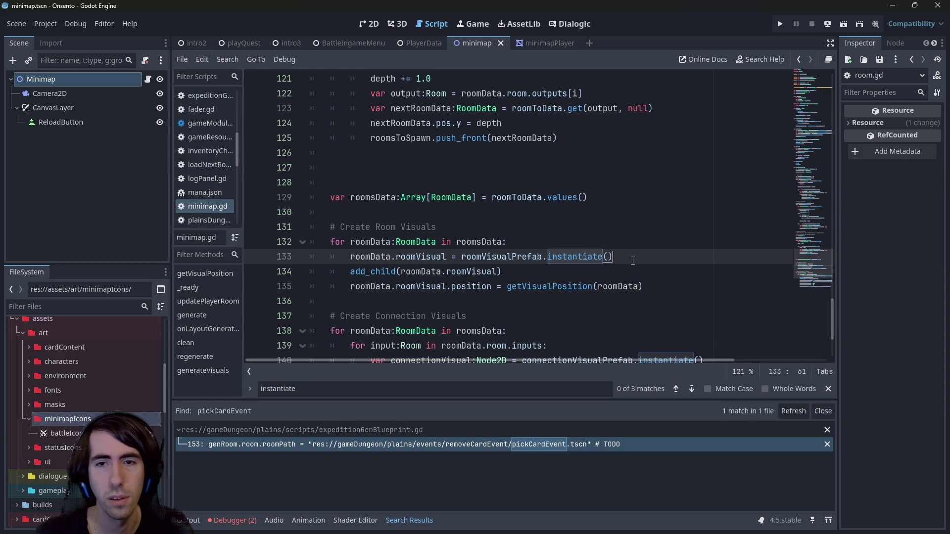
{"action": "key", "text": "Return"}
{"action": "key", "text": "ctrl+v"}
{"action": "type", "text": ".S"}
{"action": "key", "text": "BackSpace"}
{"action": "type", "text": "setRoom"}
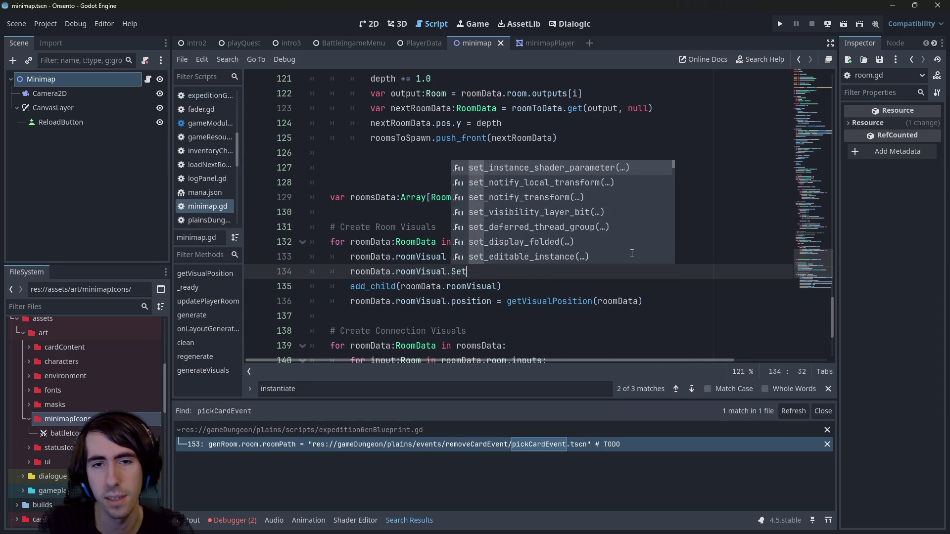
{"action": "type", "text": "("}
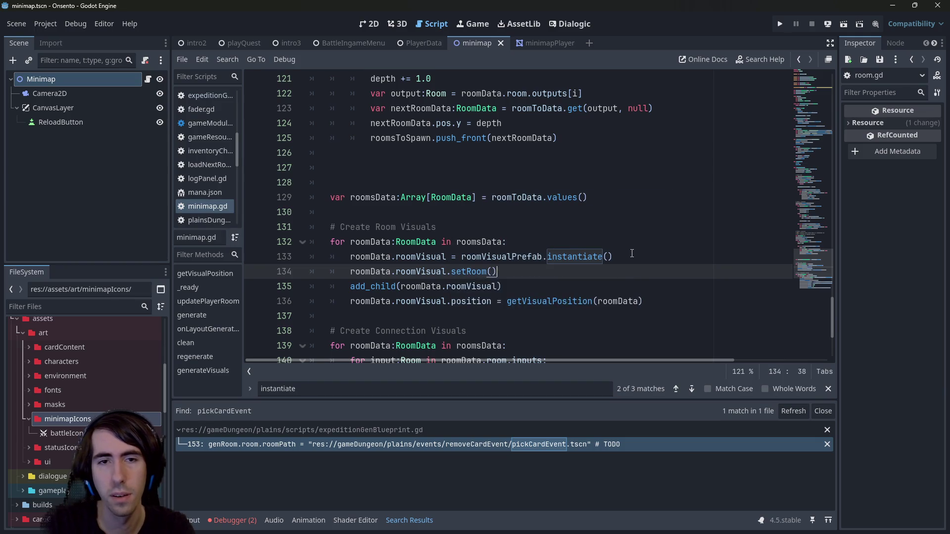
{"action": "type", "text": "roomData.room"}
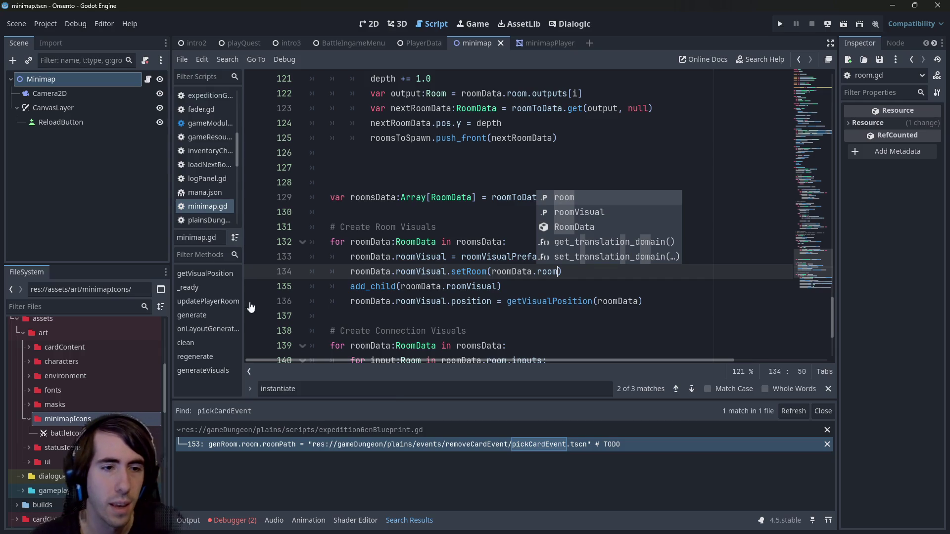
- Open the minimapRoom.tscn scene from the minimap addon folder in FileSystem
{"action": "scroll", "coordinate": [90, 401], "scroll_direction": "up", "scroll_amount": 5}
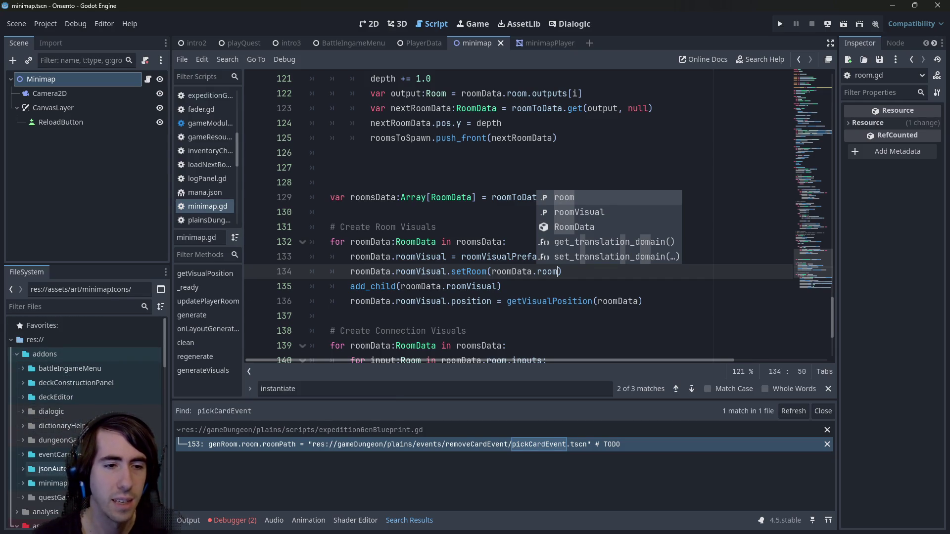
{"action": "scroll", "coordinate": [82, 406], "scroll_direction": "down", "scroll_amount": 5}
{"action": "double_click", "coordinate": [82, 407]}
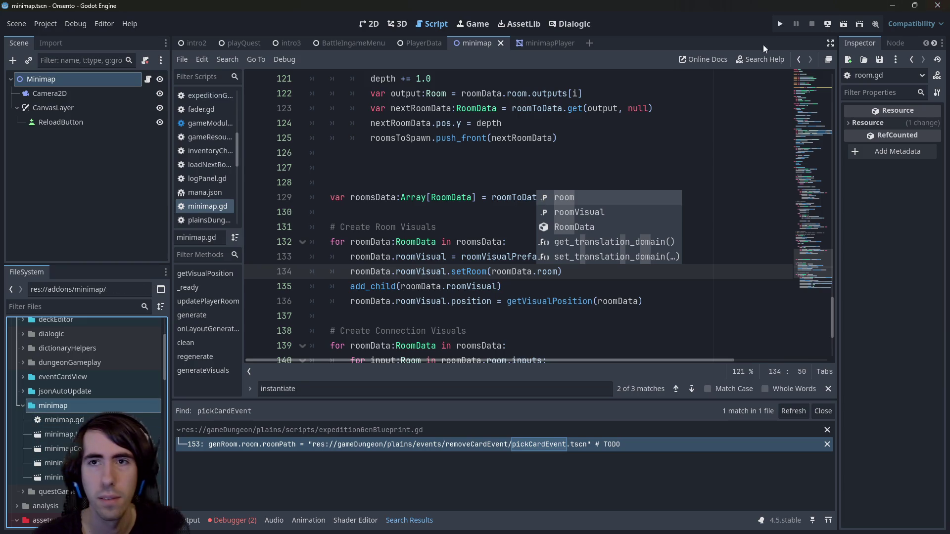
{"action": "left_click", "coordinate": [395, 242]}
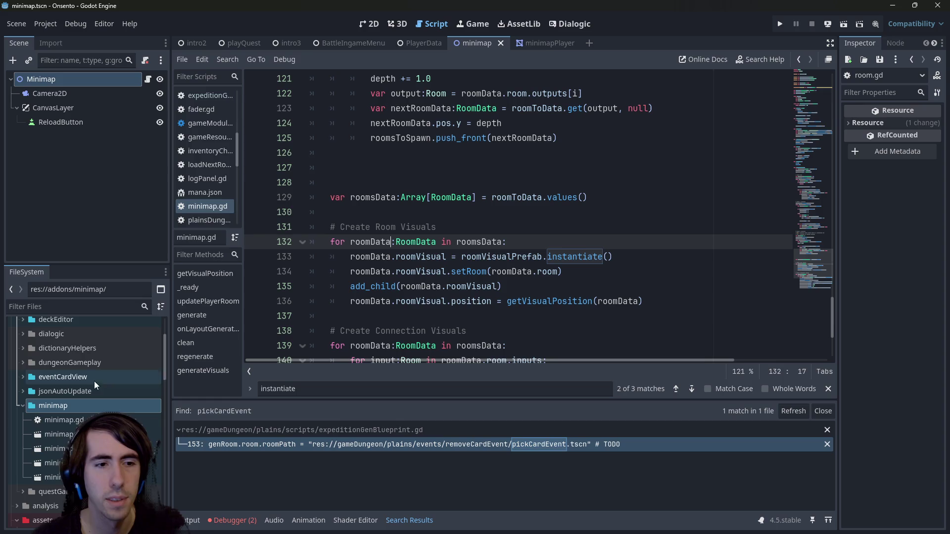
{"action": "double_click", "coordinate": [52, 478]}
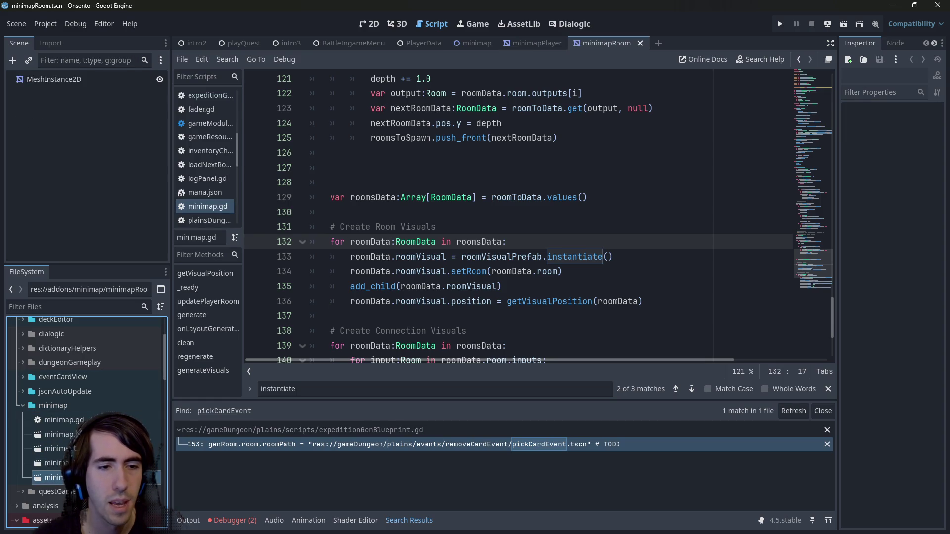
- Attach a new minimapRoom.gd script to the mesh node with class_name MinimapRoom and save
{"action": "left_click", "coordinate": [145, 61]}
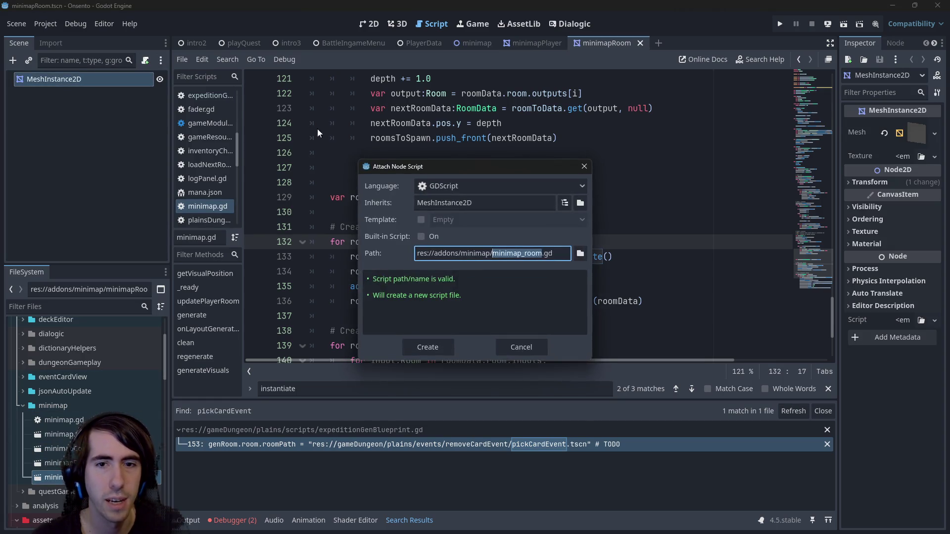
{"action": "left_click", "coordinate": [526, 254]}
{"action": "key", "text": "BackSpace"}
{"action": "key", "text": "BackSpace"}
{"action": "type", "text": "R"}
{"action": "left_click", "coordinate": [424, 348]}
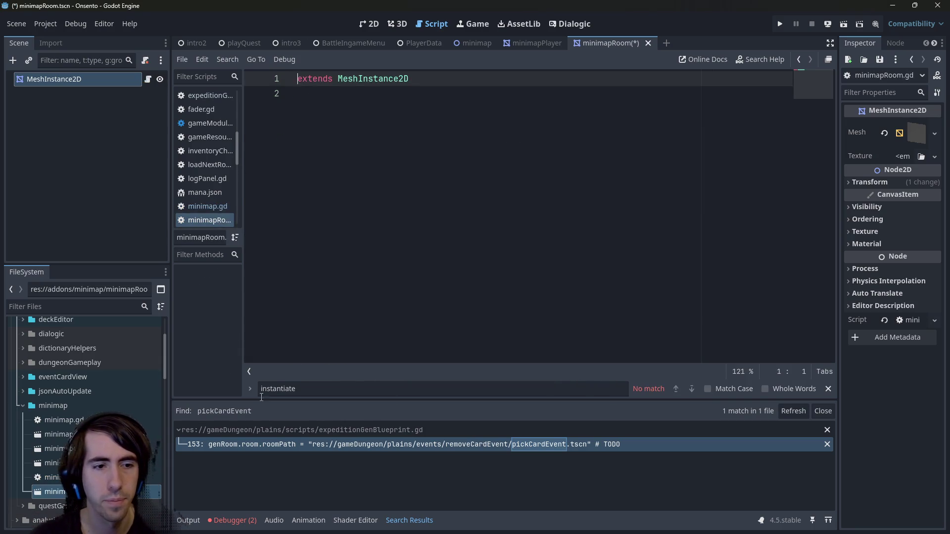
{"action": "type", "text": "@"}
{"action": "key", "text": "BackSpace"}
{"action": "type", "text": "name "}
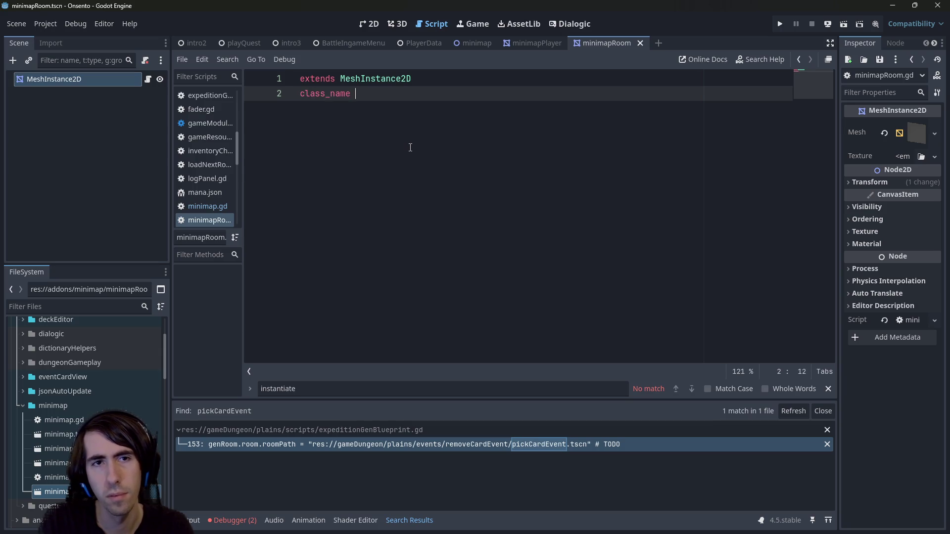
{"action": "type", "text": "Room"}
{"action": "key", "text": "ctrl+s"}
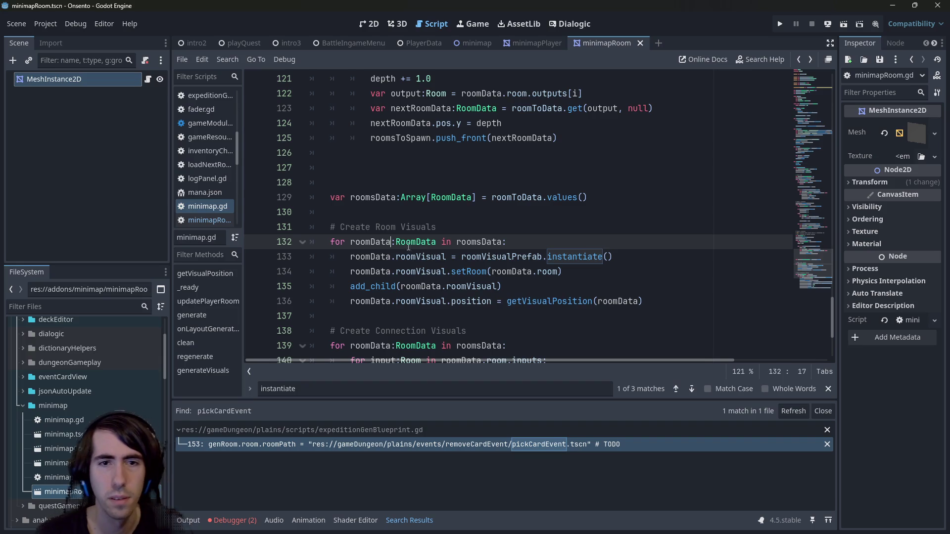
- In minimap.gd, change the roomVisual declaration's type from Node2D to MinimapRoom
{"action": "left_click", "coordinate": [447, 257]}
{"action": "type", "text": ":Mini"}
{"action": "key", "text": "Return"}
{"action": "double_click", "coordinate": [470, 272]}
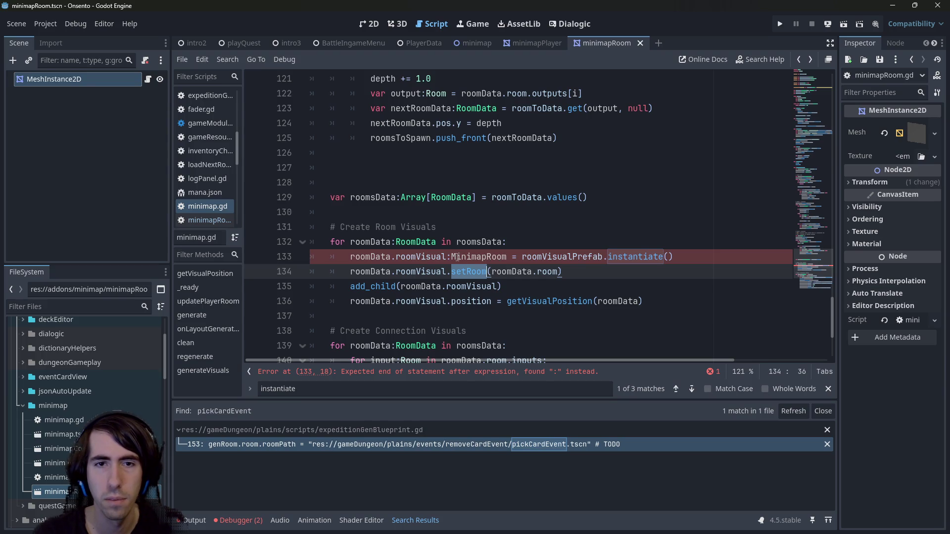
{"action": "left_click", "coordinate": [455, 256]}
{"action": "double_click", "coordinate": [463, 257]}
{"action": "key", "text": "BackSpace"}
{"action": "key", "text": "BackSpace"}
{"action": "left_click", "coordinate": [424, 257], "text": "ctrl"}
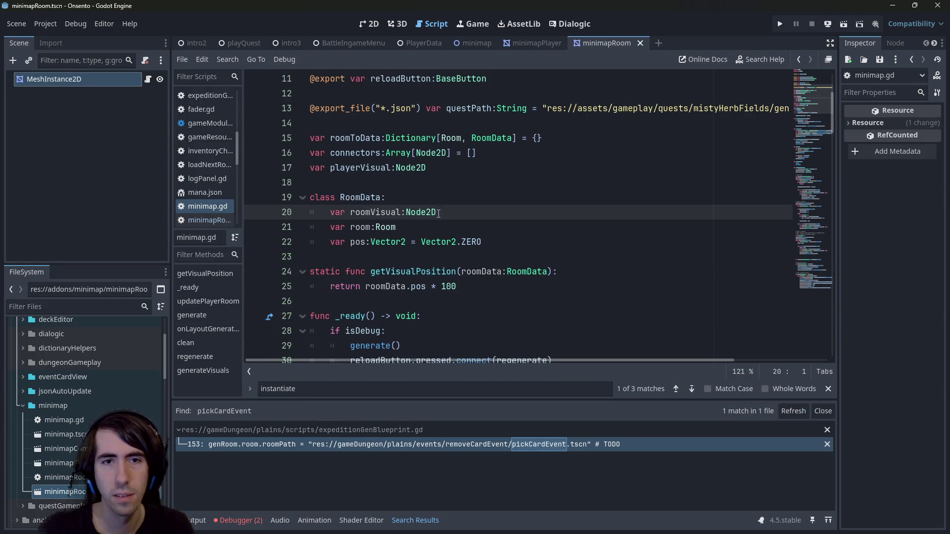
{"action": "key", "text": "BackSpace"}
{"action": "key", "text": "BackSpace"}
{"action": "key", "text": "BackSpace"}
{"action": "type", "text": "MinimapRoom"}
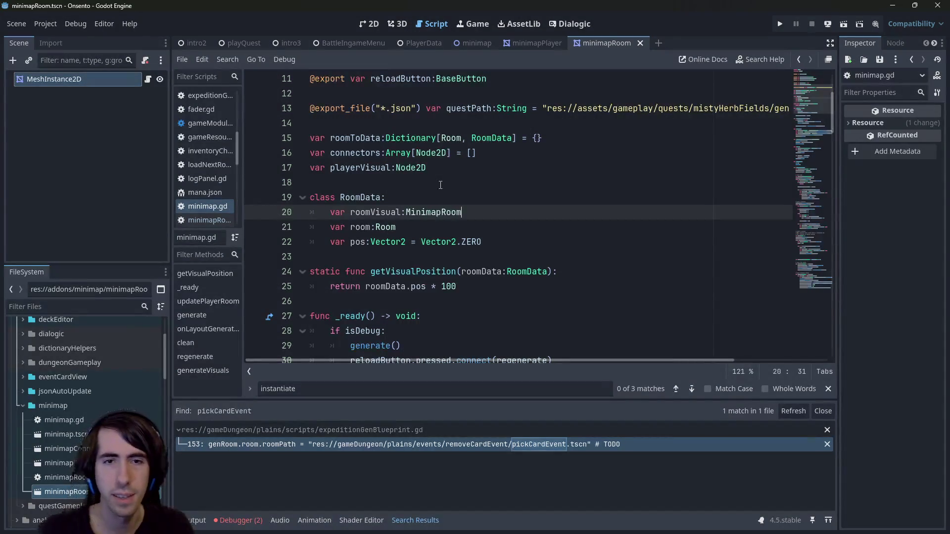
{"action": "left_click", "coordinate": [656, 164]}
{"action": "key", "text": "alt+Left"}
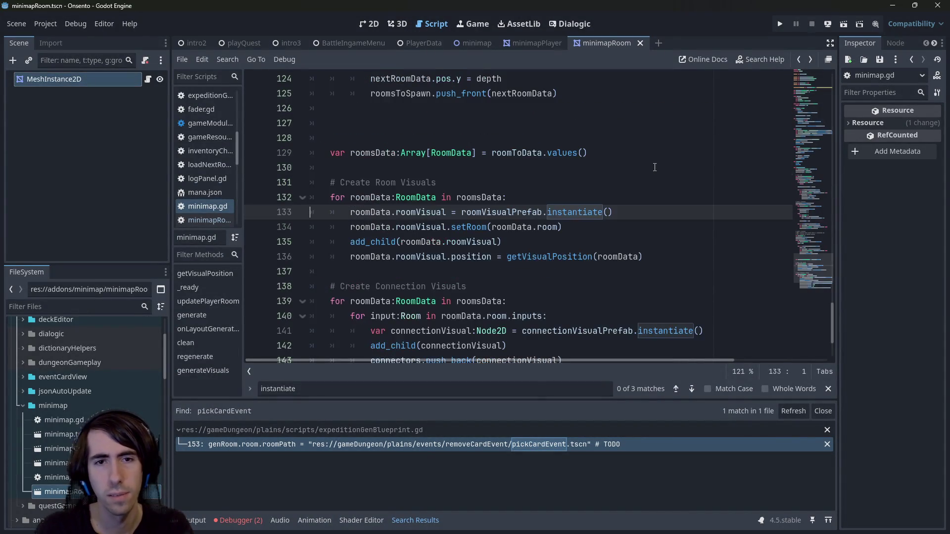
{"action": "double_click", "coordinate": [464, 228]}
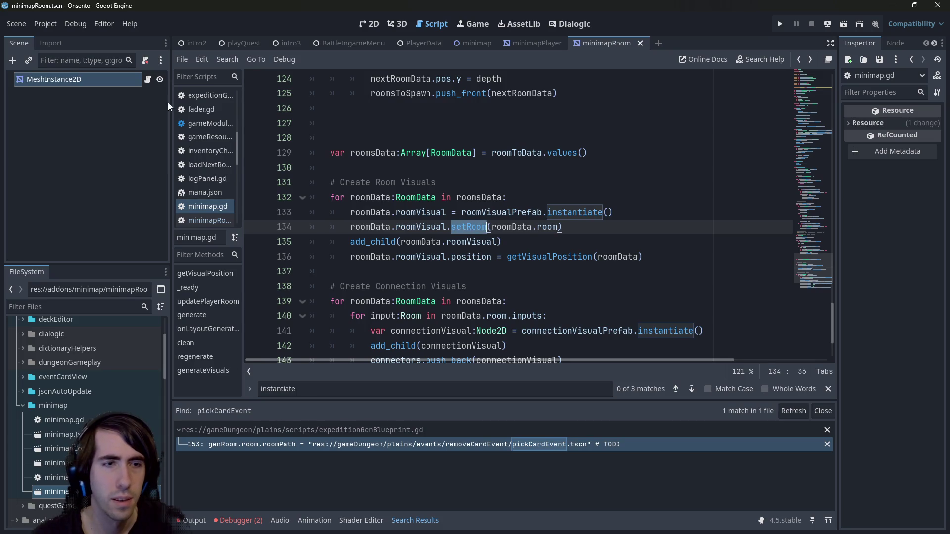
- Add a stub func setRoom(room:Room): containing pass to minimapRoom.gd and save
{"action": "left_click", "coordinate": [148, 78]}
{"action": "key", "text": "Return"}
{"action": "key", "text": "Return"}
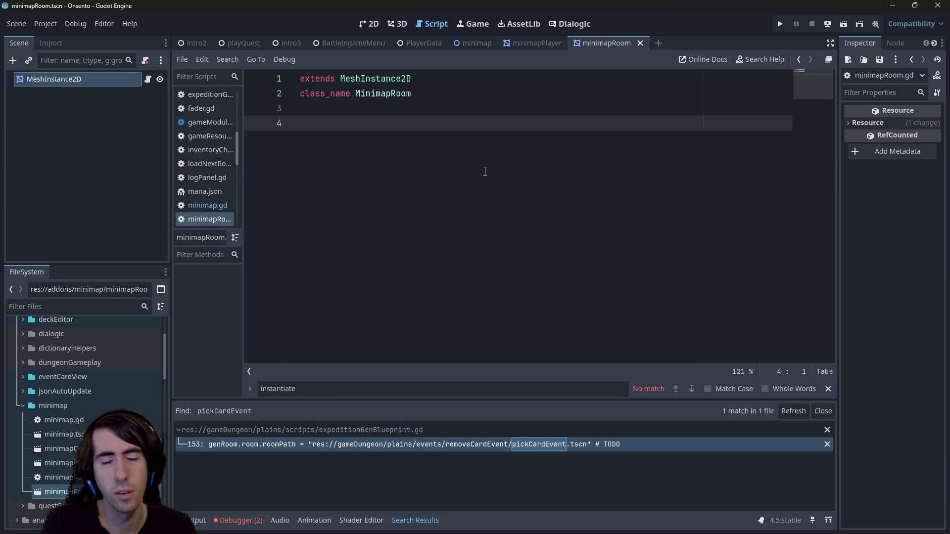
{"action": "type", "text": "c setRoom(room:"}
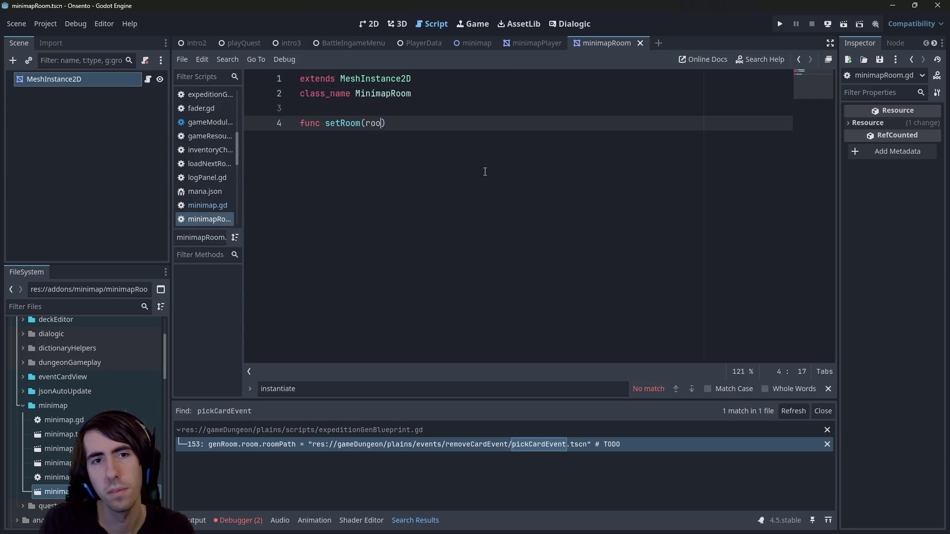
{"action": "type", "text": "Room):"}
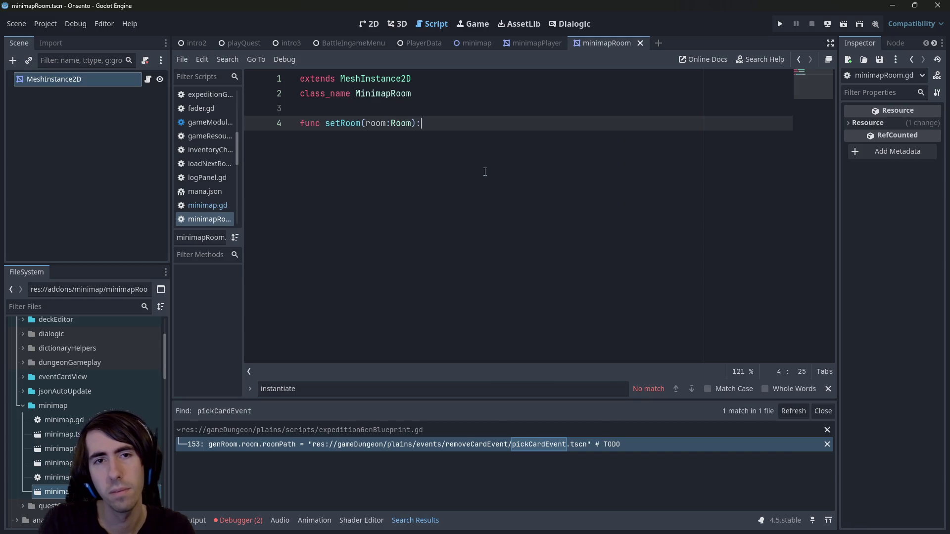
{"action": "key", "text": "Return"}
{"action": "type", "text": "ass"}
{"action": "key", "text": "ctrl+s"}
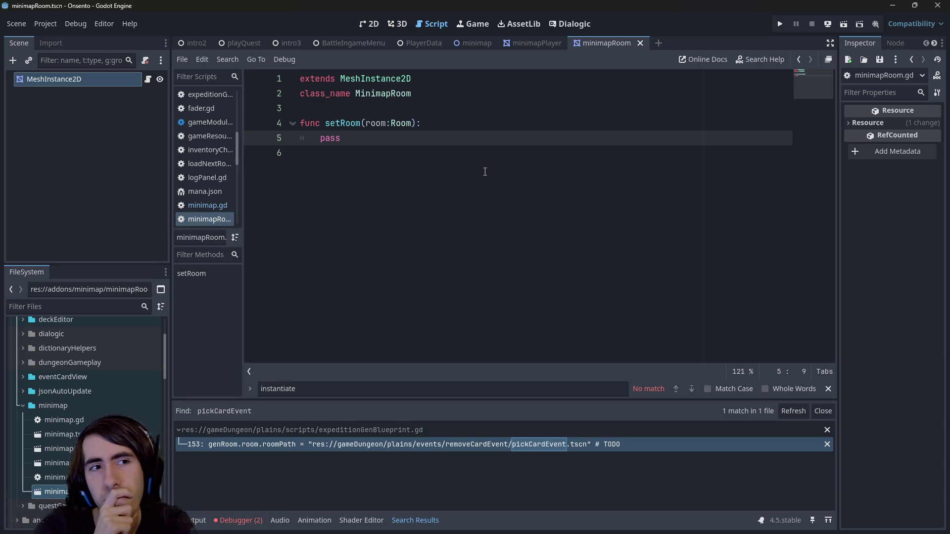
- Change the MeshInstance2D node's type to Sprite2D
{"action": "right_click", "coordinate": [52, 79]}
{"action": "left_click", "coordinate": [360, 25]}
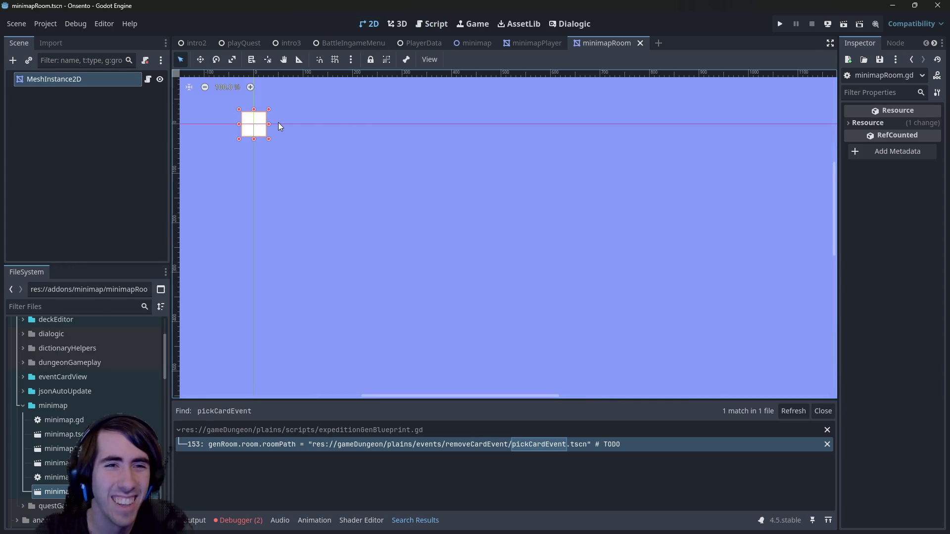
{"action": "right_click", "coordinate": [61, 81]}
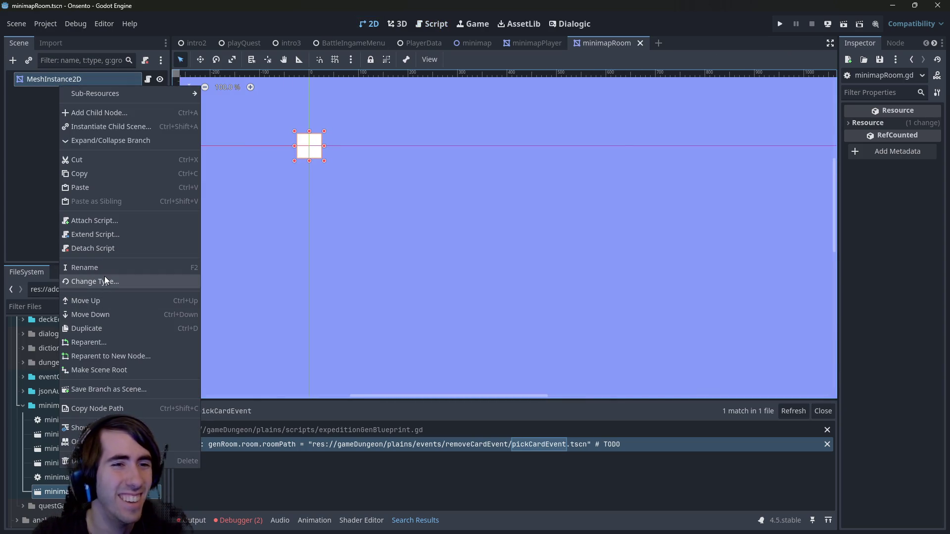
{"action": "left_click", "coordinate": [105, 277]}
{"action": "type", "text": "sprite2d"}
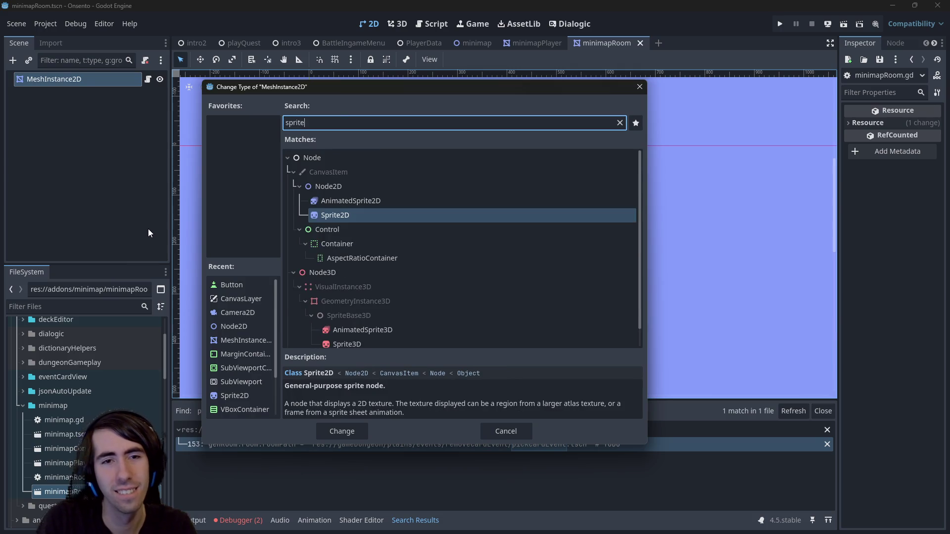
{"action": "key", "text": "Escape"}
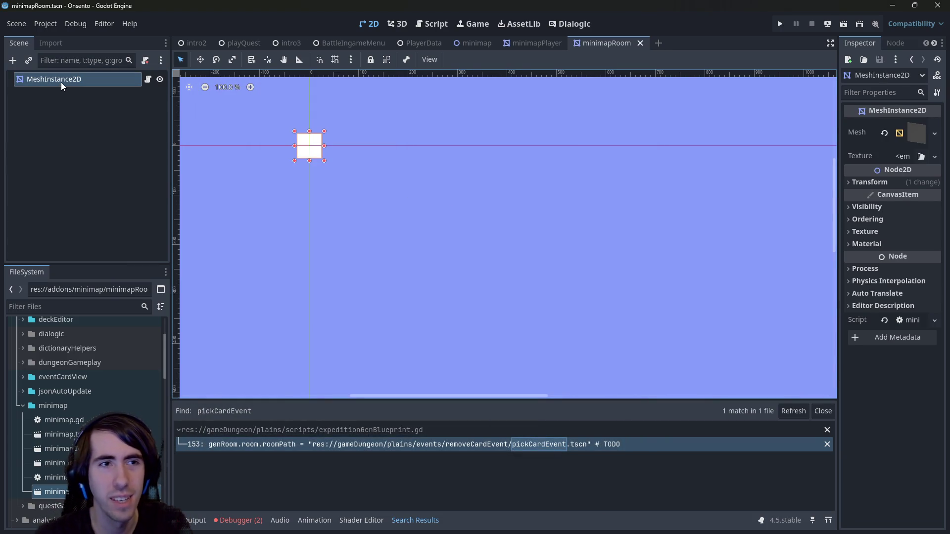
- Look through the sprite's Texture choices and widen the Inspector panel
{"action": "left_click", "coordinate": [902, 126]}
{"action": "left_click", "coordinate": [902, 126]}
{"action": "left_click", "coordinate": [902, 126]}
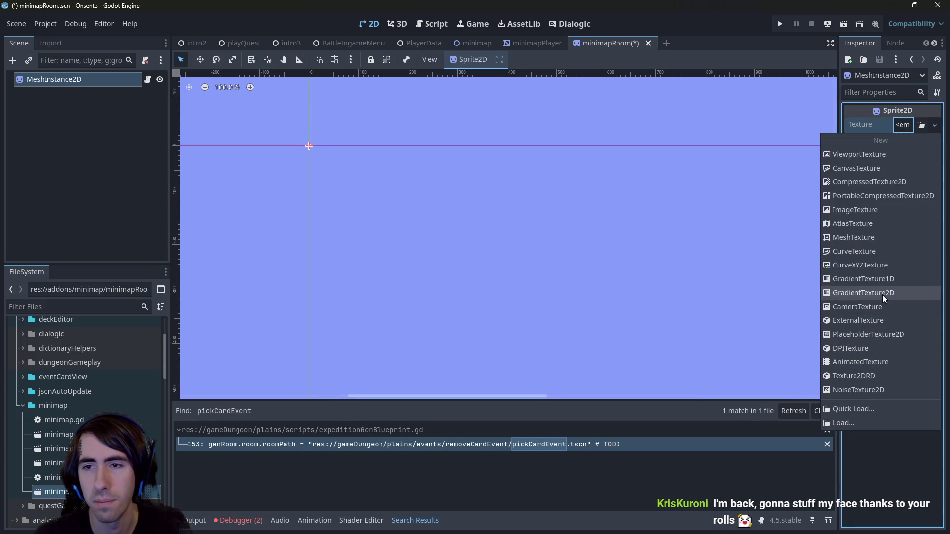
{"action": "left_click", "coordinate": [773, 3]}
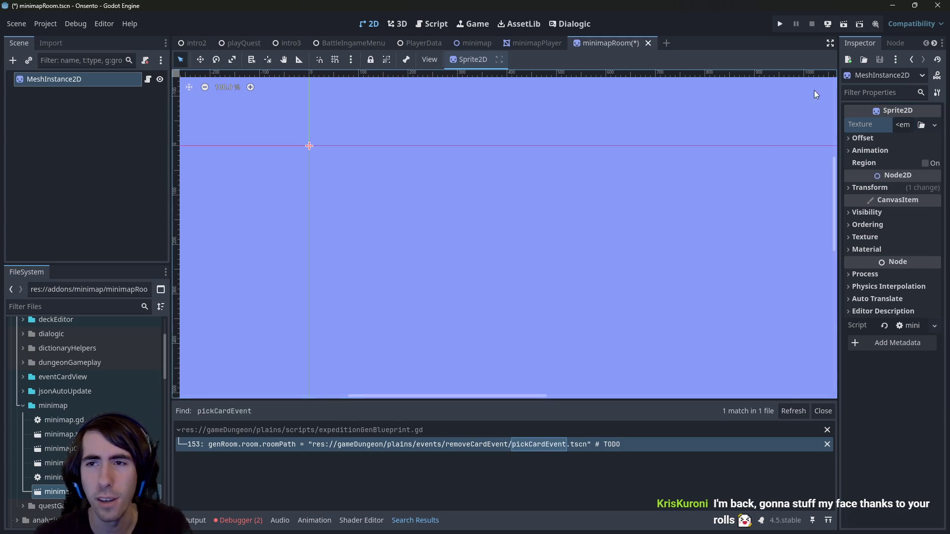
{"action": "left_click_drag", "start_coordinate": [840, 126], "coordinate": [698, 126]}
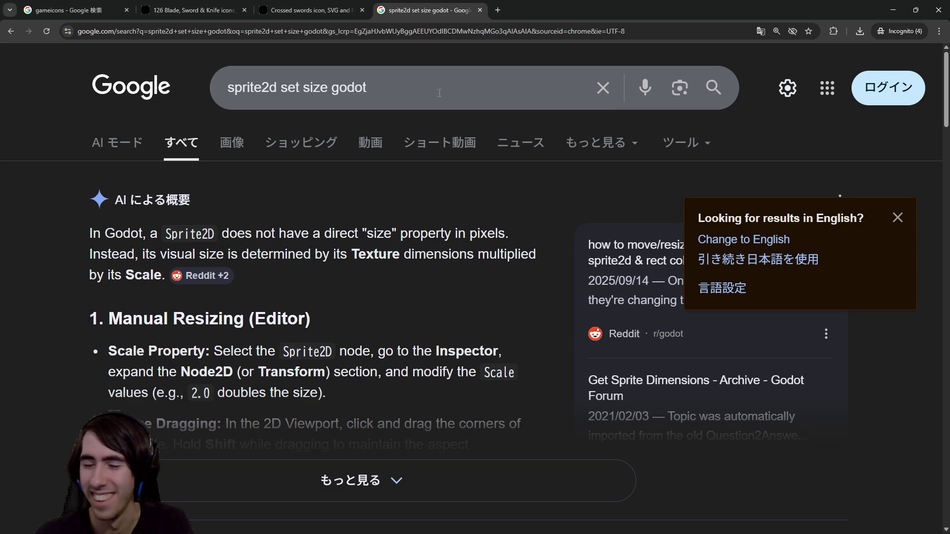
- Expand the AI overview on Sprite2D sizing, read its GDScript example, and return to Godot
{"action": "scroll", "coordinate": [396, 181], "scroll_direction": "down", "scroll_amount": 1}
{"action": "scroll", "coordinate": [396, 205], "scroll_direction": "down", "scroll_amount": 1}
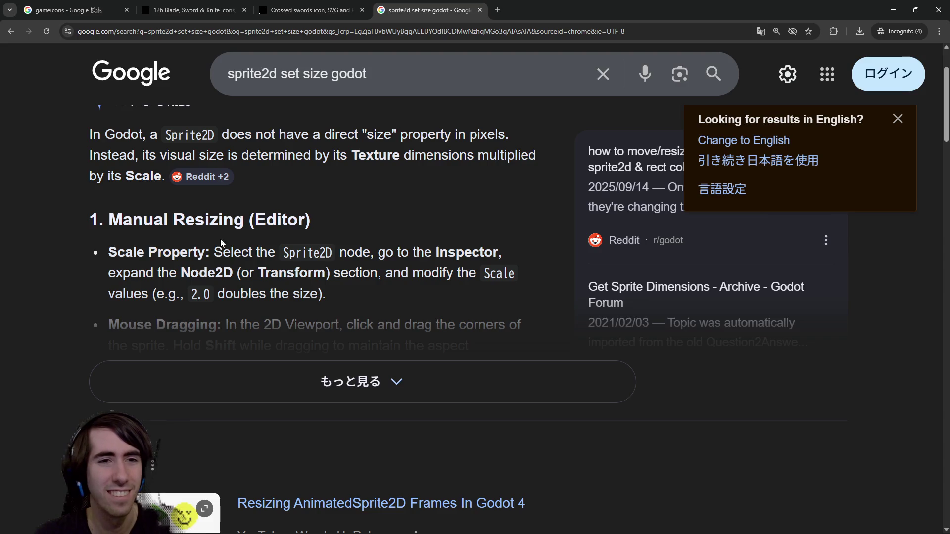
{"action": "left_click", "coordinate": [335, 366]}
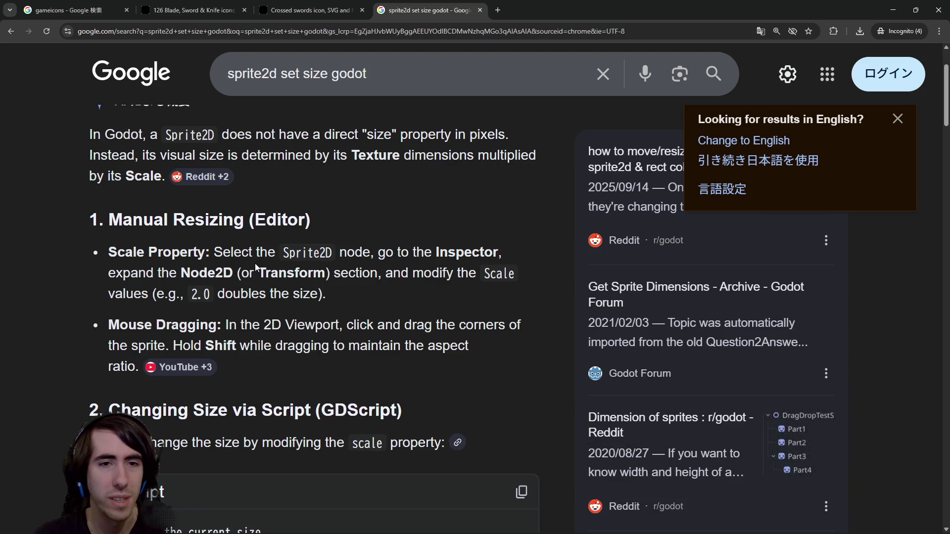
{"action": "scroll", "coordinate": [255, 268], "scroll_direction": "down", "scroll_amount": 1}
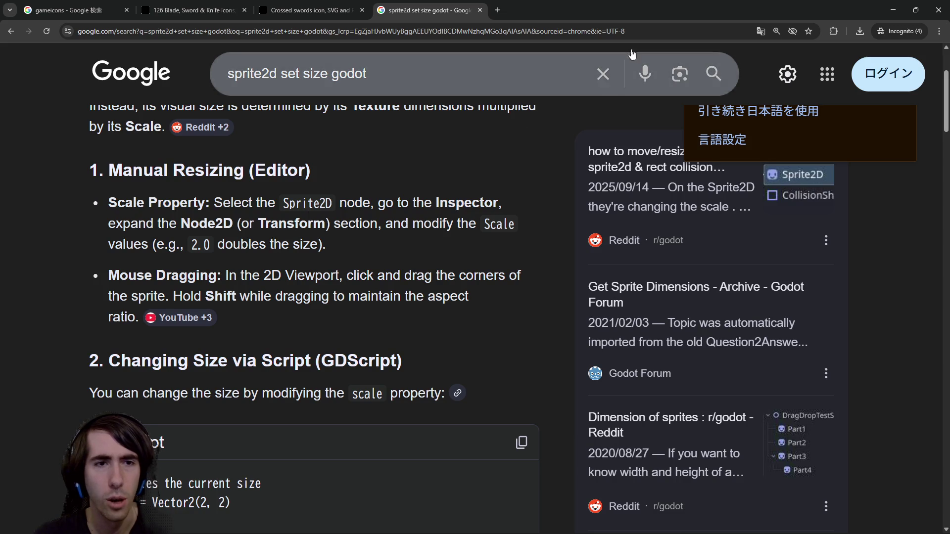
{"action": "scroll", "coordinate": [387, 339], "scroll_direction": "down", "scroll_amount": 3}
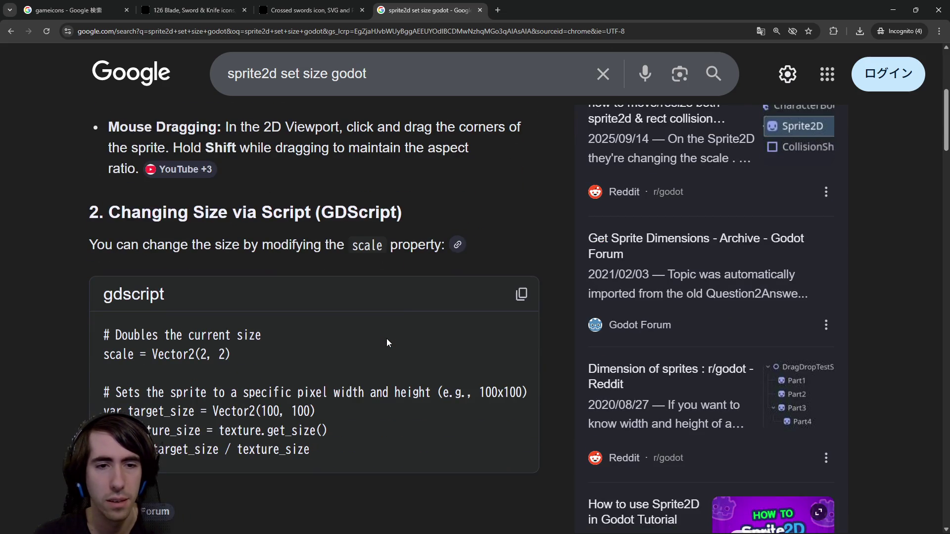
{"action": "key", "text": "alt+Tab"}
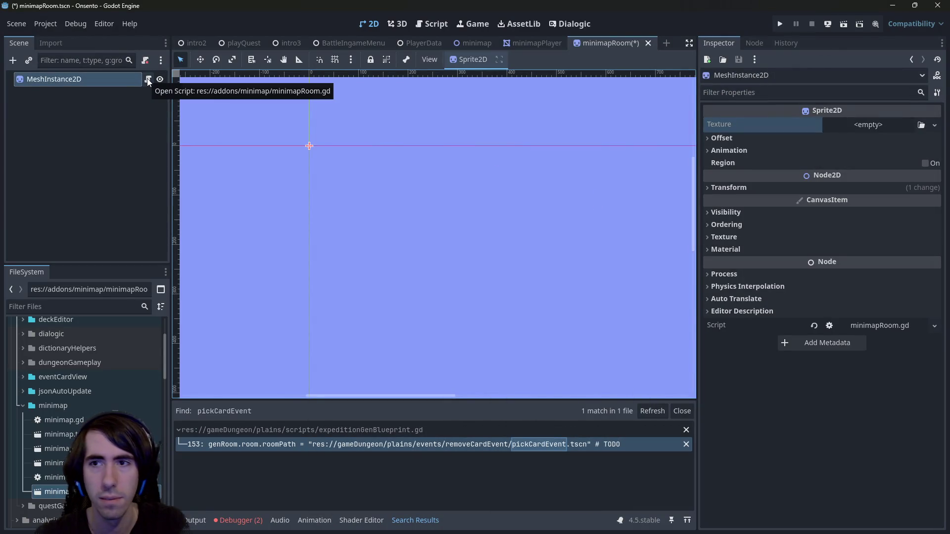
- Try GradientTexture2D and ImageTexture, then give the Sprite2D a new CanvasTexture and save
{"action": "left_click", "coordinate": [860, 125]}
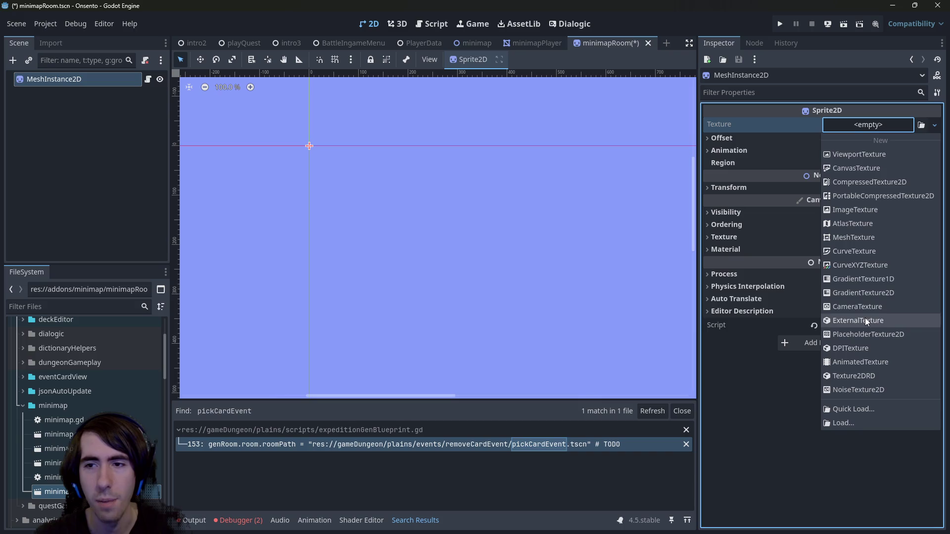
{"action": "left_click", "coordinate": [879, 293]}
{"action": "left_click", "coordinate": [931, 131]}
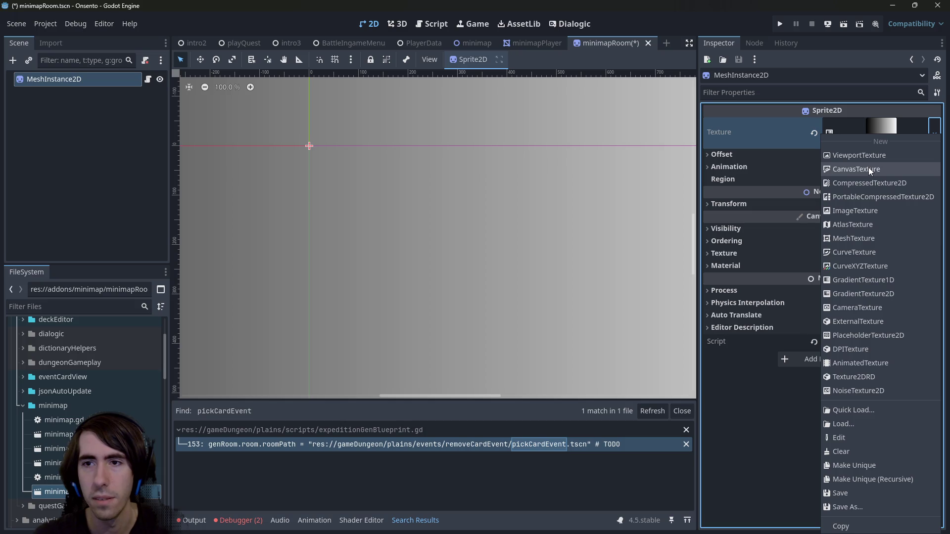
{"action": "left_click", "coordinate": [861, 211]}
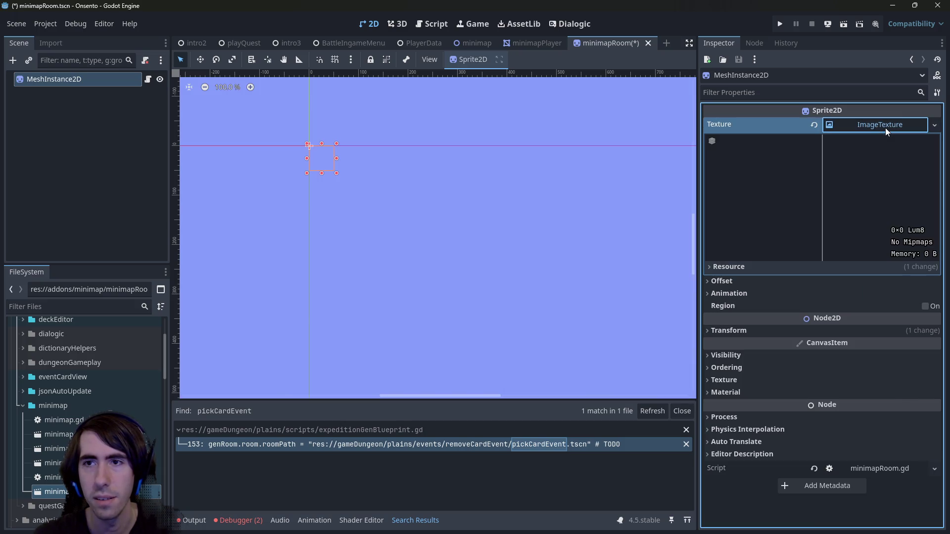
{"action": "left_click", "coordinate": [933, 127]}
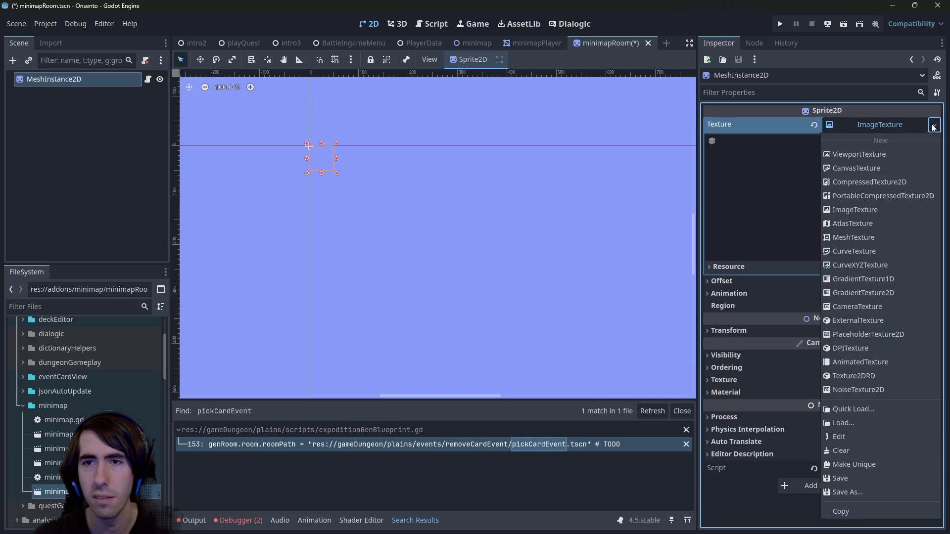
{"action": "left_click", "coordinate": [880, 168]}
{"action": "key", "text": "ctrl+s"}
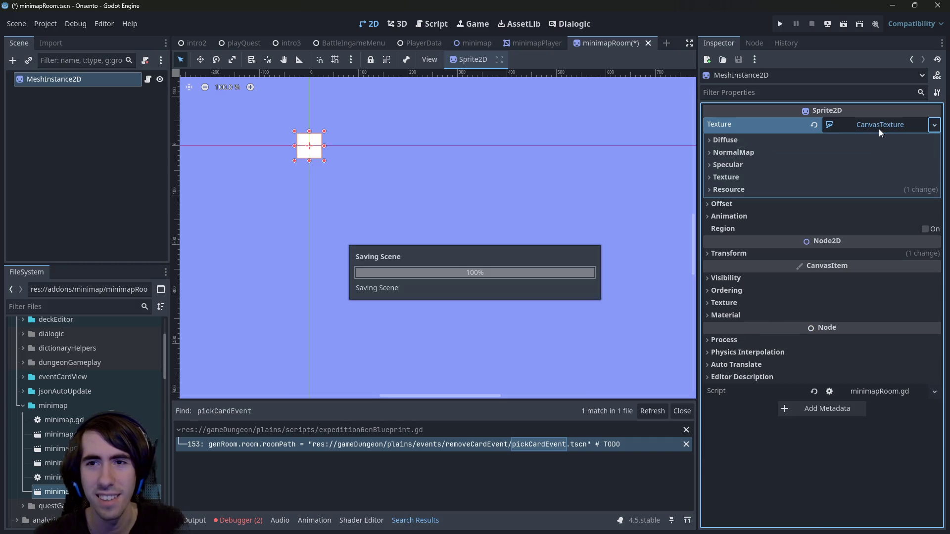
- Expand the CanvasTexture's Diffuse settings, check the Transform values, and save the scene
{"action": "left_click", "coordinate": [784, 141]}
{"action": "left_click", "coordinate": [868, 154]}
{"action": "left_click", "coordinate": [873, 156]}
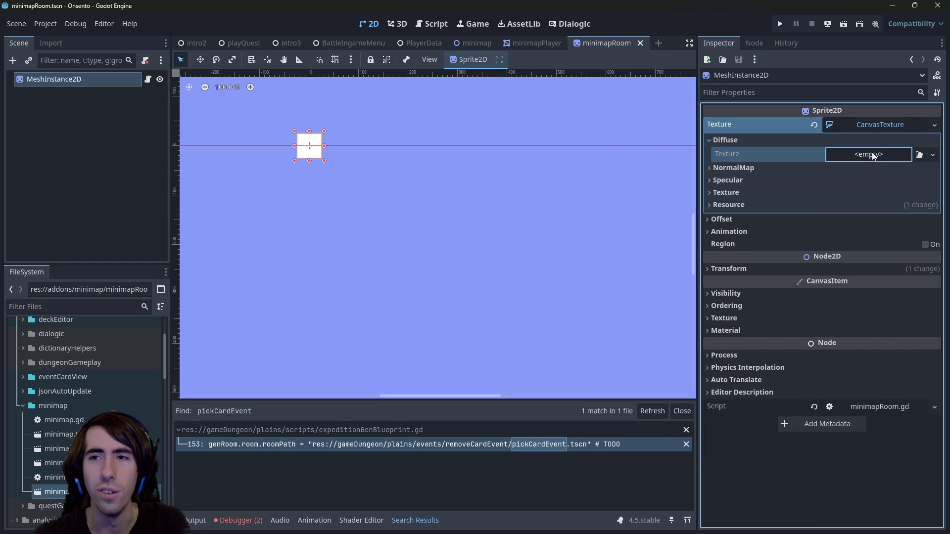
{"action": "scroll", "coordinate": [387, 161], "scroll_direction": "up", "scroll_amount": 4}
{"action": "scroll", "coordinate": [387, 161], "scroll_direction": "up", "scroll_amount": 2}
{"action": "left_click", "coordinate": [767, 268]}
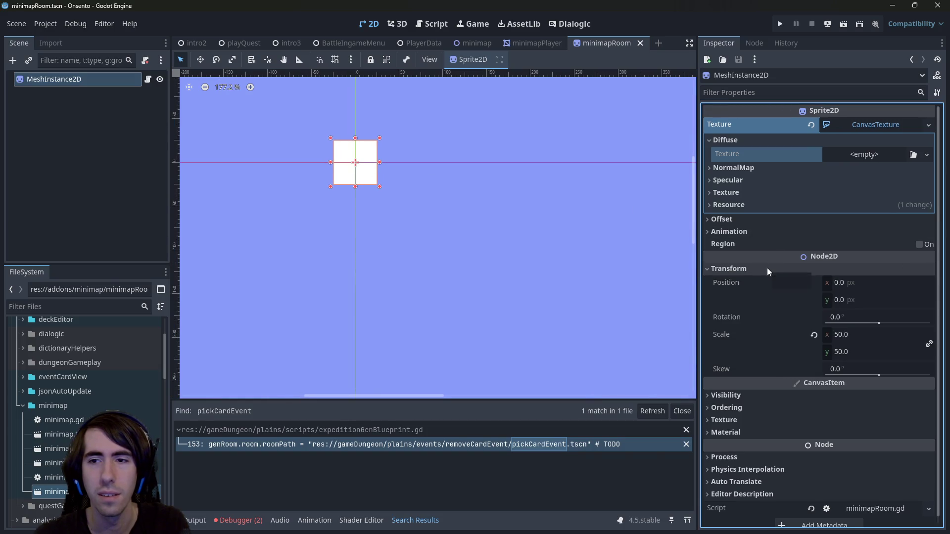
{"action": "left_click", "coordinate": [767, 268]}
{"action": "key", "text": "ctrl+s"}
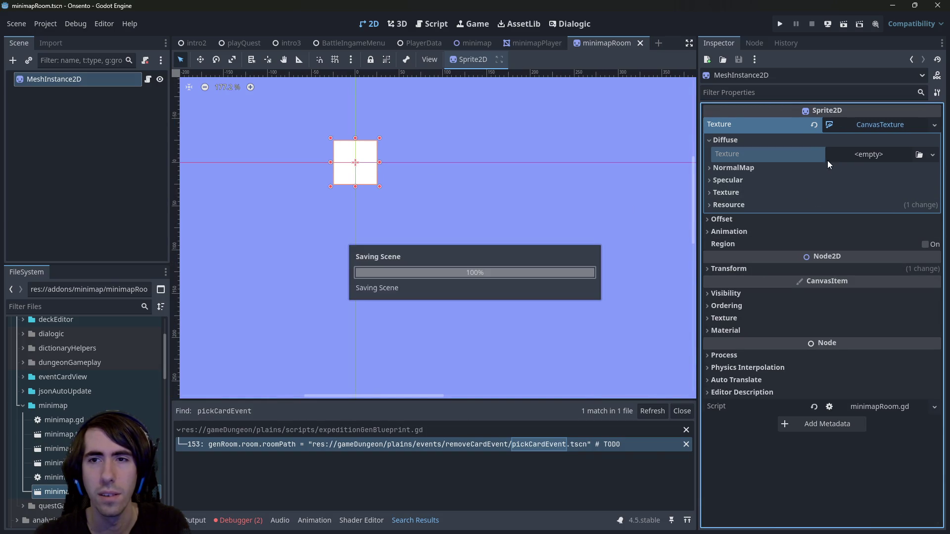
- Quick-load the creature image as the diffuse texture, undo it, and open minimapRoom.gd
{"action": "left_click", "coordinate": [857, 155]}
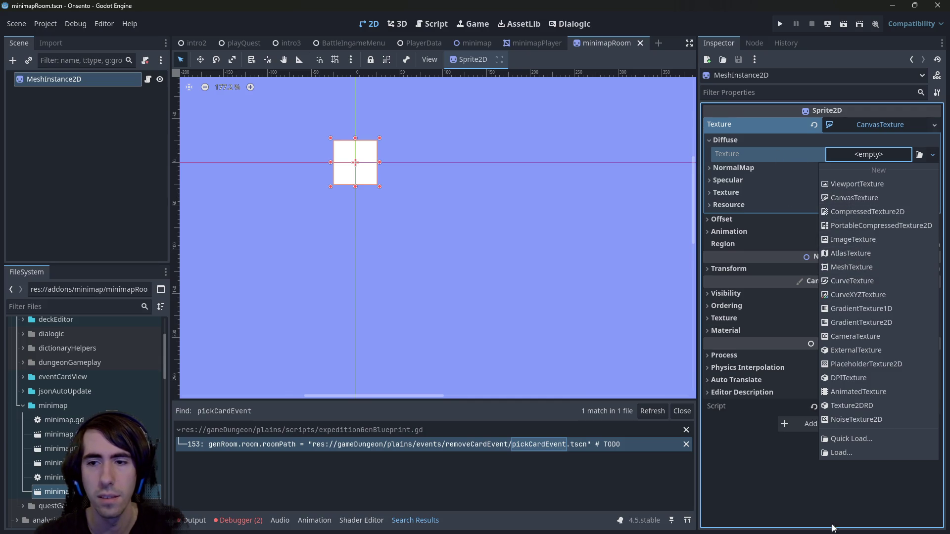
{"action": "left_click", "coordinate": [856, 438]}
{"action": "double_click", "coordinate": [498, 155]}
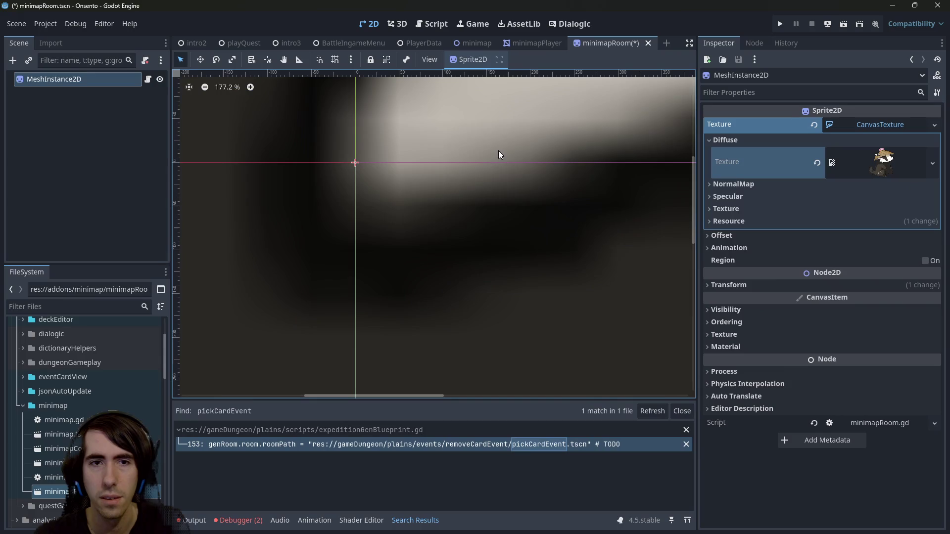
{"action": "scroll", "coordinate": [496, 256], "scroll_direction": "down", "scroll_amount": 4}
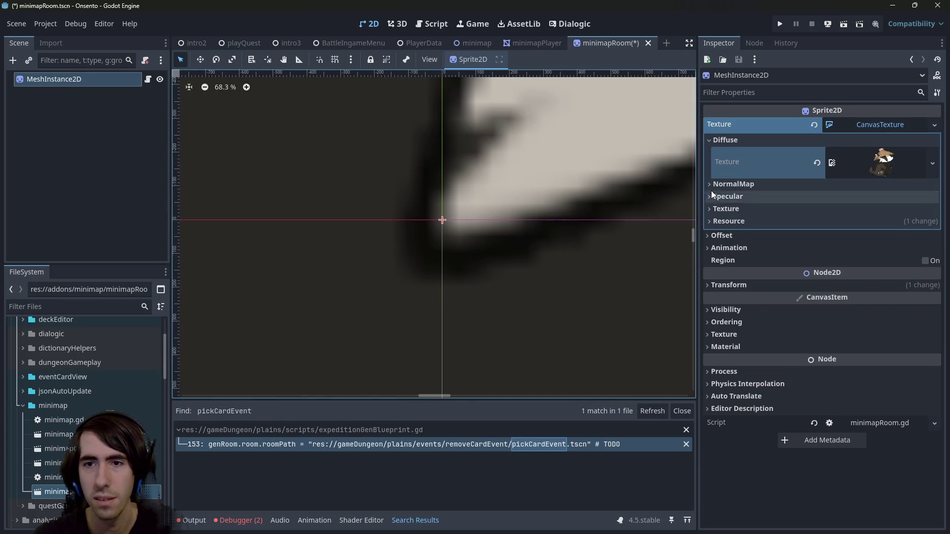
{"action": "key", "text": "ctrl+z"}
{"action": "scroll", "coordinate": [446, 214], "scroll_direction": "up", "scroll_amount": 5}
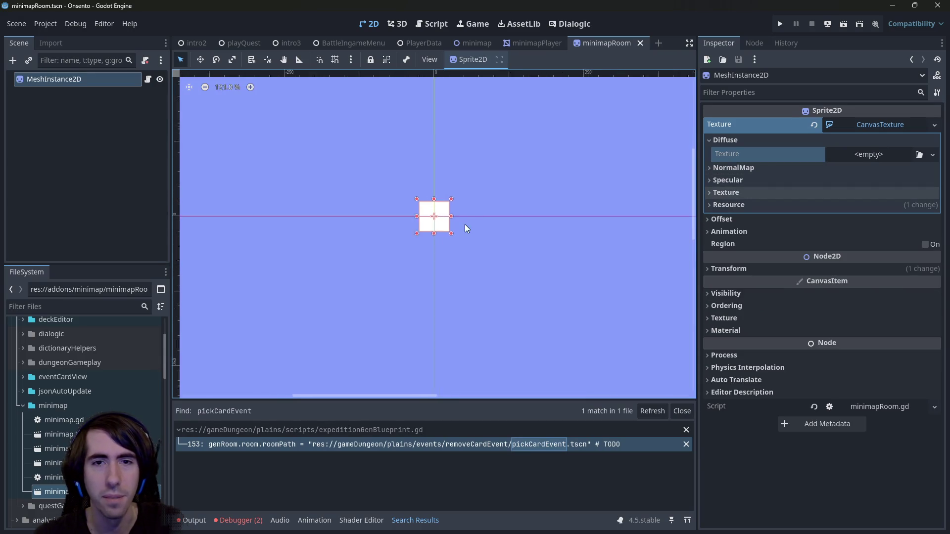
{"action": "left_click", "coordinate": [148, 79]}
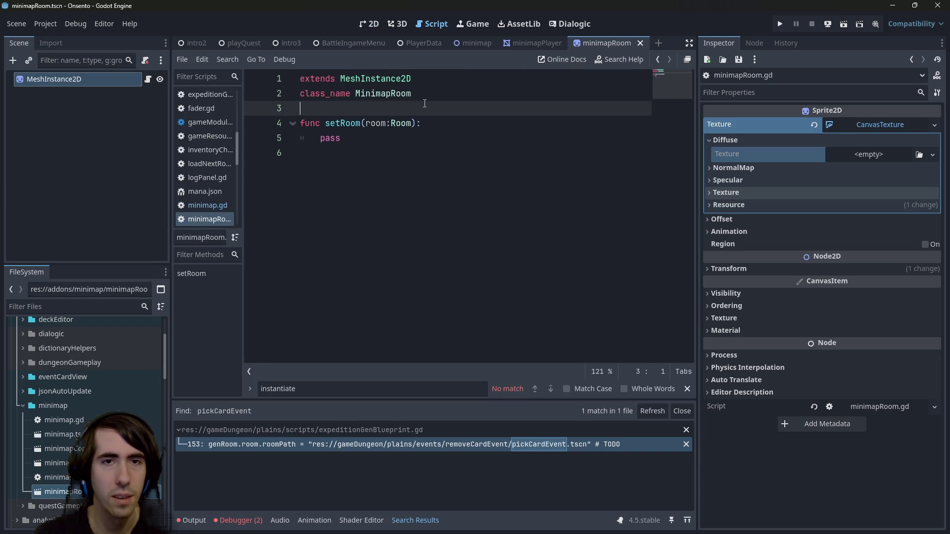
- Replace pass in setRoom with the unfinished line 'texture = room.', then switch to the browser
{"action": "left_click", "coordinate": [406, 114]}
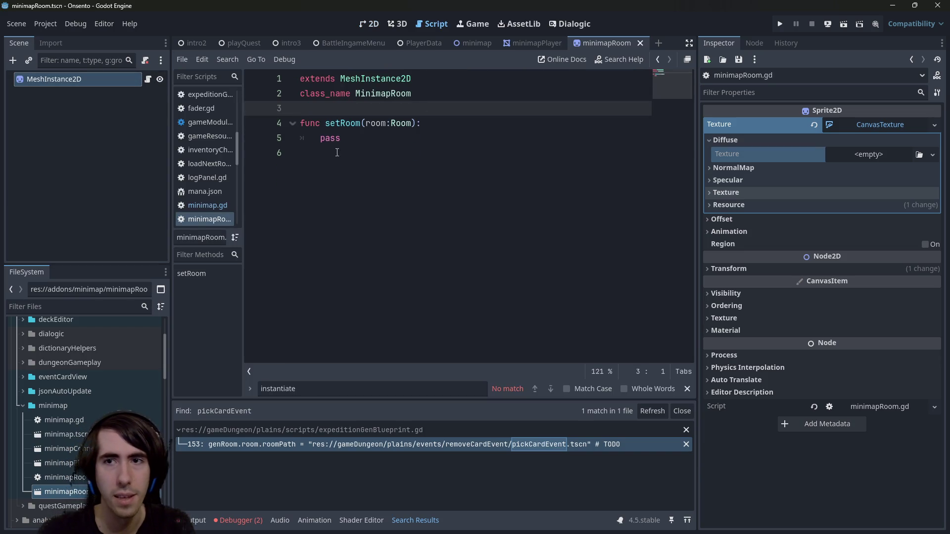
{"action": "left_click", "coordinate": [341, 152]}
{"action": "double_click", "coordinate": [330, 138]}
{"action": "type", "text": "textu"}
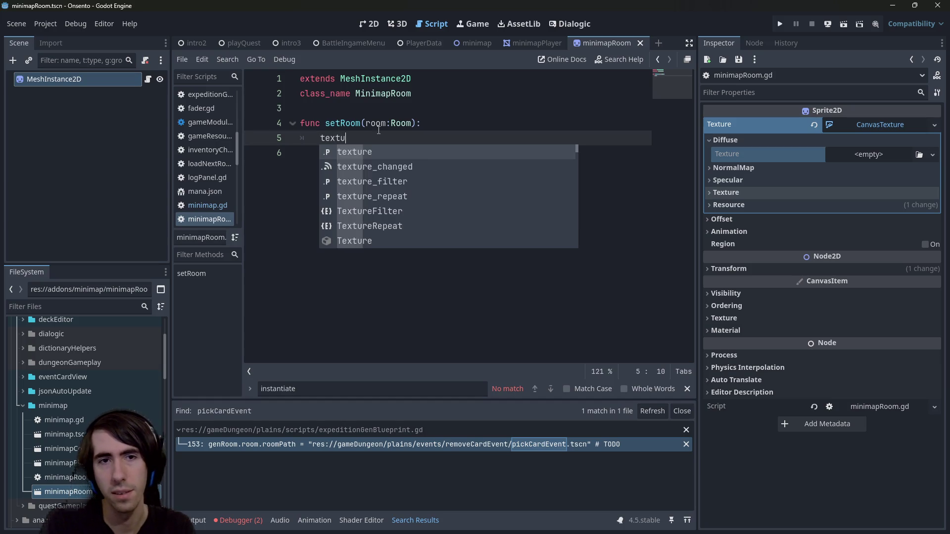
{"action": "type", "text": "re = room."}
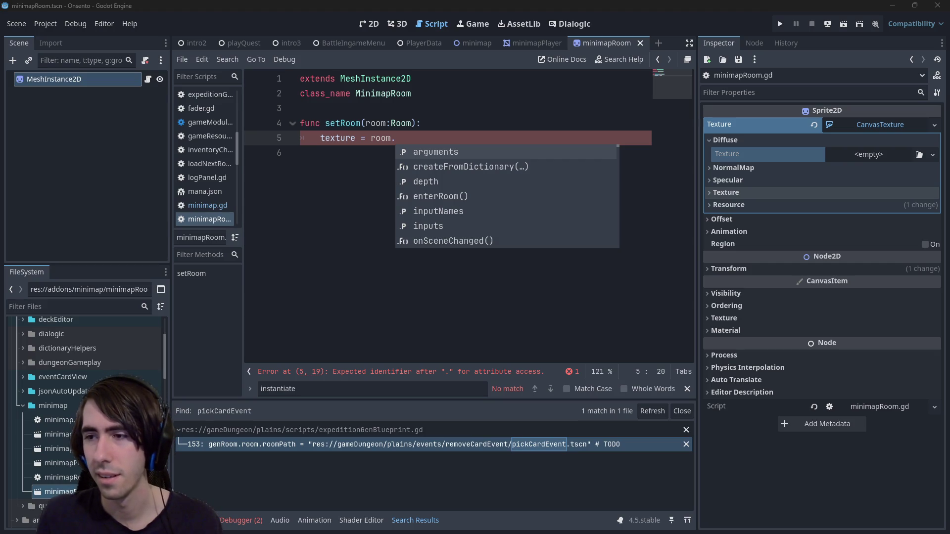
{"action": "key", "text": "alt+Tab"}
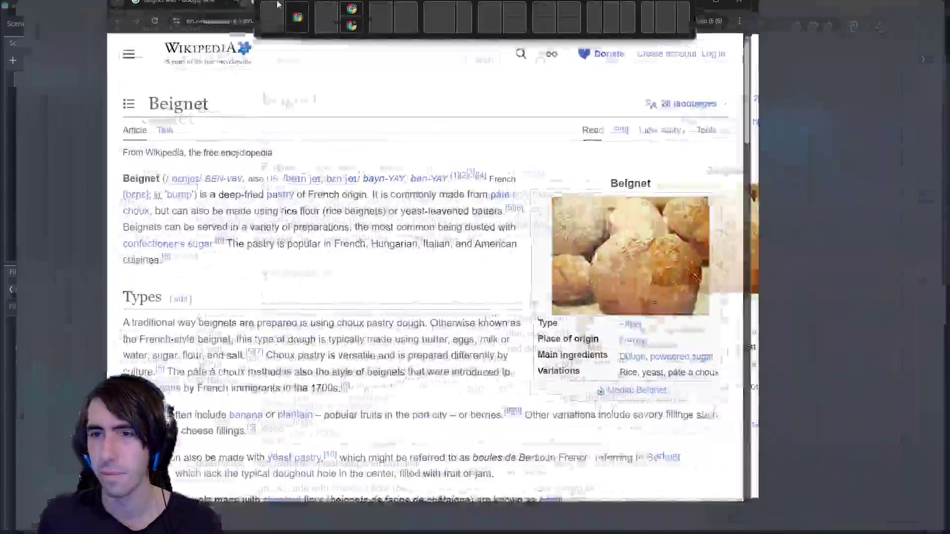
- Skim the Beignet article and open its Français version from the languages menu
{"action": "scroll", "coordinate": [437, 213], "scroll_direction": "down", "scroll_amount": 2}
{"action": "scroll", "coordinate": [438, 214], "scroll_direction": "up", "scroll_amount": 1}
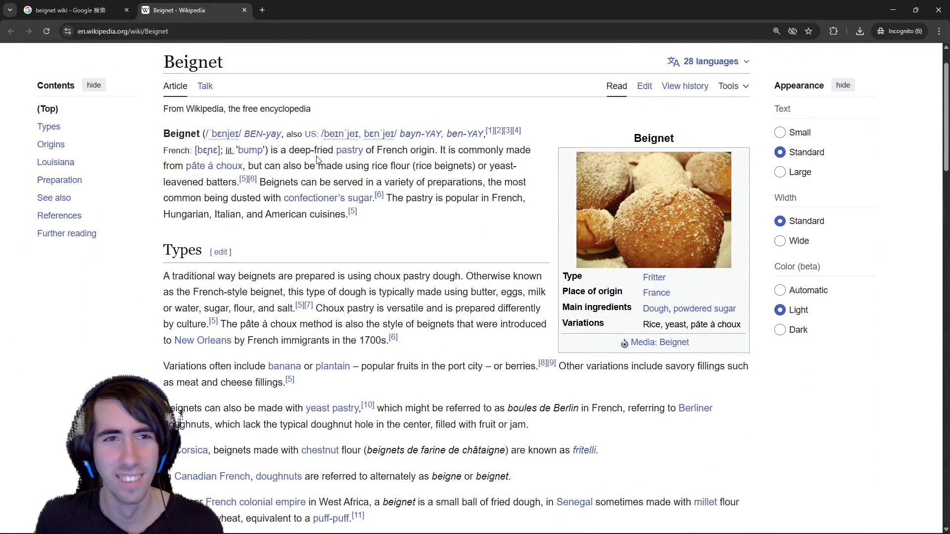
{"action": "scroll", "coordinate": [317, 159], "scroll_direction": "down", "scroll_amount": 2}
{"action": "scroll", "coordinate": [614, 272], "scroll_direction": "down", "scroll_amount": 6}
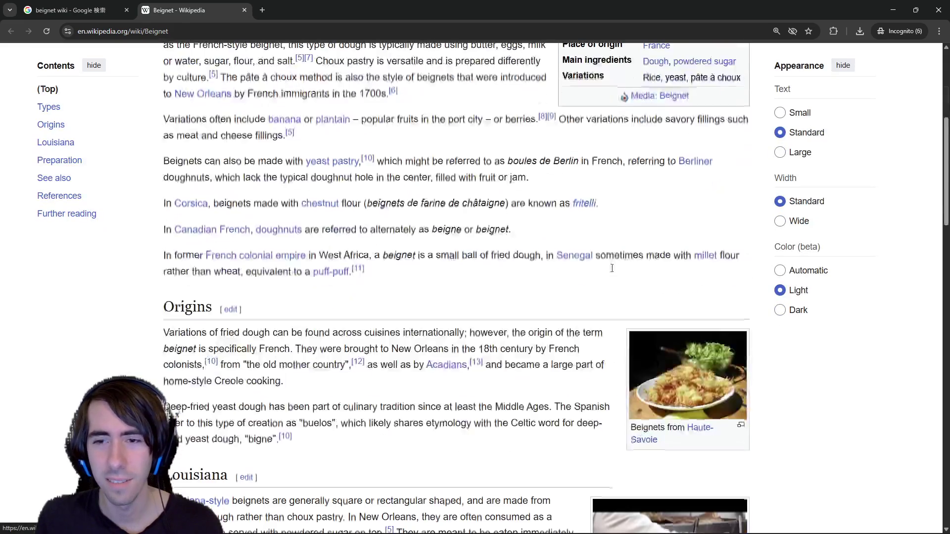
{"action": "scroll", "coordinate": [614, 272], "scroll_direction": "down", "scroll_amount": 9}
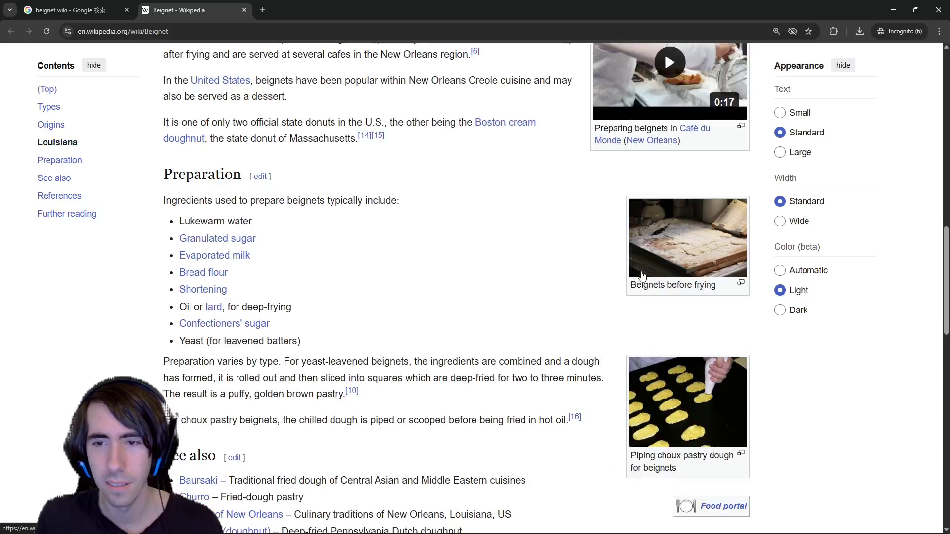
{"action": "scroll", "coordinate": [641, 275], "scroll_direction": "down", "scroll_amount": 8}
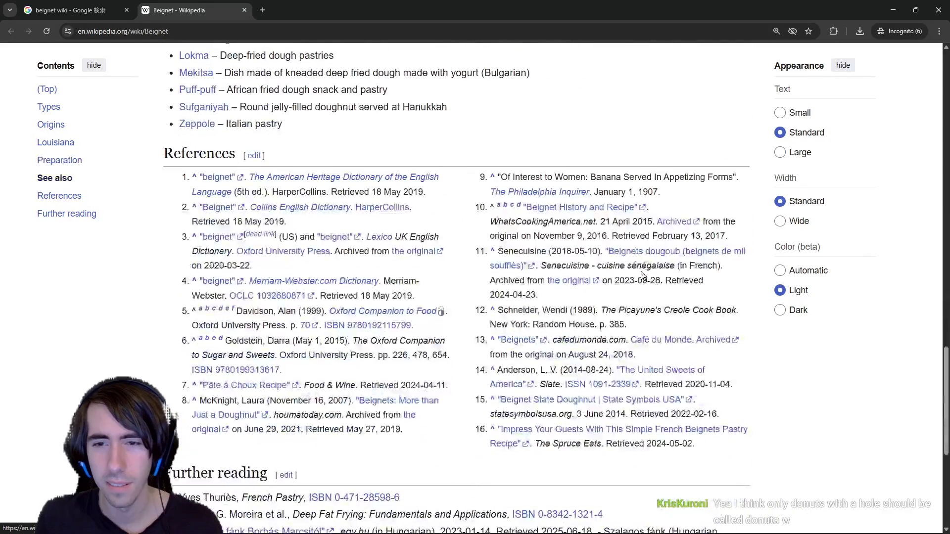
{"action": "scroll", "coordinate": [601, 296], "scroll_direction": "up", "scroll_amount": 7}
{"action": "scroll", "coordinate": [601, 296], "scroll_direction": "up", "scroll_amount": 18}
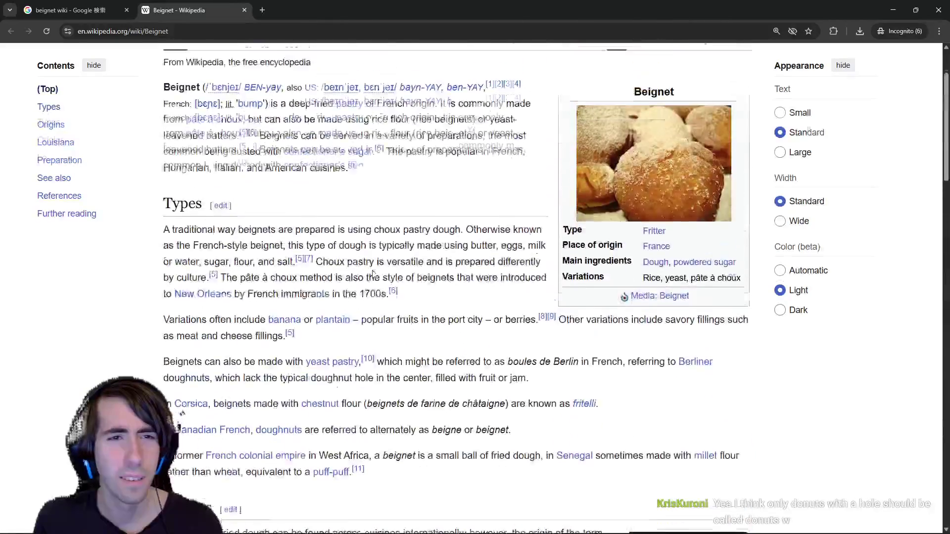
{"action": "left_click", "coordinate": [711, 111]}
{"action": "type", "text": "french"}
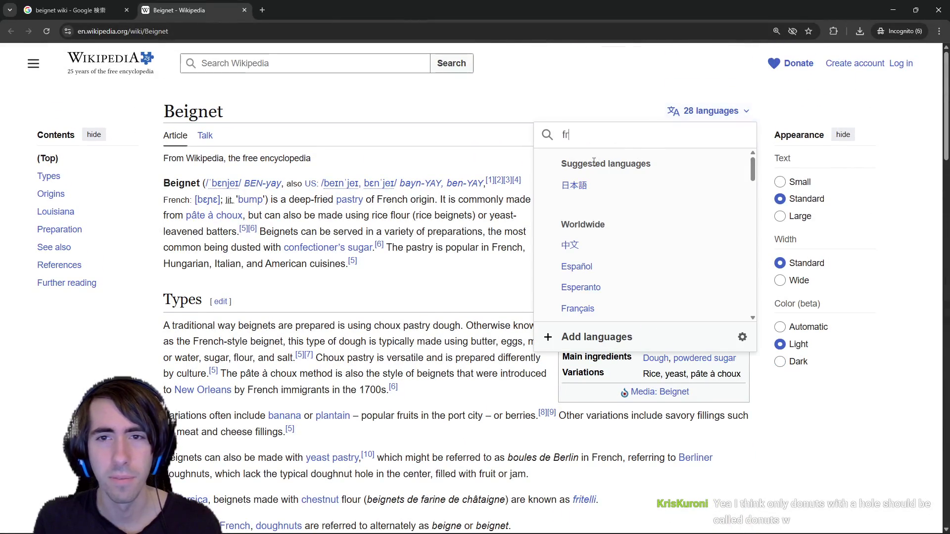
{"action": "left_click", "coordinate": [590, 169]}
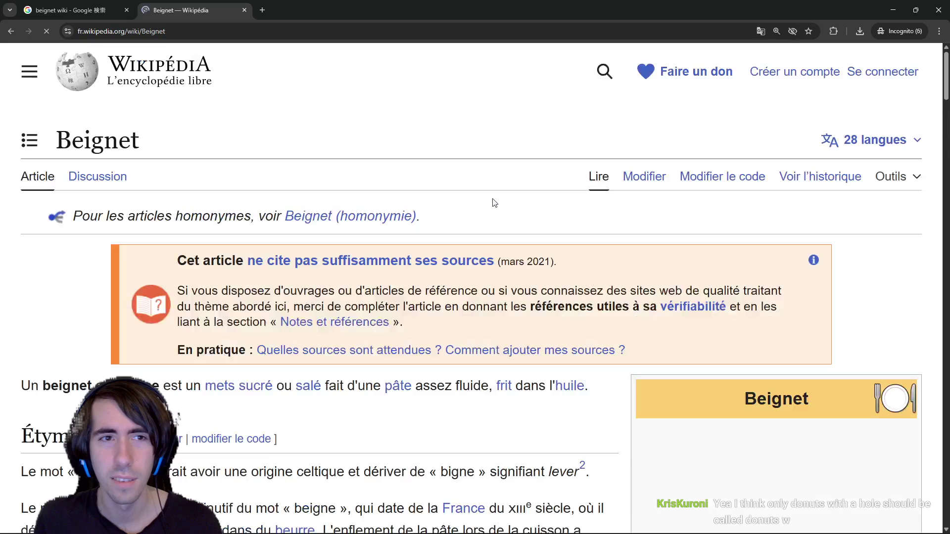
- Zoom out to 150%, open Beignet à la confiture in a new tab, then revisit the search results
{"action": "scroll", "coordinate": [638, 237], "scroll_direction": "down", "scroll_amount": 3}
{"action": "key", "text": "ctrl+minus"}
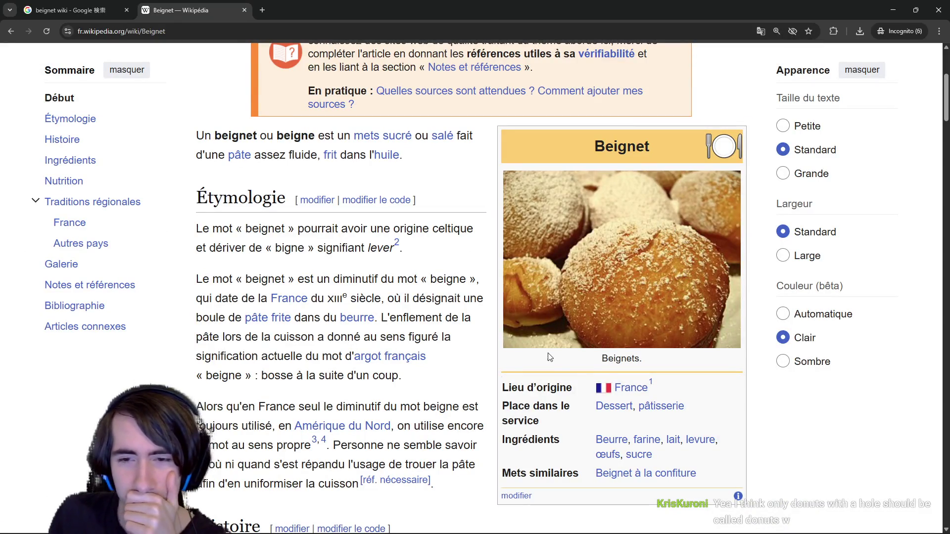
{"action": "middle_click", "coordinate": [647, 474]}
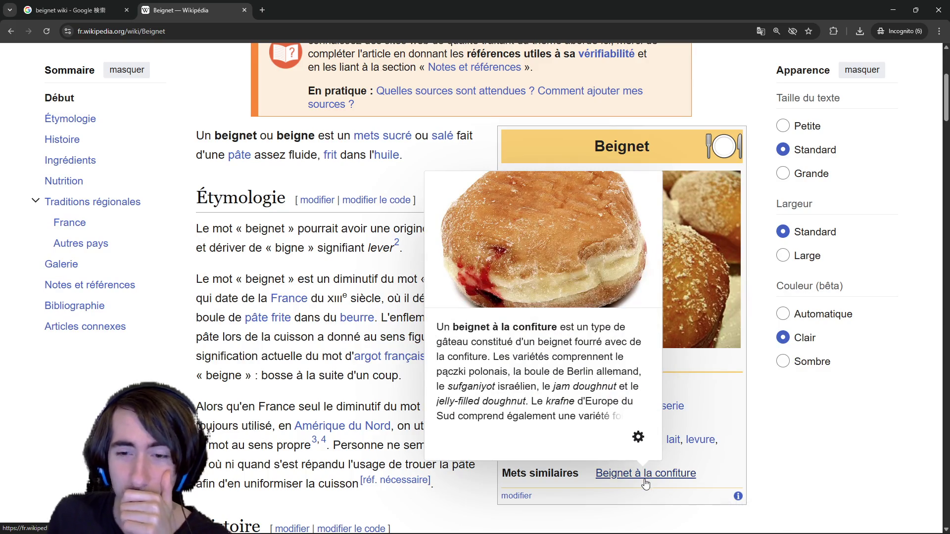
{"action": "left_click", "coordinate": [296, 5]}
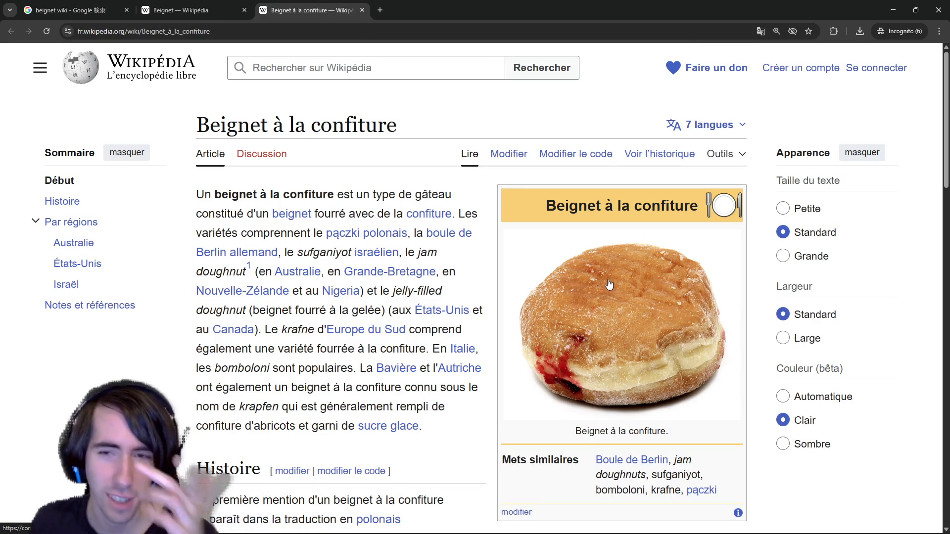
{"action": "left_click", "coordinate": [69, 10]}
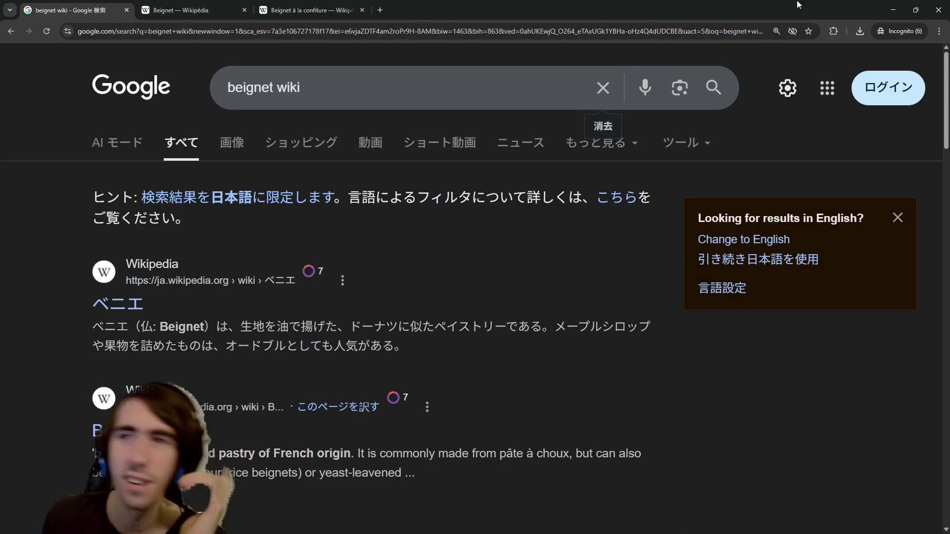
- Preview the Wikipedia donut photo in Google Images and scroll through the donut results
{"action": "left_click", "coordinate": [300, 5]}
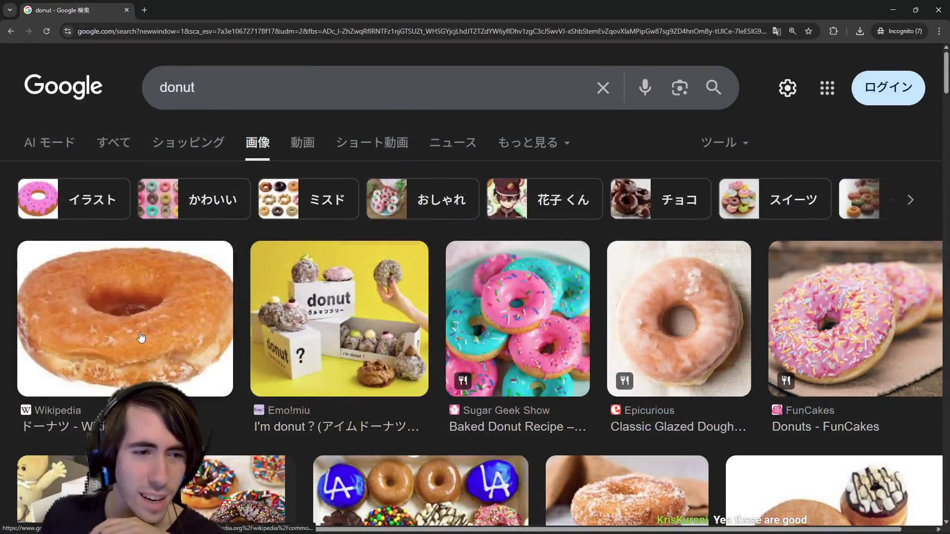
{"action": "left_click", "coordinate": [140, 334]}
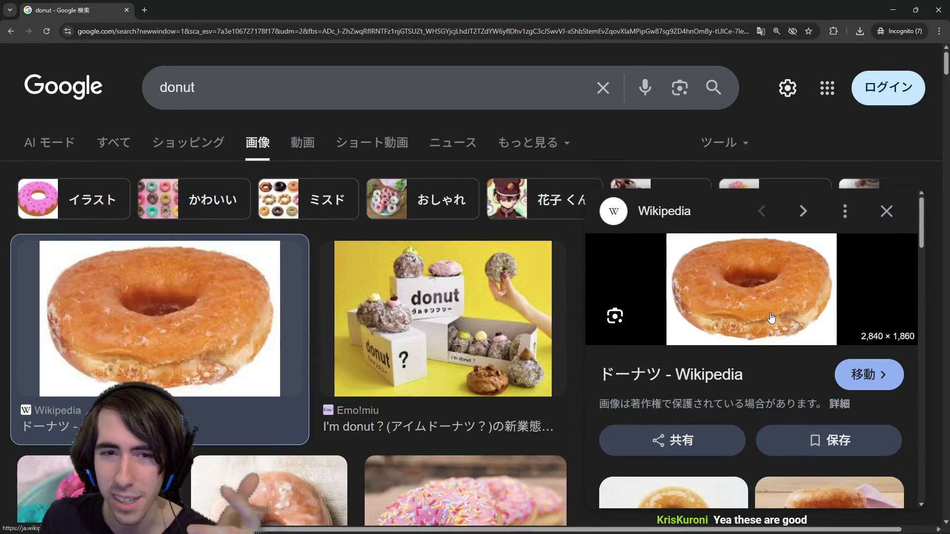
{"action": "scroll", "coordinate": [766, 322], "scroll_direction": "down", "scroll_amount": 4}
{"action": "scroll", "coordinate": [446, 322], "scroll_direction": "down", "scroll_amount": 6}
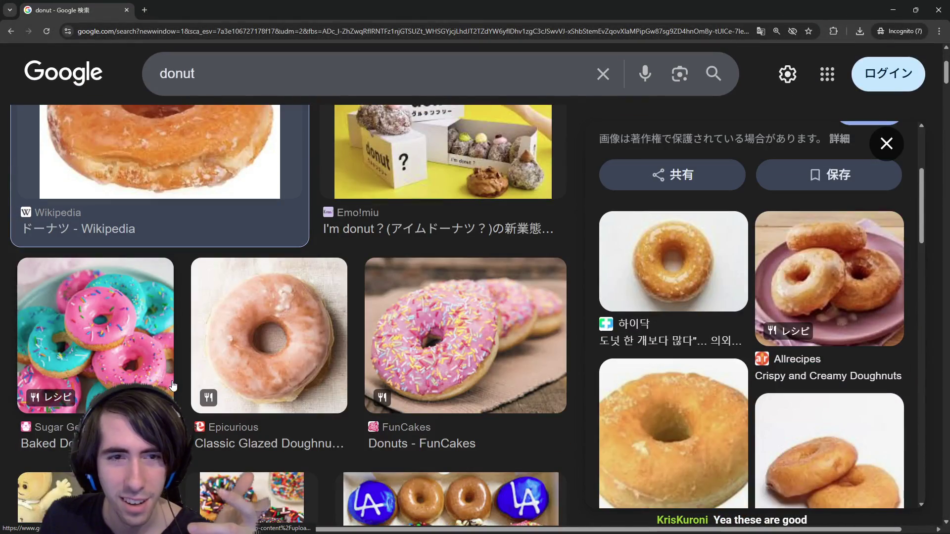
{"action": "scroll", "coordinate": [408, 462], "scroll_direction": "down", "scroll_amount": 7}
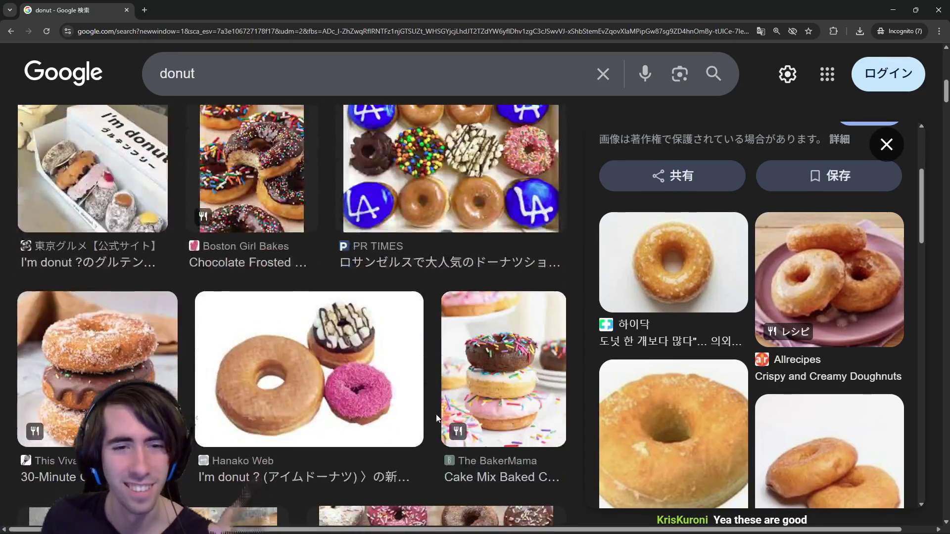
{"action": "scroll", "coordinate": [62, 192], "scroll_direction": "down", "scroll_amount": 5}
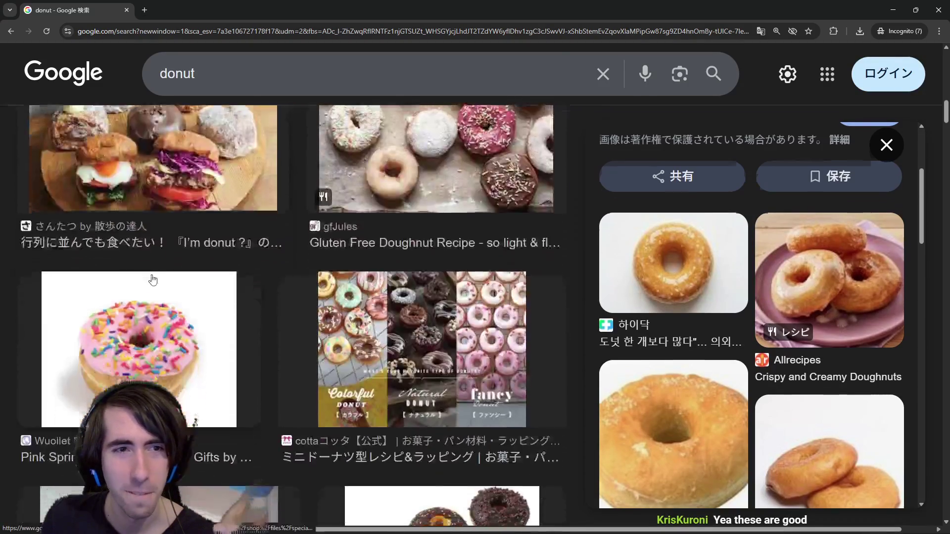
{"action": "scroll", "coordinate": [153, 280], "scroll_direction": "up", "scroll_amount": 1}
{"action": "scroll", "coordinate": [152, 280], "scroll_direction": "down", "scroll_amount": 9}
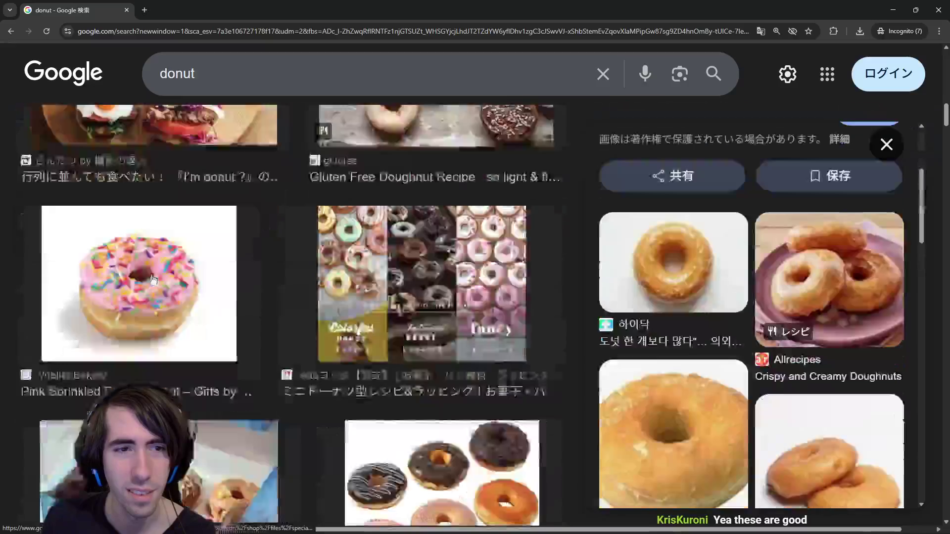
{"action": "scroll", "coordinate": [175, 269], "scroll_direction": "down", "scroll_amount": 8}
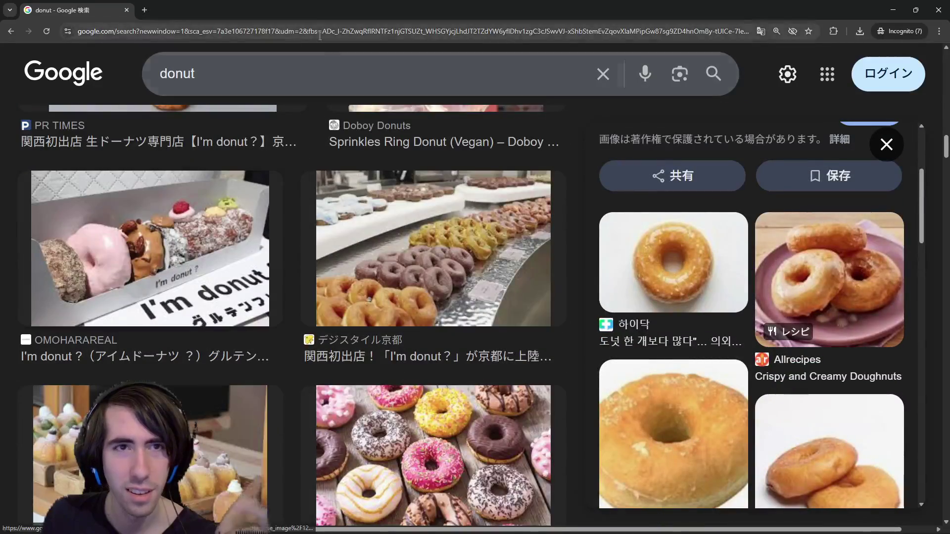
- Search Google Images for 'donut without h ole', auto-corrected to 'donut without hole'
{"action": "left_click", "coordinate": [329, 74]}
{"action": "type", "text": "without h ole"}
{"action": "key", "text": "Return"}
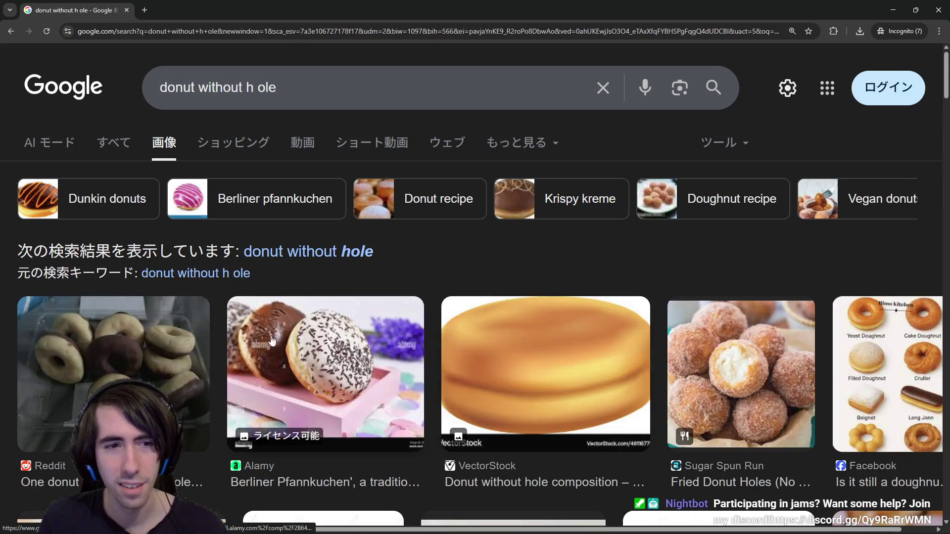
- Preview the Facebook doughnut varieties chart and the Soft fluffy donuts video result
{"action": "scroll", "coordinate": [206, 366], "scroll_direction": "down", "scroll_amount": 2}
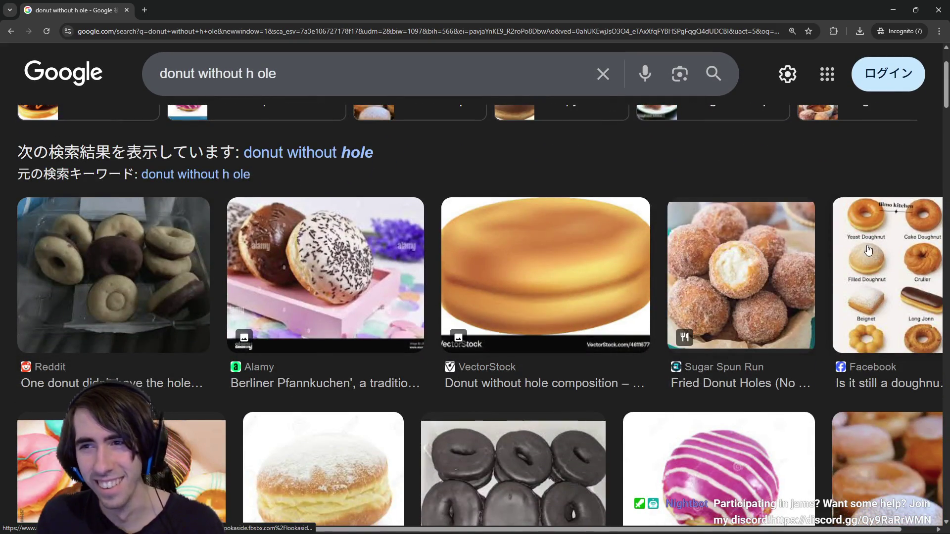
{"action": "left_click", "coordinate": [864, 252]}
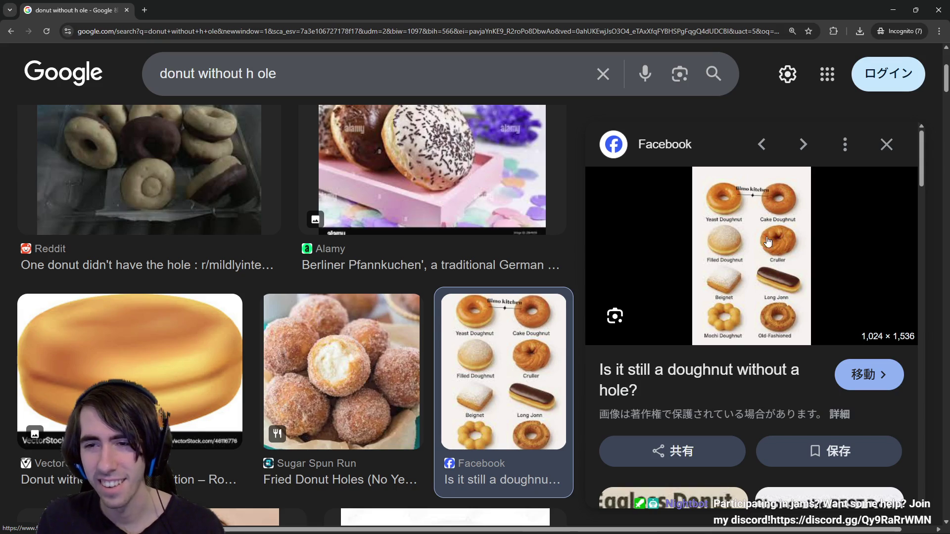
{"action": "key", "text": "Escape"}
{"action": "scroll", "coordinate": [567, 363], "scroll_direction": "down", "scroll_amount": 4}
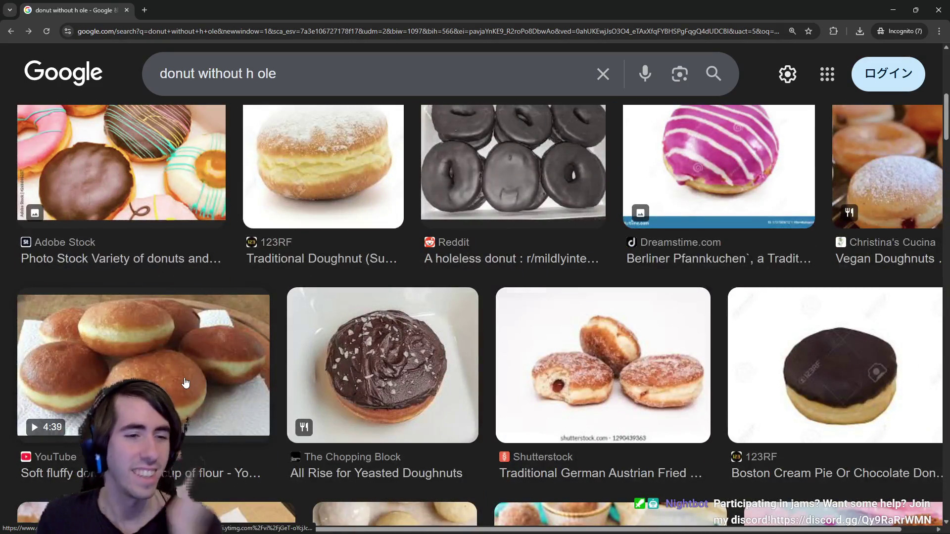
{"action": "left_click", "coordinate": [149, 336]}
- Close the Google Images and Wikipedia browser windows to get back to minimapRoom.gd in Godot
{"action": "mouse_move", "coordinate": [452, 10]}
{"action": "left_mouse_down"}
{"action": "mouse_move", "coordinate": [671, 126]}
{"action": "mouse_move", "coordinate": [528, 15]}
{"action": "mouse_move", "coordinate": [528, 4]}
{"action": "mouse_move", "coordinate": [947, 302]}
{"action": "mouse_move", "coordinate": [368, 205]}
{"action": "mouse_move", "coordinate": [209, 82]}
{"action": "mouse_move", "coordinate": [204, 91]}
{"action": "left_mouse_up"}
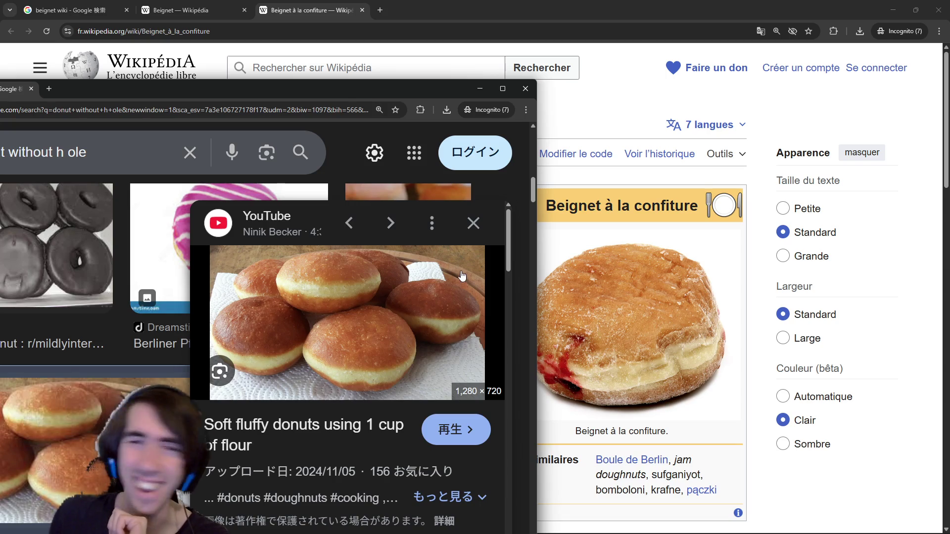
{"action": "left_click", "coordinate": [210, 75]}
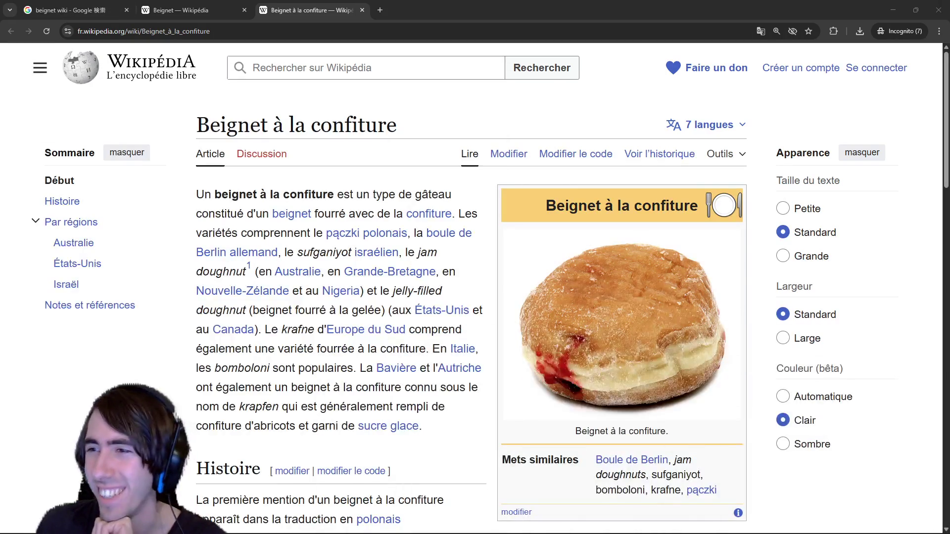
{"action": "left_click", "coordinate": [935, 10]}
{"action": "key", "text": "Escape"}
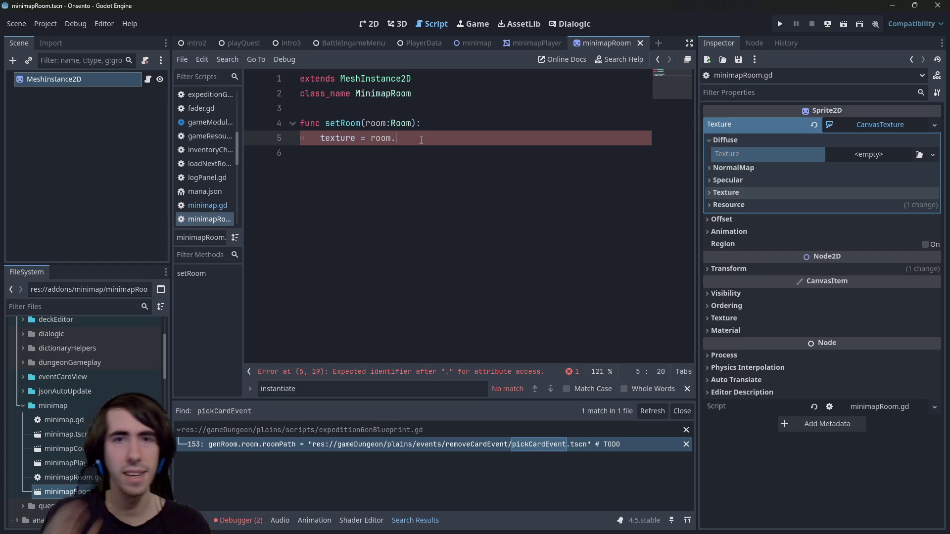
{"action": "key", "text": "Up"}
{"action": "key", "text": "Up"}
{"action": "key", "text": "Up"}
{"action": "key", "text": "Down"}
{"action": "key", "text": "Return"}
{"action": "key", "text": "Return"}
{"action": "key", "text": "Up"}
{"action": "type", "text": "@export v"}
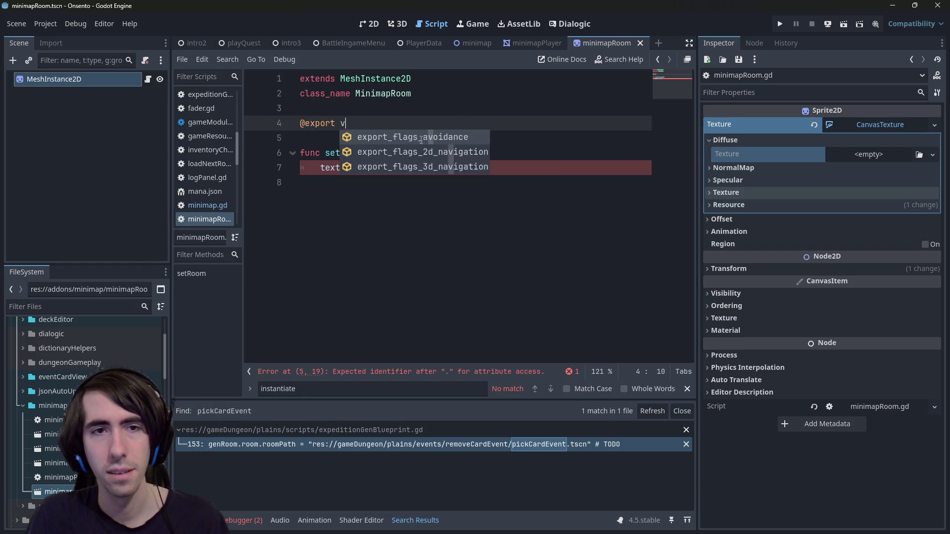
{"action": "type", "text": "ar texture:Texture"}
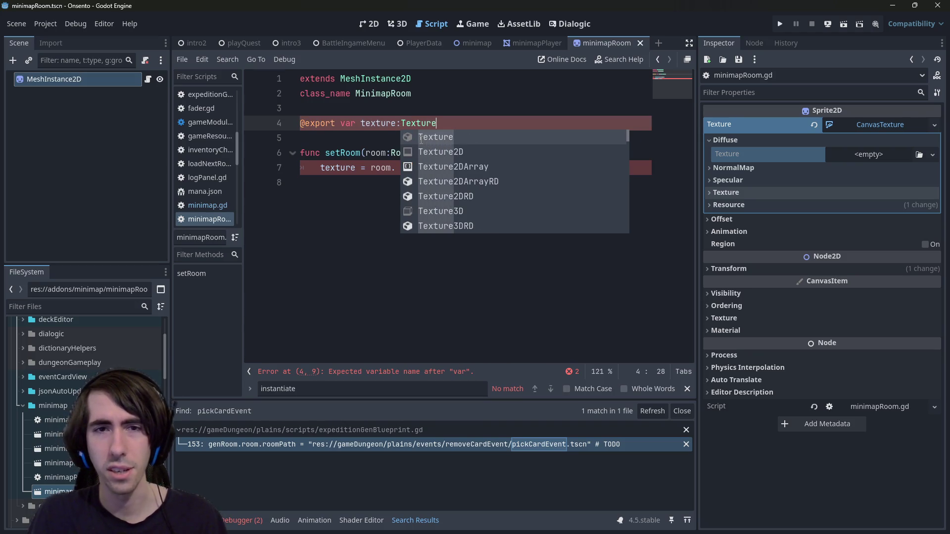
{"action": "key", "text": "Return"}
{"action": "key", "text": "ctrl+s"}
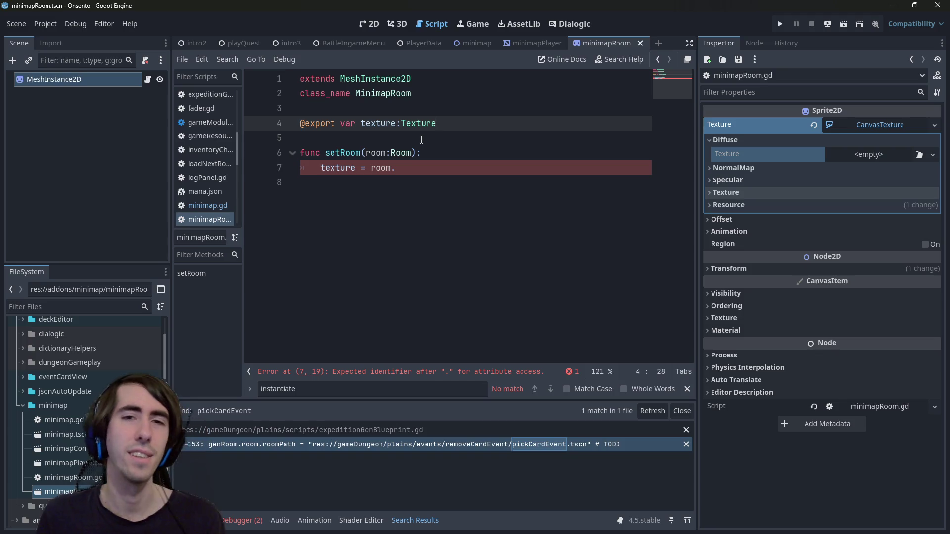
{"action": "type", "text": "2D"}
{"action": "key", "text": "ctrl+s"}
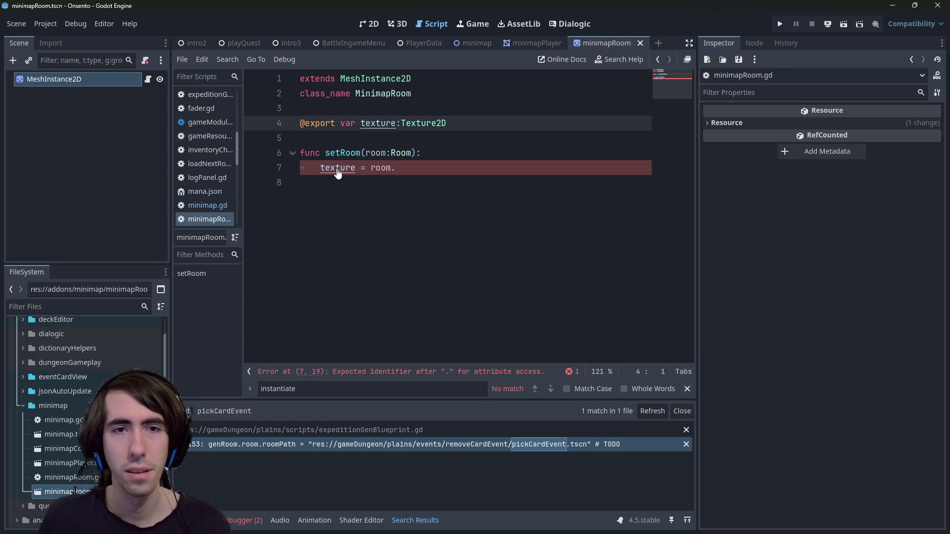
- Rename the exported variable to battleTexture and check the texture property's documentation
{"action": "key", "text": "ctrl+BackSpace"}
{"action": "type", "text": "battleTexture"}
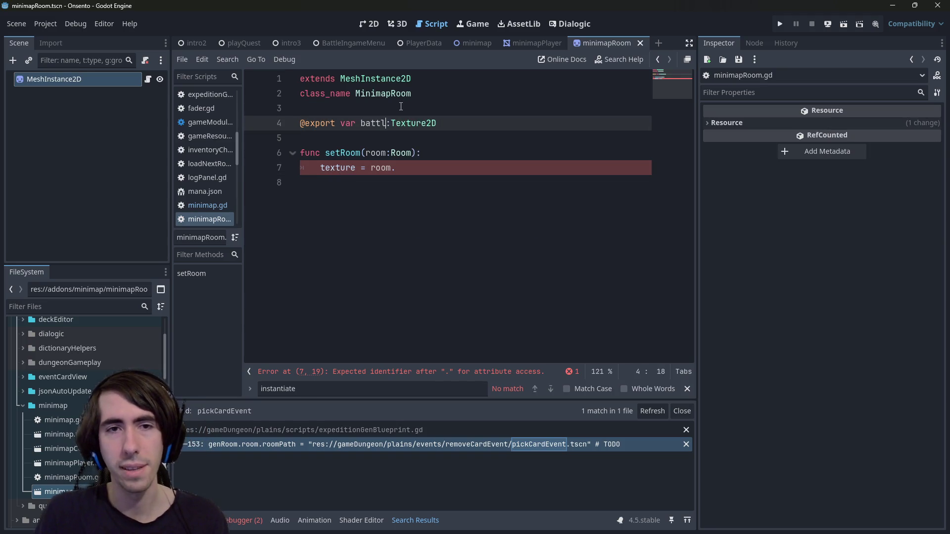
{"action": "key", "text": "ctrl+s"}
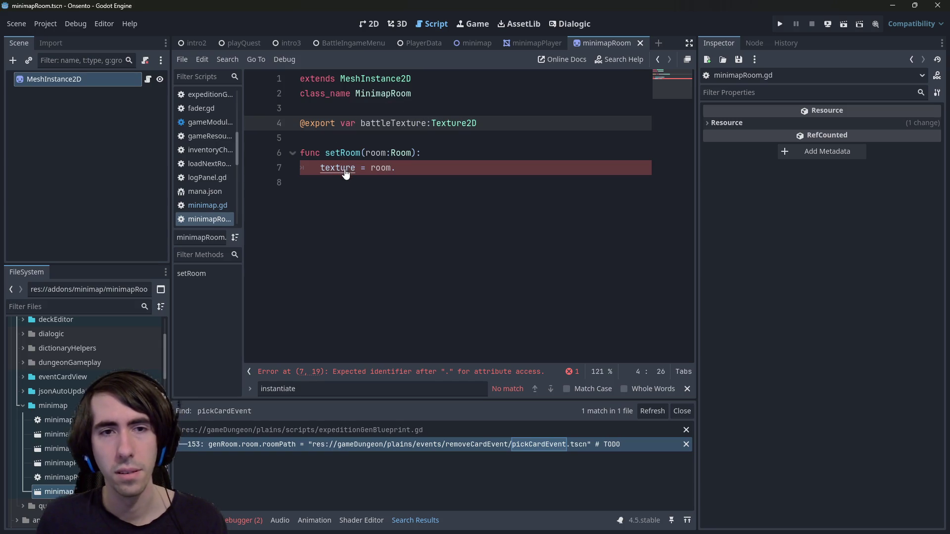
{"action": "left_click", "coordinate": [345, 168], "text": "ctrl"}
{"action": "key", "text": "alt+Left"}
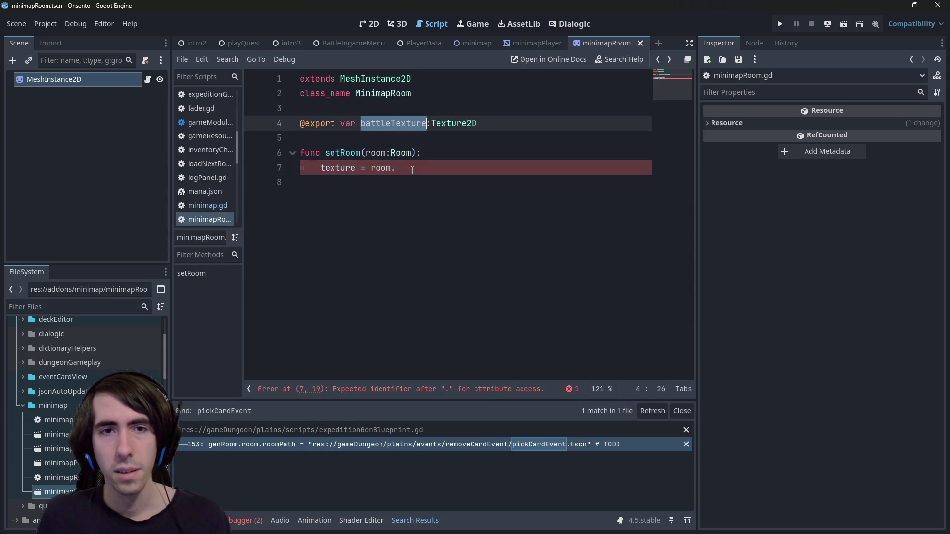
- Change line 7 to 'texture = battleTexture'
{"action": "left_click", "coordinate": [414, 169]}
{"action": "key", "text": "BackSpace"}
{"action": "key", "text": "BackSpace"}
{"action": "key", "text": "BackSpace"}
{"action": "type", "text": "battleTexture"}
{"action": "key", "text": "ctrl+s"}
- Add an 'if room.roomPath ==' line in setRoom after checking the Room class, then comment it out
{"action": "left_click", "coordinate": [436, 158]}
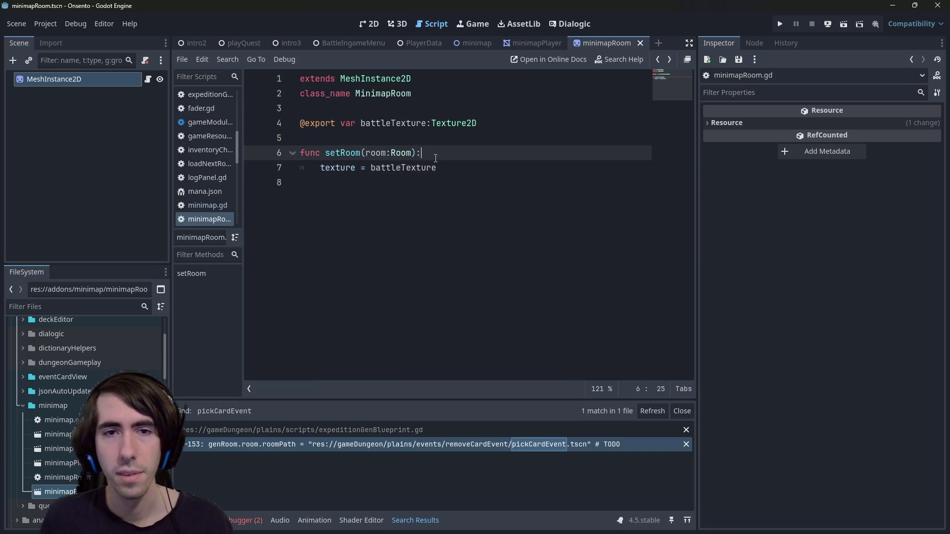
{"action": "key", "text": "Return"}
{"action": "type", "text": "if room =="}
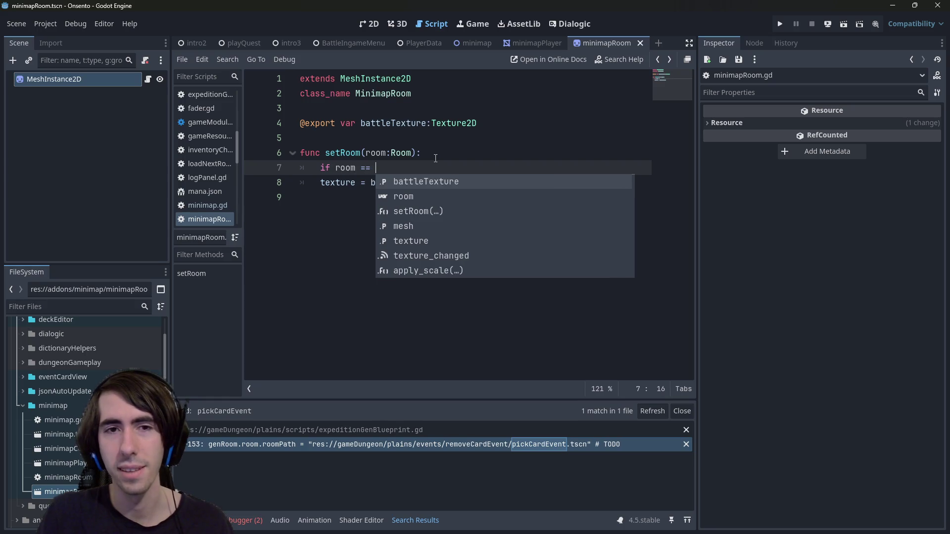
{"action": "left_click", "coordinate": [405, 154], "text": "ctrl"}
{"action": "scroll", "coordinate": [405, 155], "scroll_direction": "up", "scroll_amount": 4}
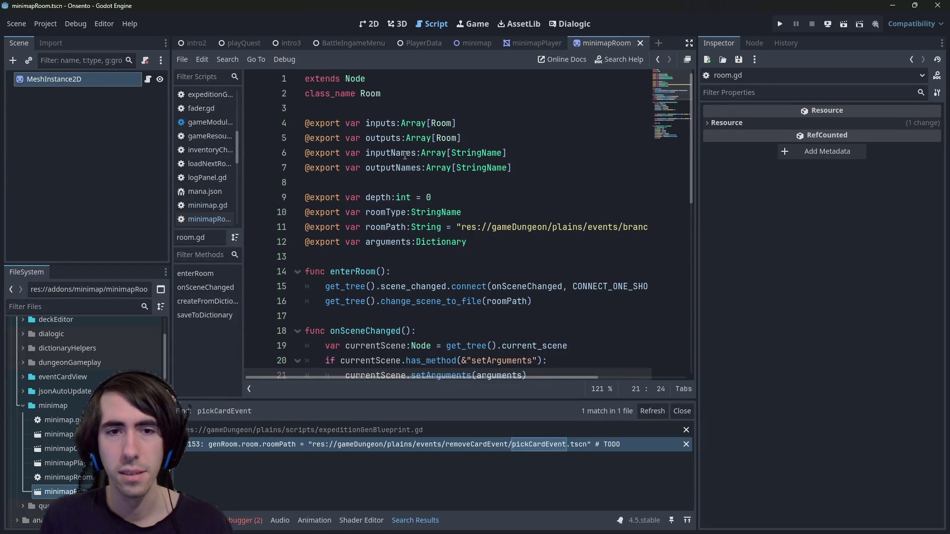
{"action": "key", "text": "alt+Left"}
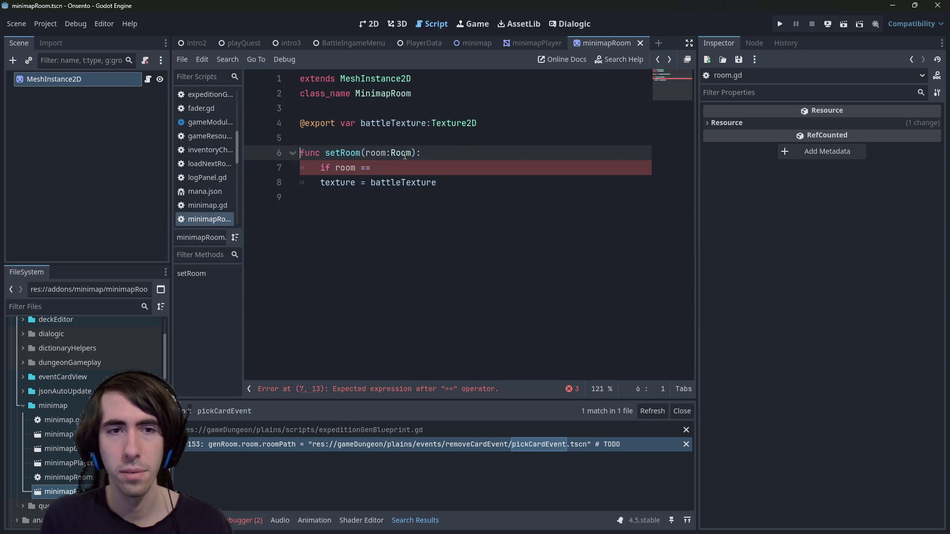
{"action": "type", "text": ".room"}
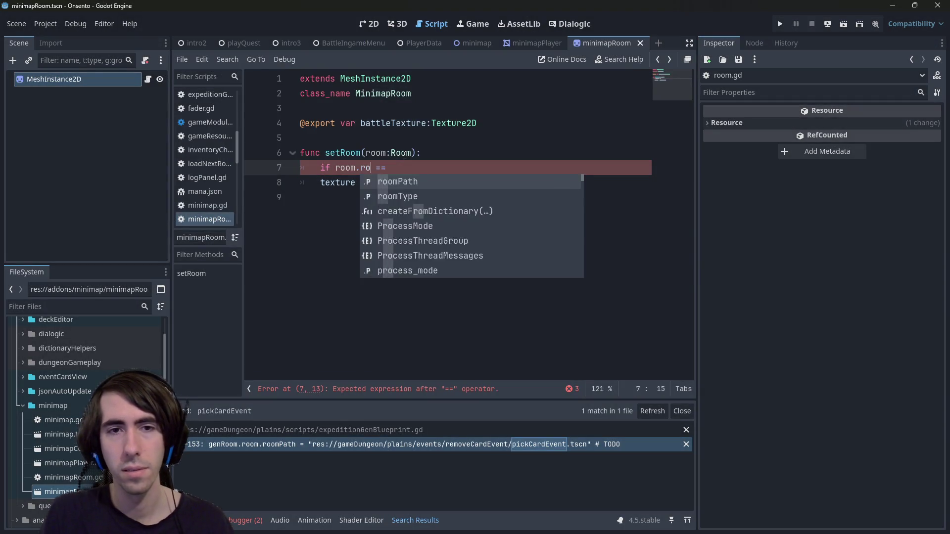
{"action": "key", "text": "Return"}
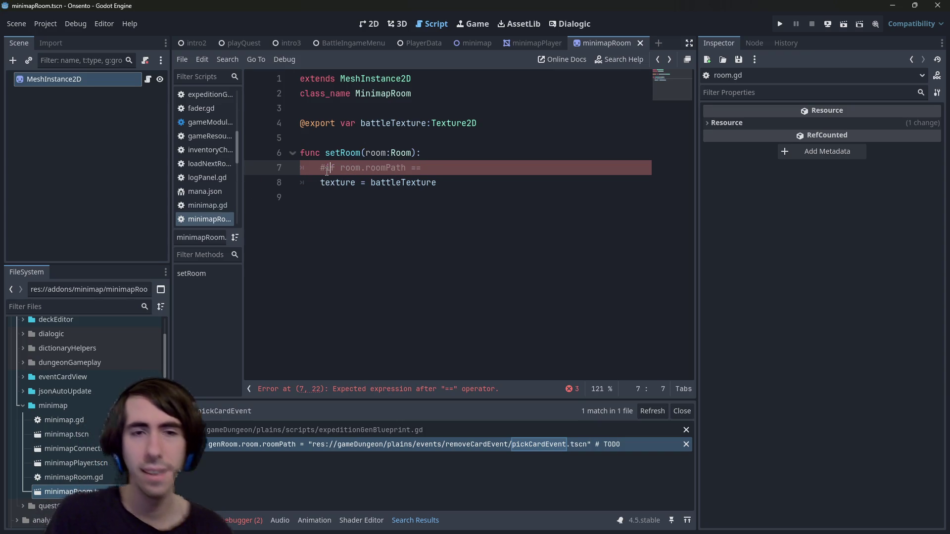
{"action": "key", "text": "ctrl+s"}
{"action": "key", "text": "ctrl+k"}
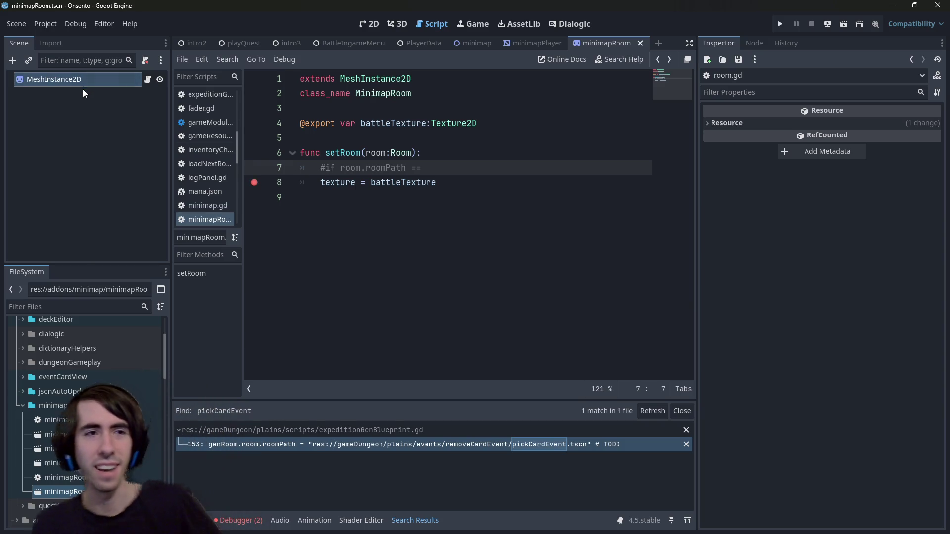
- Rename the MeshInstance2D node to Room
{"action": "left_click", "coordinate": [69, 85]}
{"action": "left_click", "coordinate": [66, 84]}
{"action": "type", "text": "Room"}
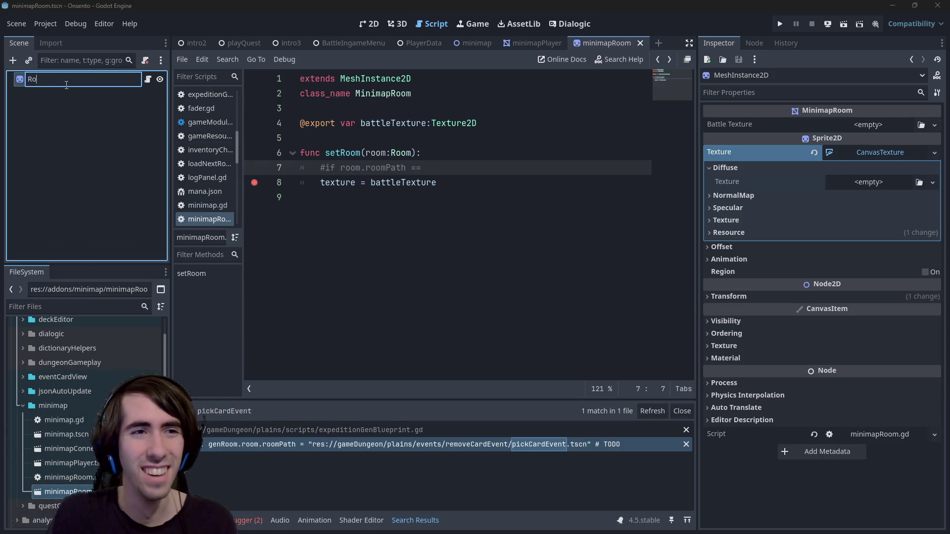
{"action": "key", "text": "Return"}
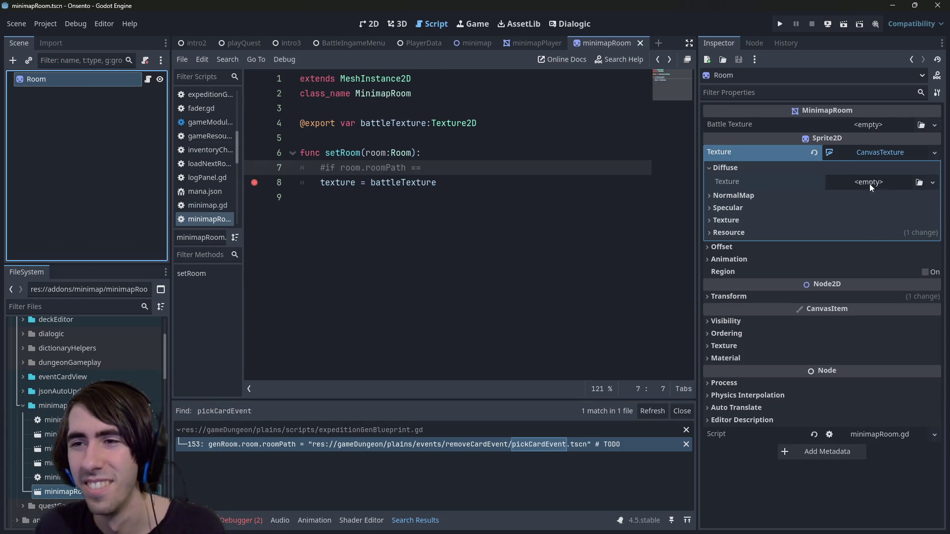
- Assign battleIcon.png to the Room node's Battle Texture in the Inspector
{"action": "left_click", "coordinate": [862, 157]}
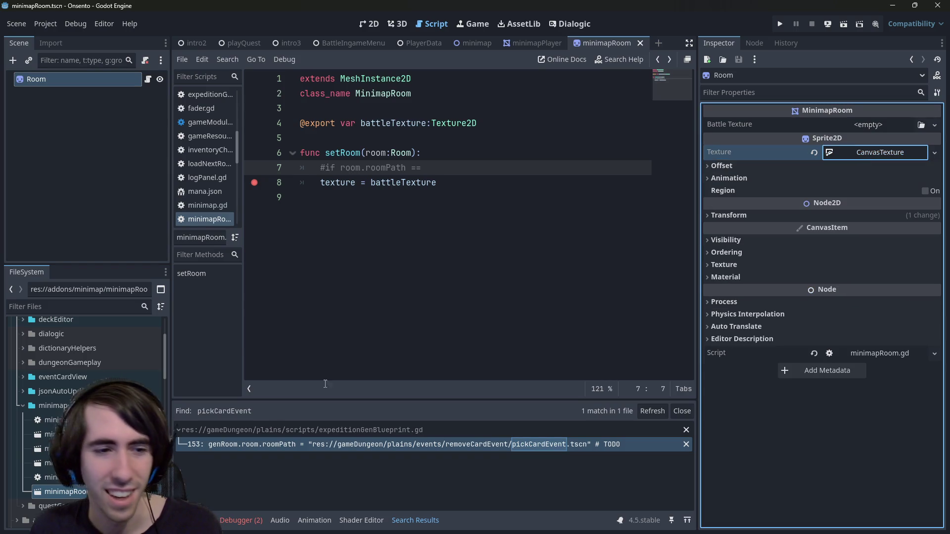
{"action": "scroll", "coordinate": [99, 376], "scroll_direction": "up", "scroll_amount": 3}
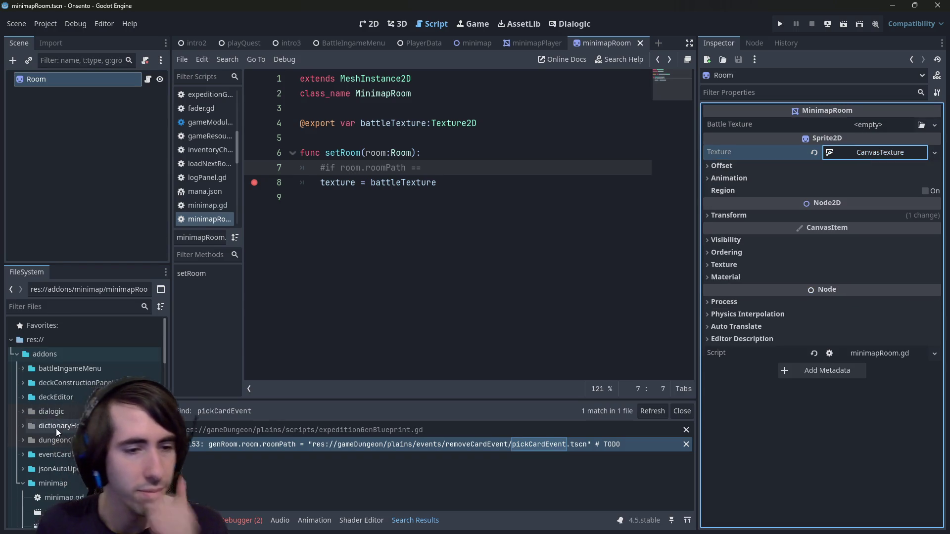
{"action": "scroll", "coordinate": [84, 396], "scroll_direction": "down", "scroll_amount": 10}
{"action": "mouse_move", "coordinate": [65, 415]}
{"action": "left_mouse_down"}
{"action": "mouse_move", "coordinate": [723, 176]}
{"action": "mouse_move", "coordinate": [796, 124]}
{"action": "mouse_move", "coordinate": [868, 124]}
{"action": "left_mouse_up"}
- Run the current scene to test it, then stop it
{"action": "left_click", "coordinate": [463, 183]}
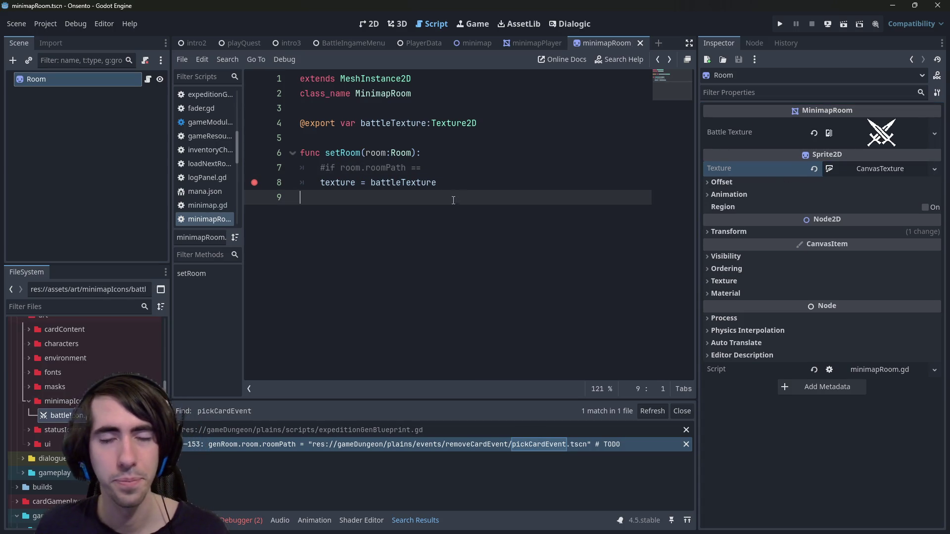
{"action": "left_click", "coordinate": [847, 25]}
{"action": "left_click", "coordinate": [812, 24]}
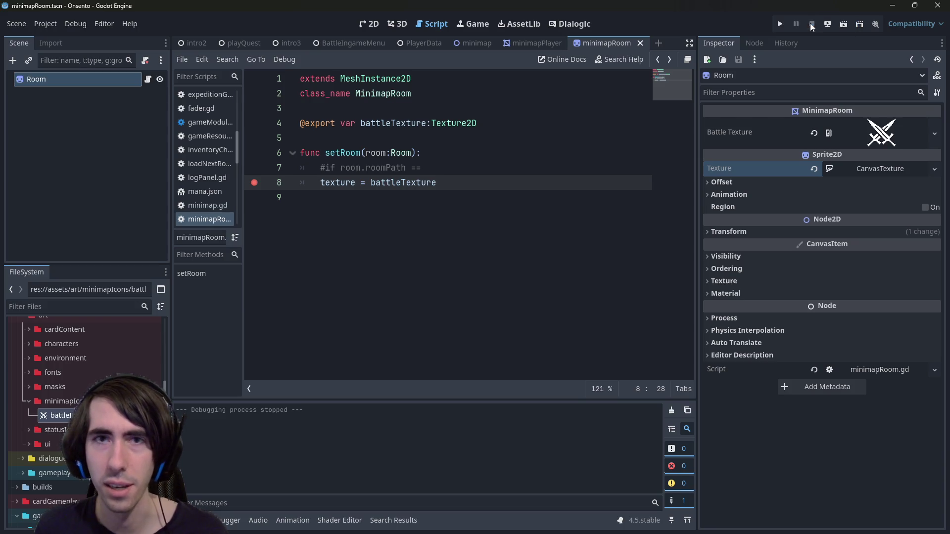
- Run the minimapPlayer scene and then the minimap scene, which raises a type error
{"action": "left_click", "coordinate": [473, 43]}
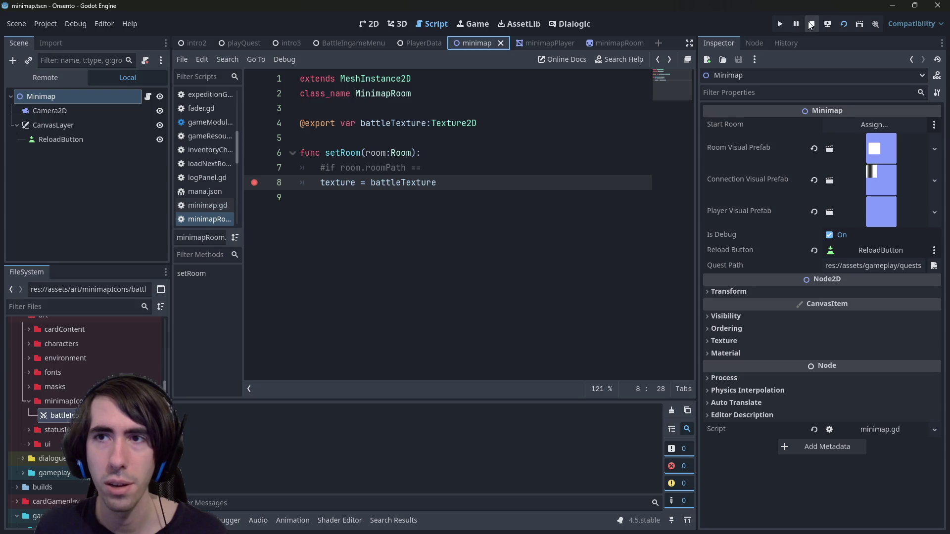
{"action": "left_click", "coordinate": [546, 43]}
{"action": "left_click", "coordinate": [848, 23]}
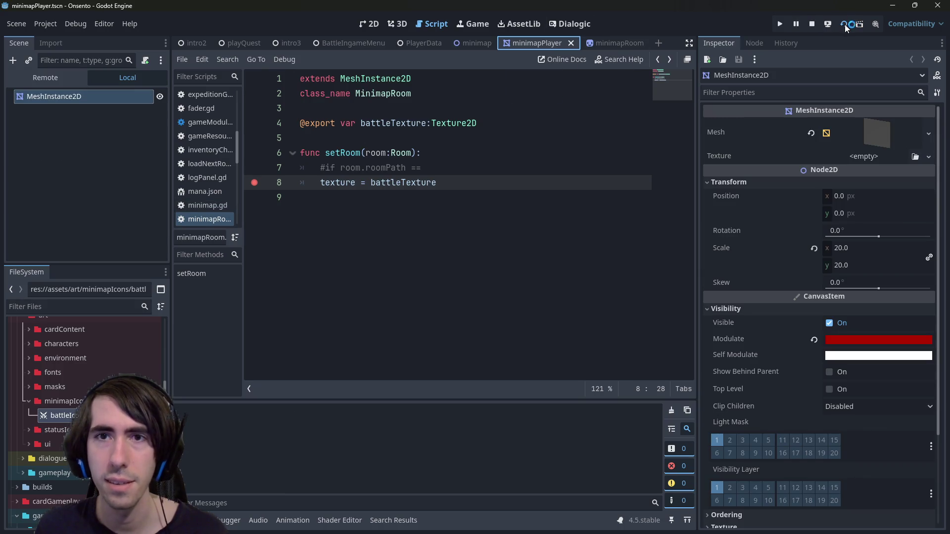
{"action": "key", "text": "F8"}
{"action": "key", "text": "ctrl+shift+Tab"}
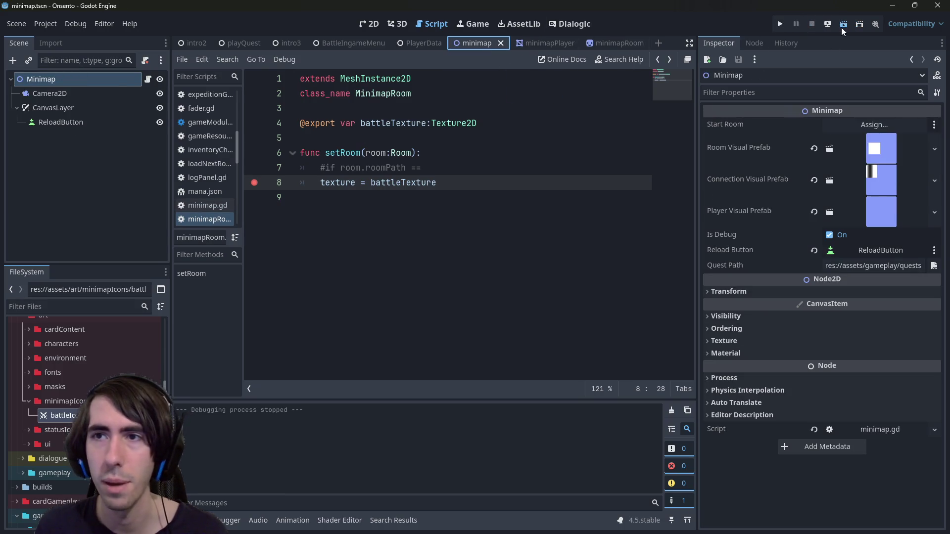
{"action": "left_click", "coordinate": [841, 28]}
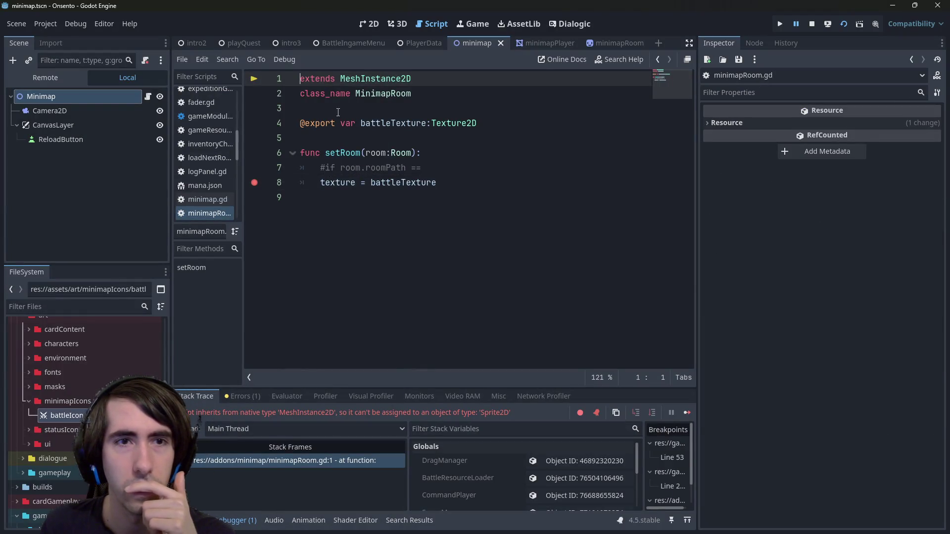
- Change 'extends MeshInstance2D' to Sprite2D and rerun the minimap scene up to the setRoom breakpoint
{"action": "double_click", "coordinate": [396, 78]}
{"action": "type", "text": "Sprite2D"}
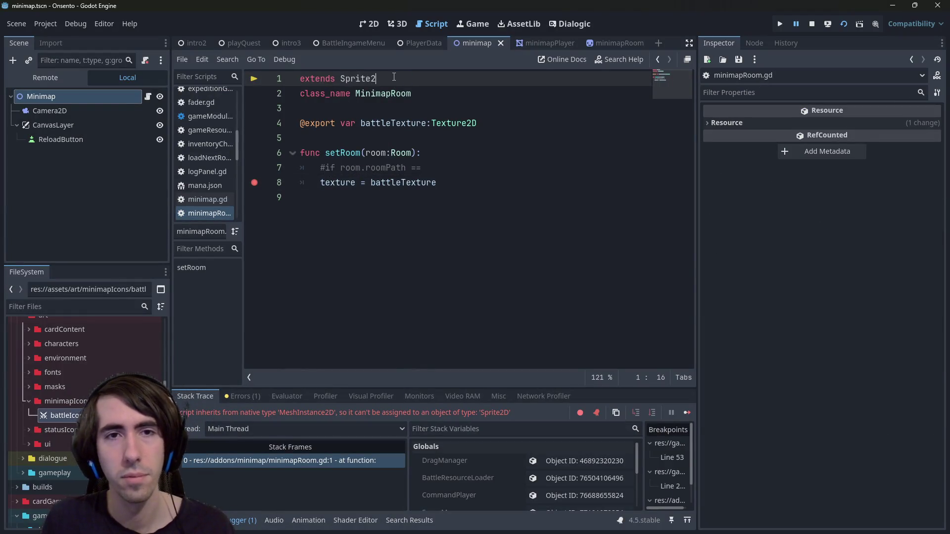
{"action": "key", "text": "ctrl+s"}
{"action": "left_click", "coordinate": [814, 26]}
{"action": "left_click", "coordinate": [855, 25]}
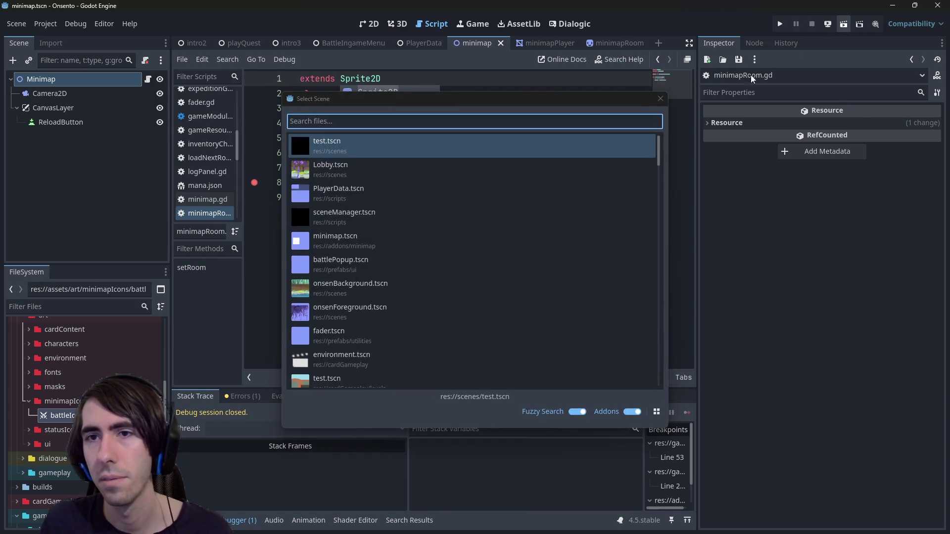
{"action": "left_click", "coordinate": [660, 97]}
{"action": "left_click", "coordinate": [845, 25]}
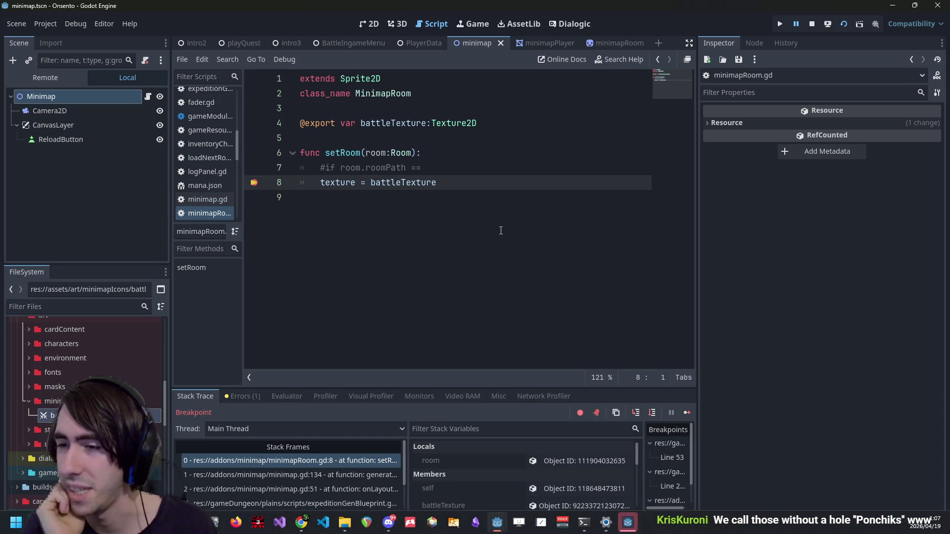
- Inspect the room variable in the debugger: StartRoom first, then BattleRoom at the next hit
{"action": "left_click", "coordinate": [636, 521]}
{"action": "key", "text": "alt+Tab"}
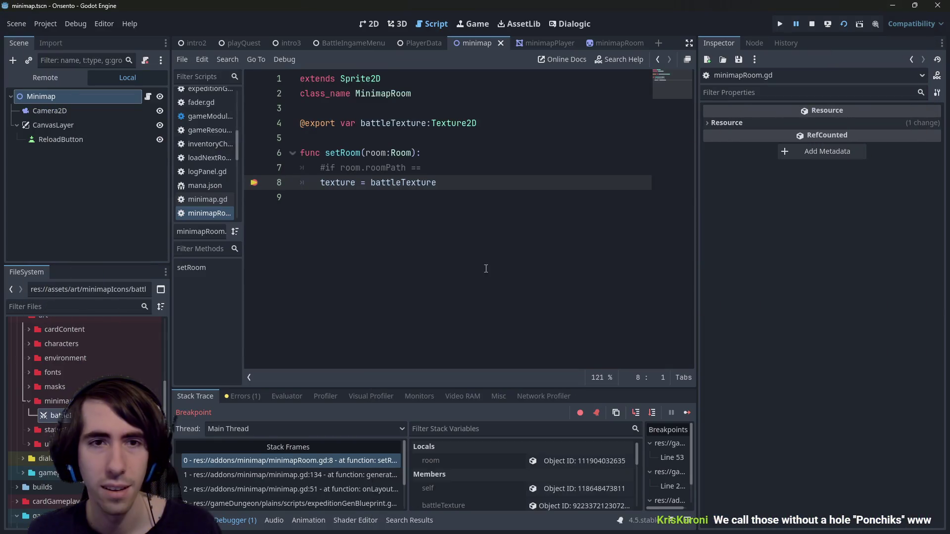
{"action": "left_click", "coordinate": [408, 208]}
{"action": "left_click", "coordinate": [544, 457]}
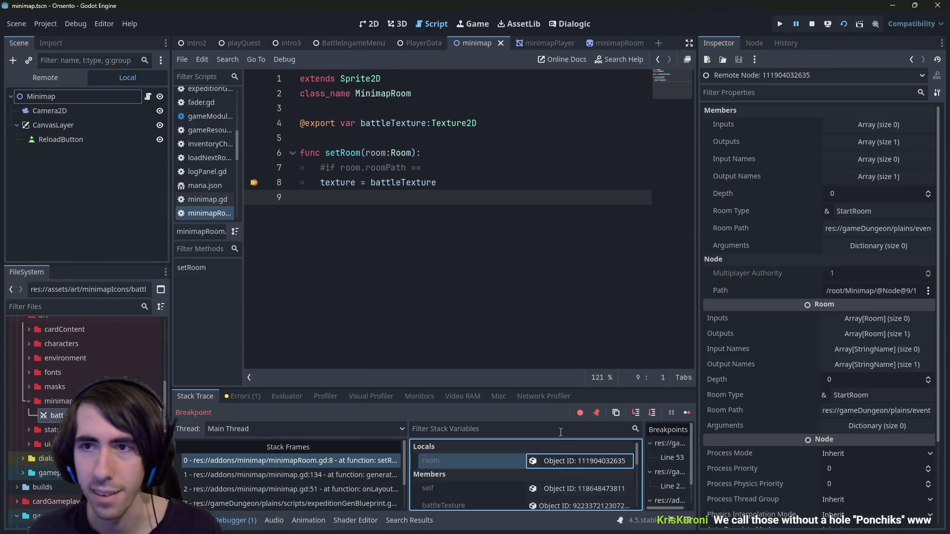
{"action": "double_click", "coordinate": [865, 212]}
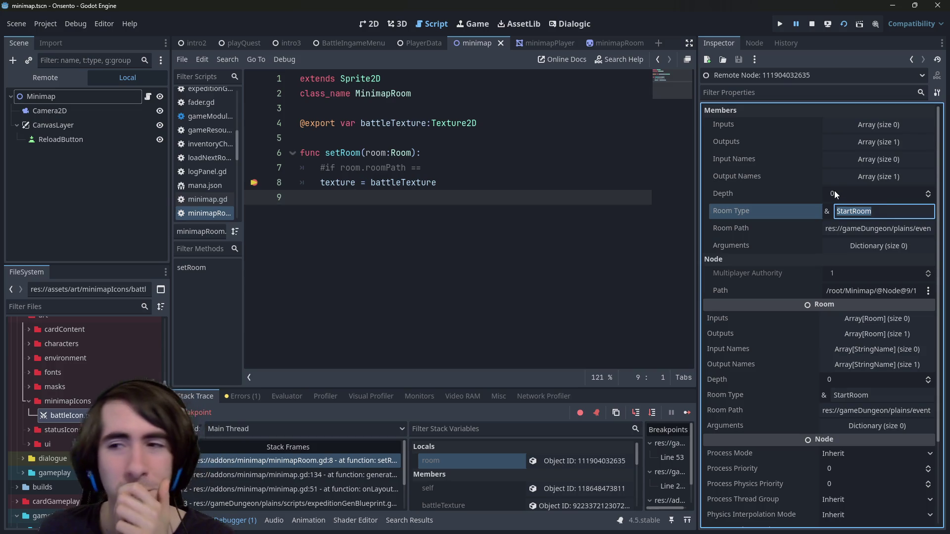
{"action": "left_click", "coordinate": [688, 413]}
{"action": "left_click", "coordinate": [556, 464]}
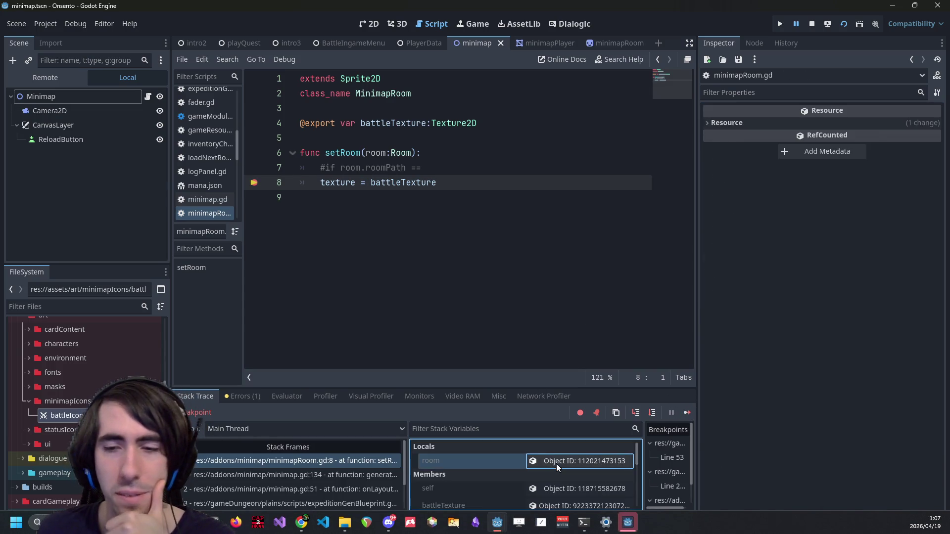
{"action": "left_click", "coordinate": [436, 171]}
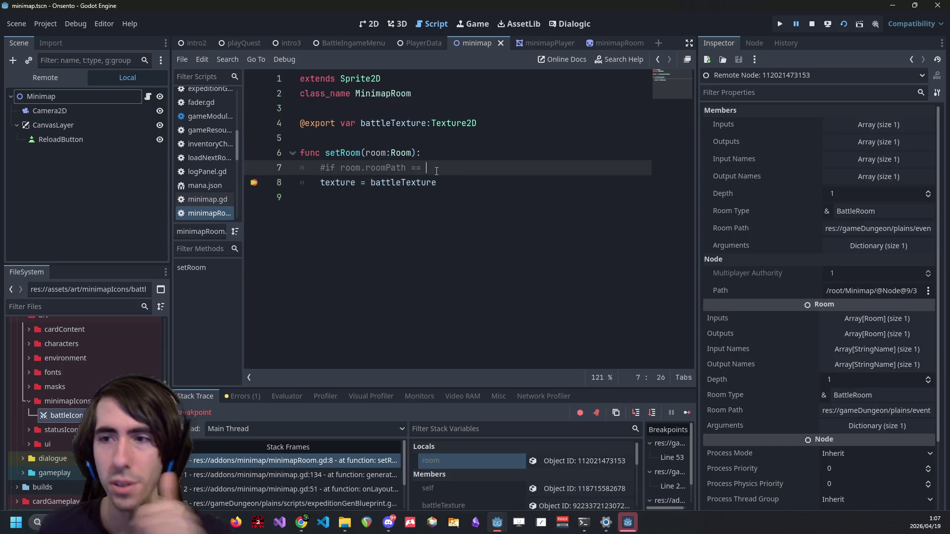
- Uncomment line 7 and turn it into 'match room.roomPath:'
{"action": "key", "text": "Home"}
{"action": "key", "text": "Delete"}
{"action": "key", "text": "Right"}
{"action": "key", "text": "Right"}
{"action": "key", "text": "Right"}
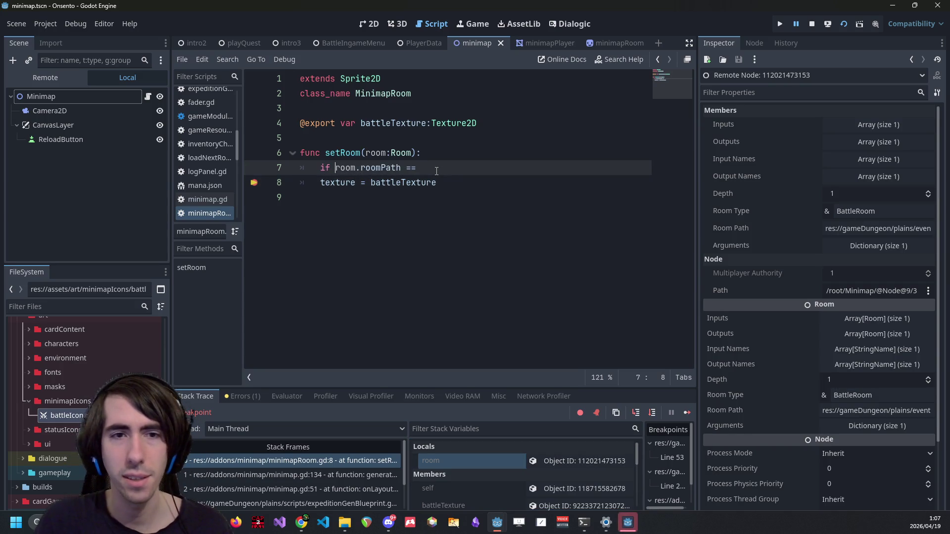
{"action": "key", "text": "BackSpace"}
{"action": "key", "text": "BackSpace"}
{"action": "key", "text": "BackSpace"}
{"action": "type", "text": "switch"}
{"action": "key", "text": "BackSpace"}
{"action": "key", "text": "BackSpace"}
{"action": "key", "text": "BackSpace"}
{"action": "type", "text": "match"}
{"action": "key", "text": "End"}
{"action": "key", "text": "BackSpace"}
{"action": "key", "text": "BackSpace"}
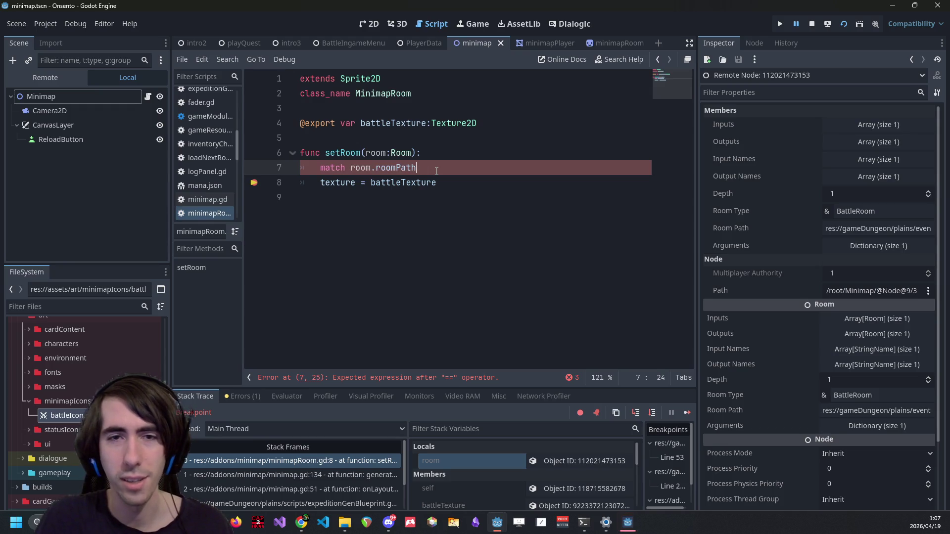
{"action": "type", "text": ":"}
- Add a "BattleRoom": pattern line beneath the match statement
{"action": "key", "text": "Down"}
{"action": "key", "text": "Home"}
{"action": "key", "text": "Tab"}
{"action": "key", "text": "Up"}
{"action": "key", "text": "ctrl+Right"}
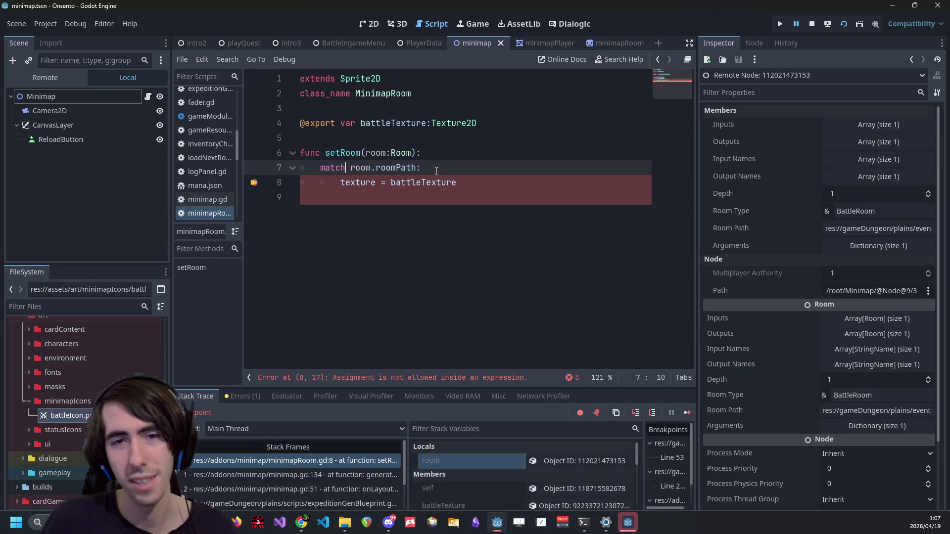
{"action": "key", "text": "End"}
{"action": "key", "text": "Return"}
{"action": "type", "text": "\"\""}
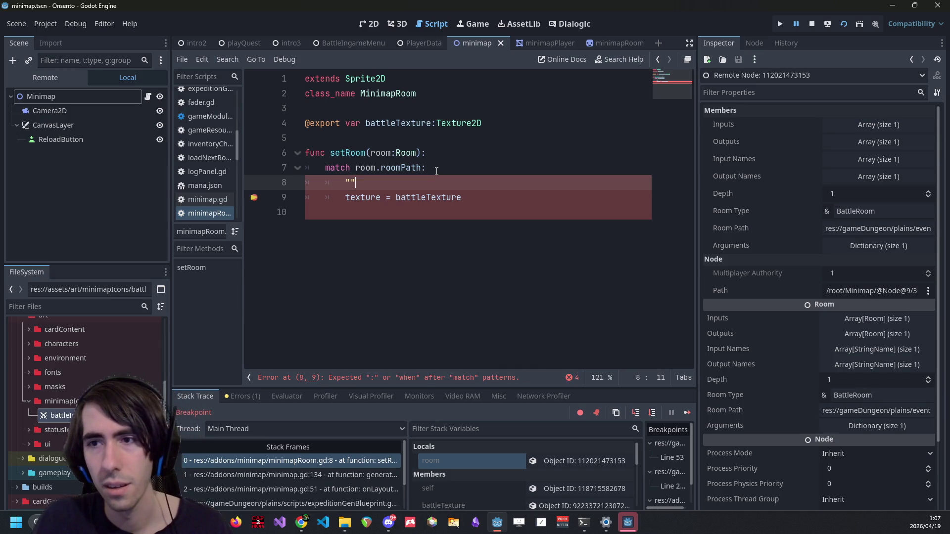
{"action": "type", "text": "attleRoom\""}
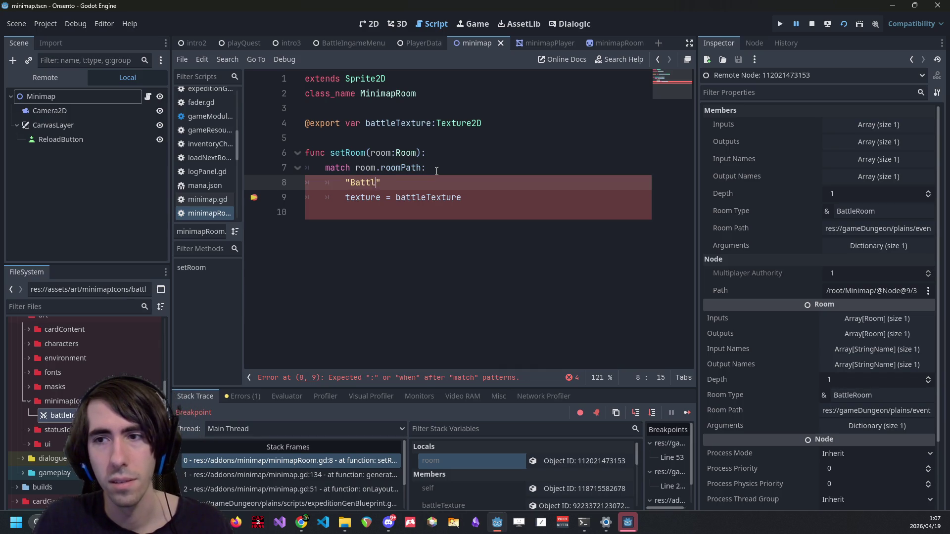
{"action": "type", "text": ":"}
- Tidy the pattern line, indent 'texture = battleTexture' under it, save, and stop debugging
{"action": "key", "text": "Left"}
{"action": "key", "text": "Left"}
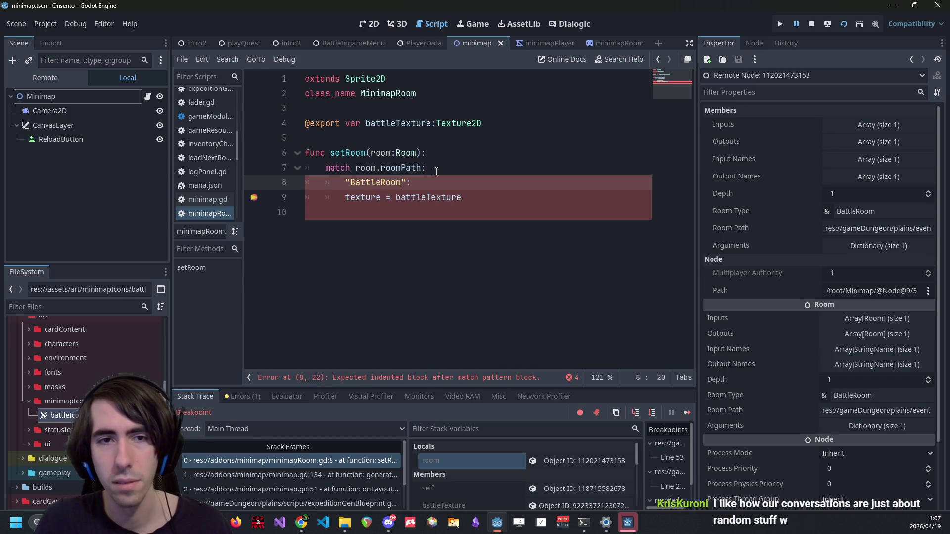
{"action": "key", "text": "Left"}
{"action": "type", "text": "case"}
{"action": "key", "text": "Left"}
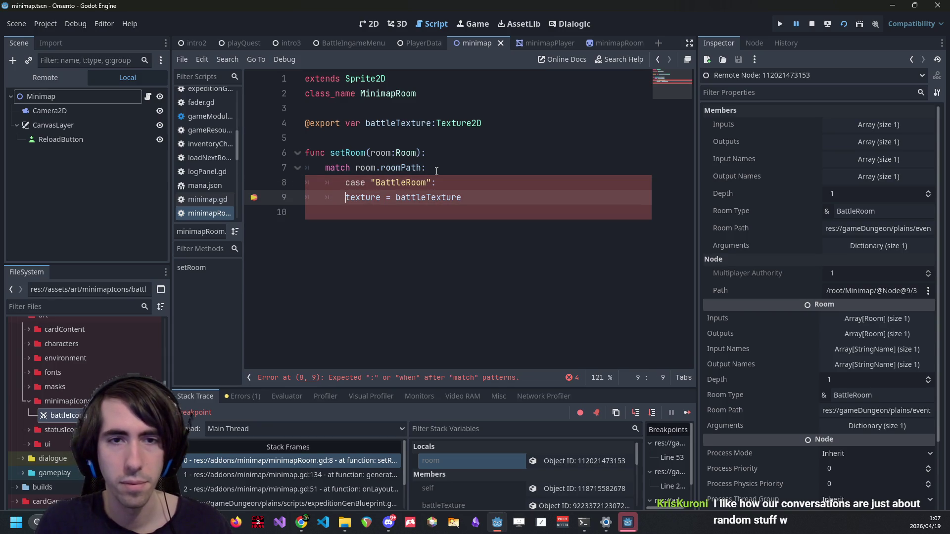
{"action": "key", "text": "BackSpace"}
{"action": "key", "text": "BackSpace"}
{"action": "key", "text": "BackSpace"}
{"action": "key", "text": "Delete"}
{"action": "key", "text": "Down"}
{"action": "key", "text": "Tab"}
{"action": "key", "text": "ctrl+s"}
{"action": "key", "text": "Down"}
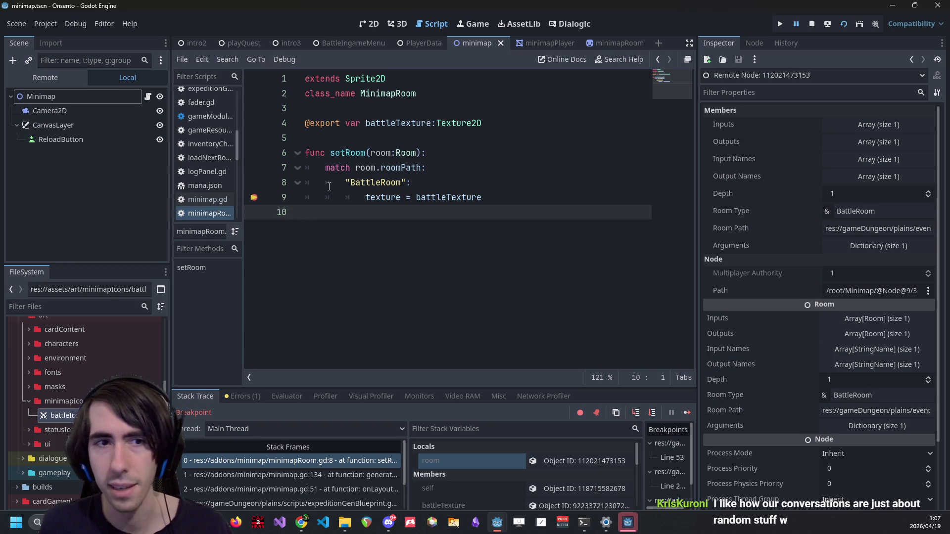
{"action": "left_click", "coordinate": [812, 24]}
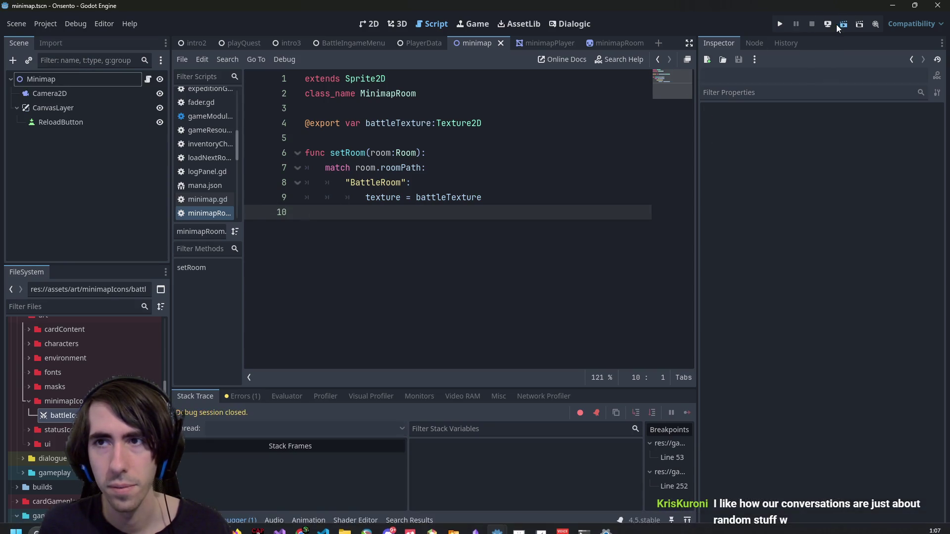
{"action": "left_click", "coordinate": [841, 24]}
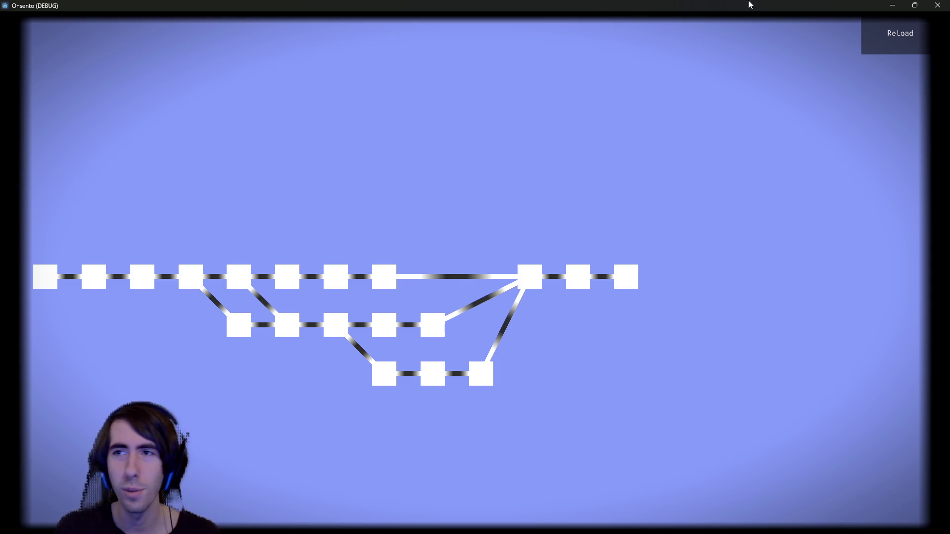
{"action": "left_click", "coordinate": [937, 5]}
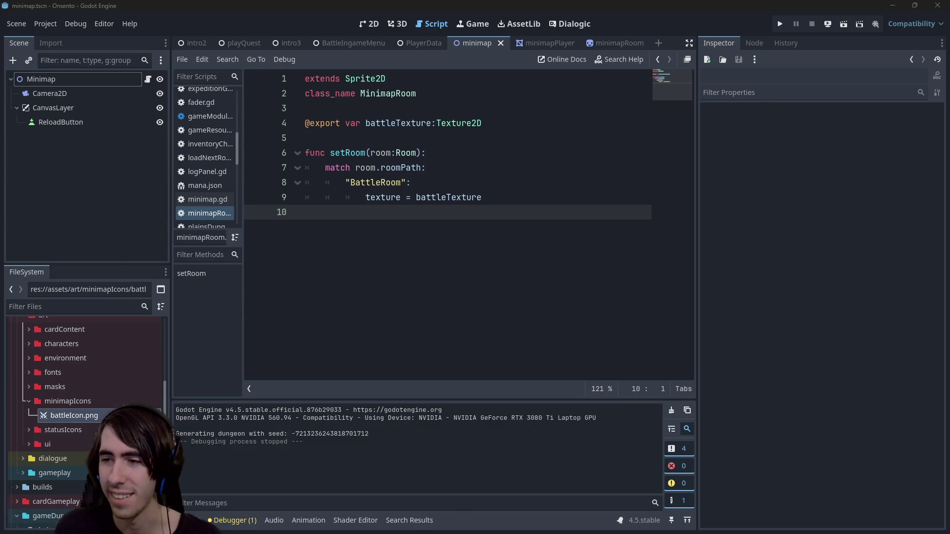
{"action": "key", "text": "alt+Tab"}
{"action": "scroll", "coordinate": [150, 383], "scroll_direction": "down", "scroll_amount": 3}
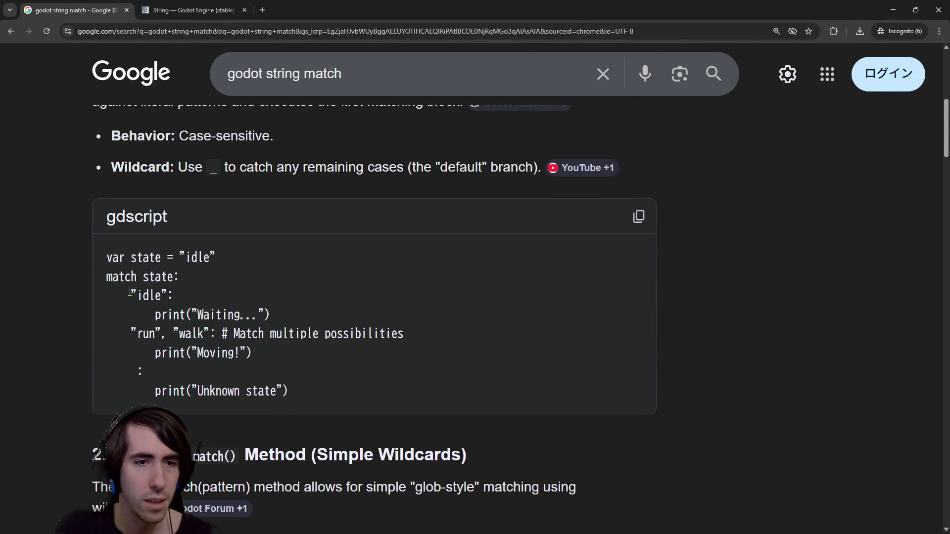
{"action": "left_click_drag", "start_coordinate": [131, 293], "coordinate": [174, 296]}
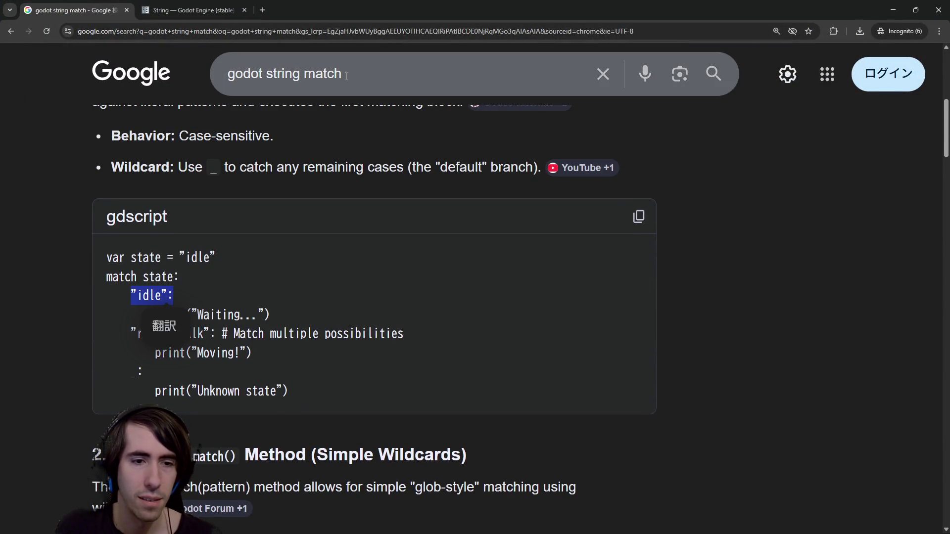
{"action": "scroll", "coordinate": [359, 206], "scroll_direction": "down", "scroll_amount": 4}
{"action": "scroll", "coordinate": [293, 230], "scroll_direction": "down", "scroll_amount": 1}
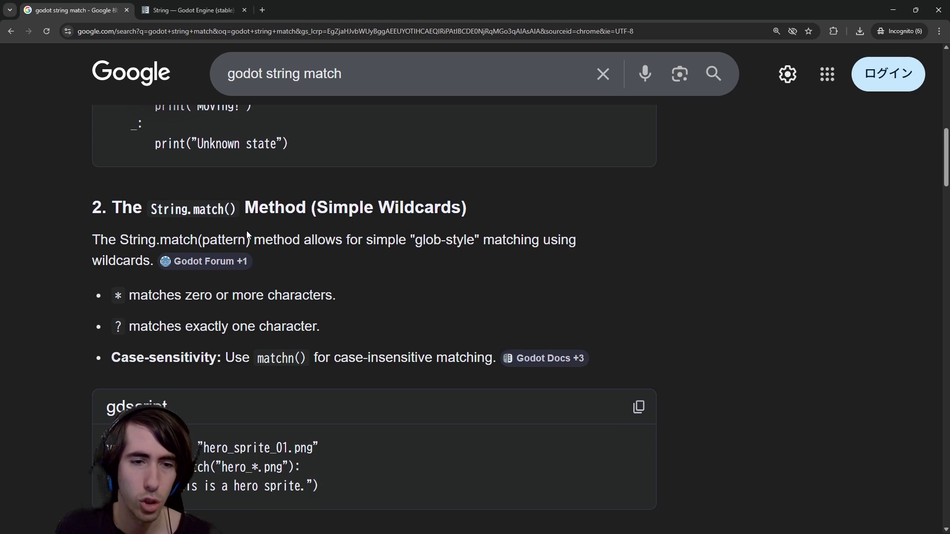
{"action": "scroll", "coordinate": [247, 230], "scroll_direction": "up", "scroll_amount": 6}
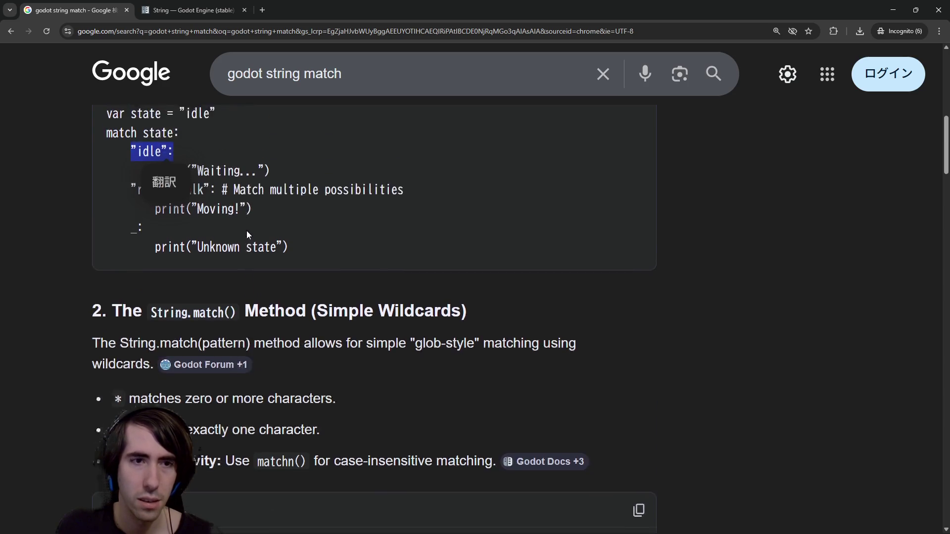
{"action": "left_click", "coordinate": [223, 304]}
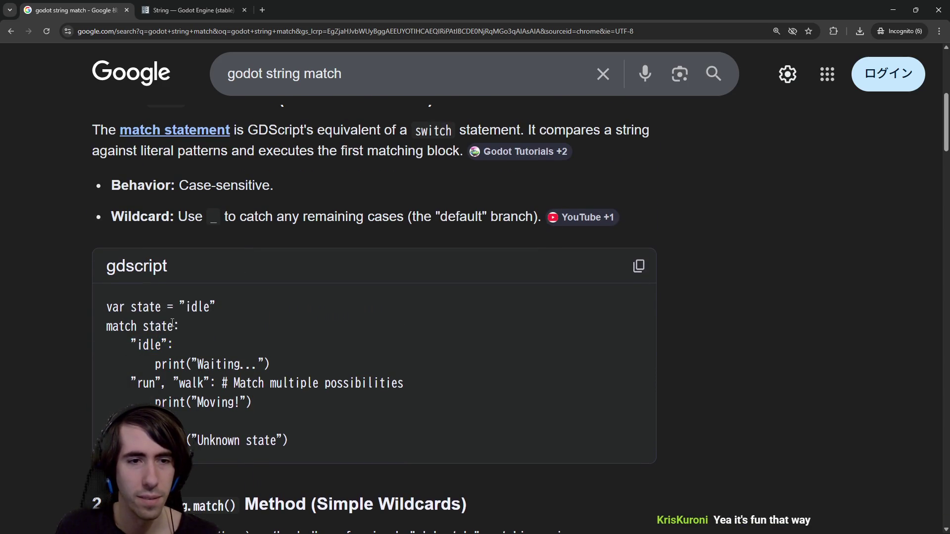
{"action": "key", "text": "alt+Tab"}
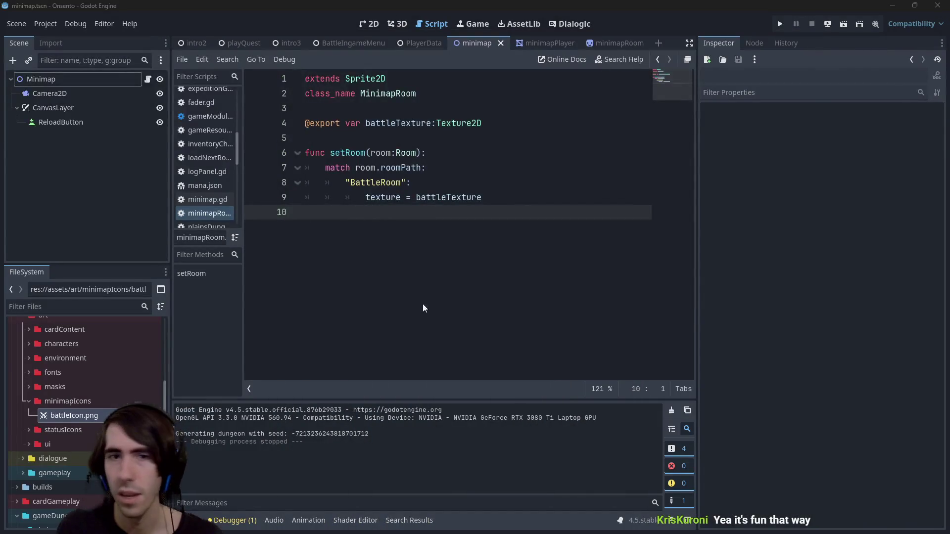
- Set breakpoints on the match and texture lines and run the scene under the debugger
{"action": "left_click_drag", "start_coordinate": [244, 212], "coordinate": [252, 168]}
{"action": "left_click", "coordinate": [253, 168]}
{"action": "left_click", "coordinate": [256, 199]}
{"action": "left_click", "coordinate": [843, 24]}
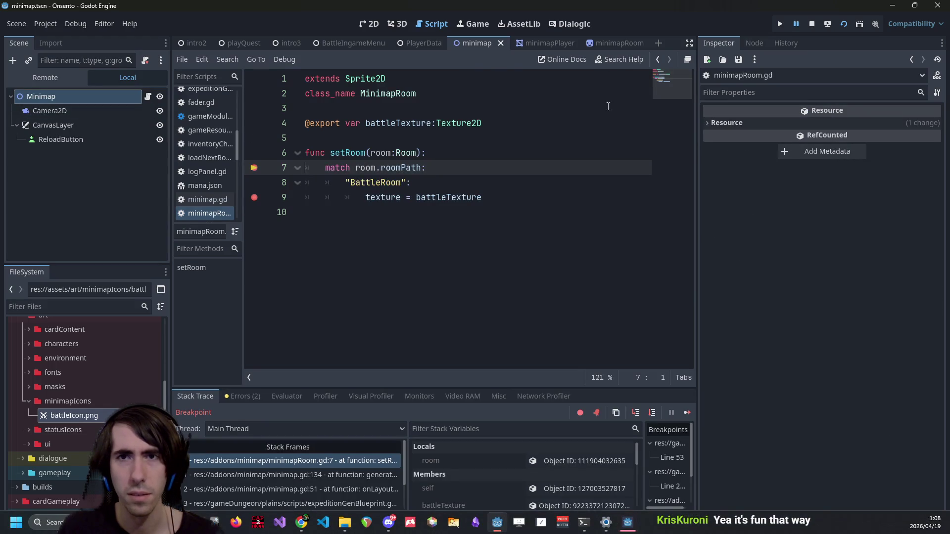
{"action": "left_click", "coordinate": [614, 38]}
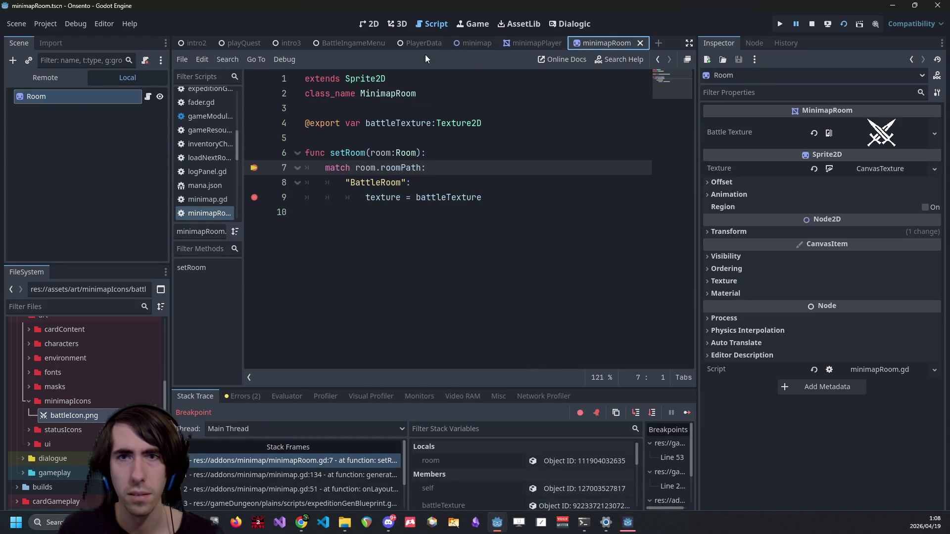
{"action": "key", "text": "F12"}
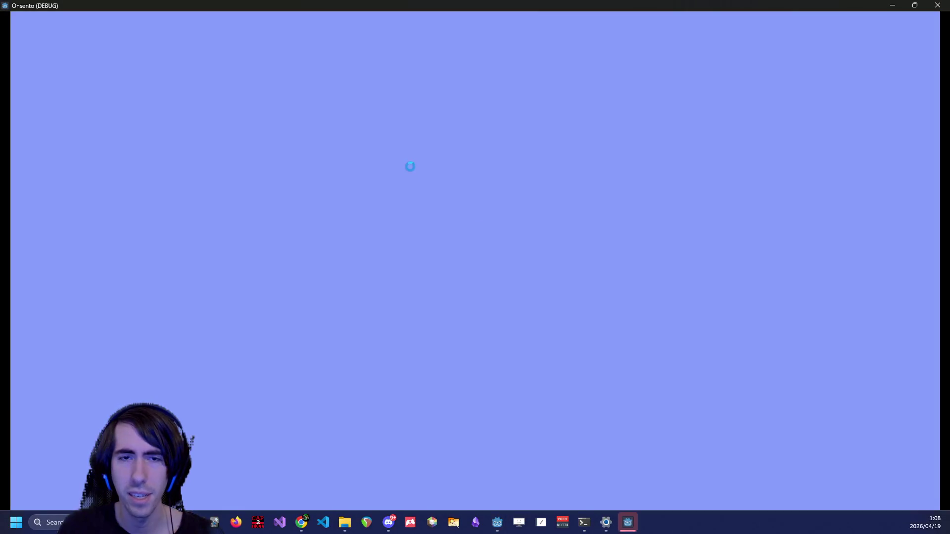
{"action": "left_click", "coordinate": [892, 5]}
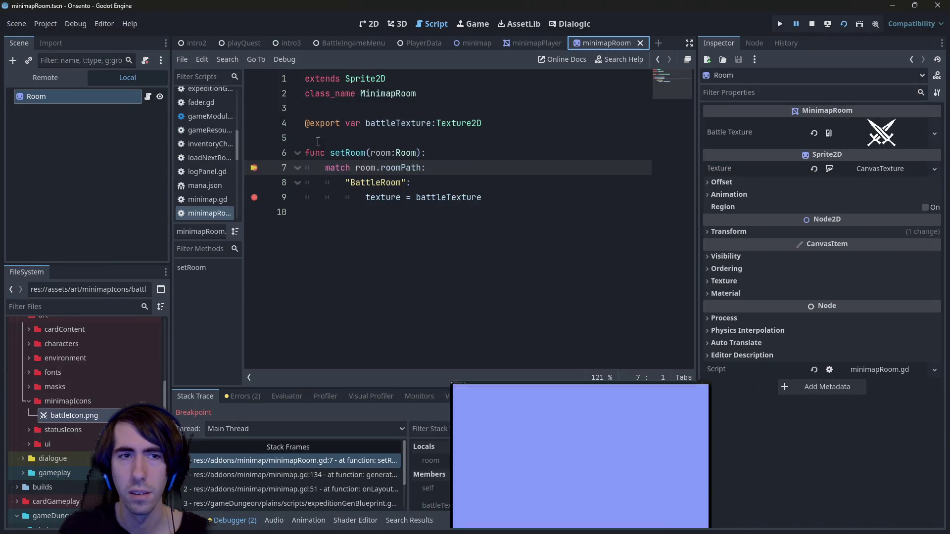
{"action": "key", "text": "F12"}
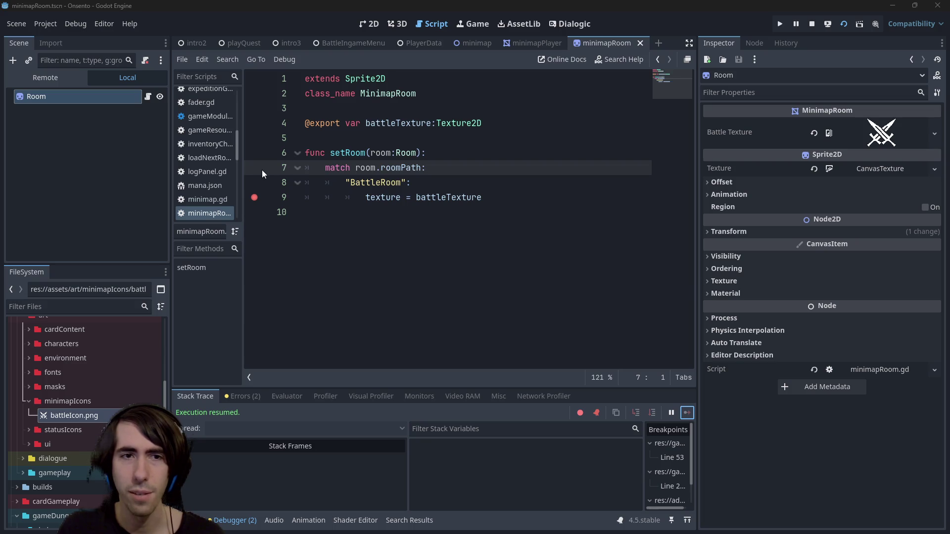
{"action": "left_click_drag", "start_coordinate": [263, 171], "coordinate": [263, 200]}
{"action": "left_click", "coordinate": [842, 24]}
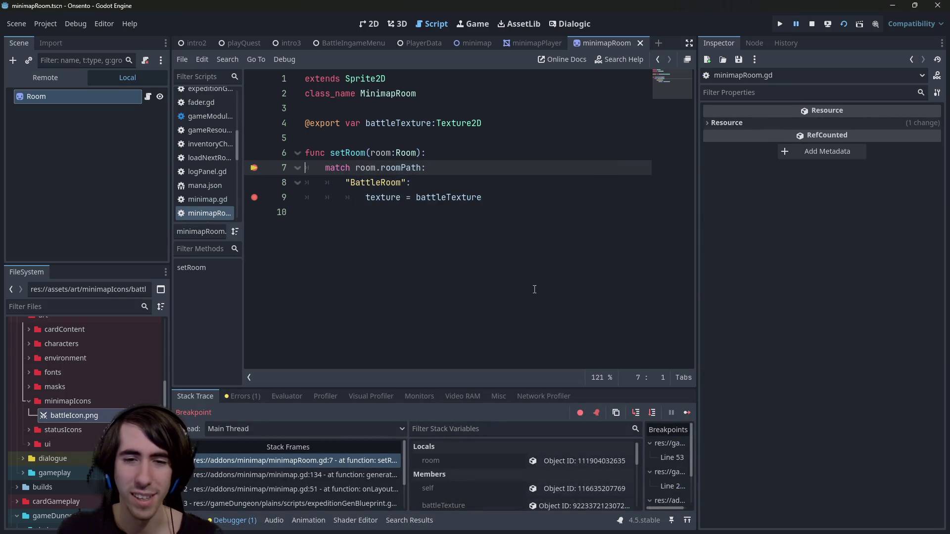
- Check the room's Room Type, prefix the pattern as &"BattleRoom", and stop debugging
{"action": "left_click", "coordinate": [583, 458]}
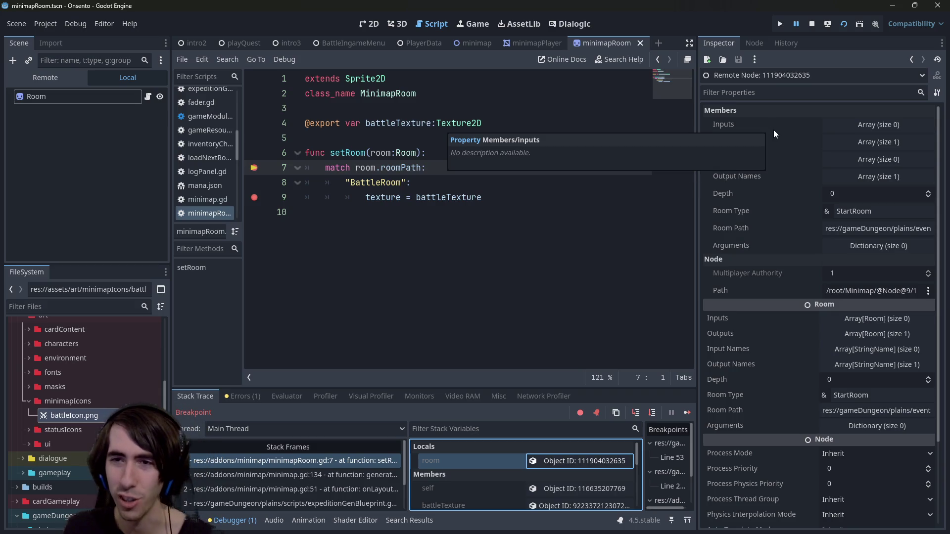
{"action": "left_click", "coordinate": [686, 412]}
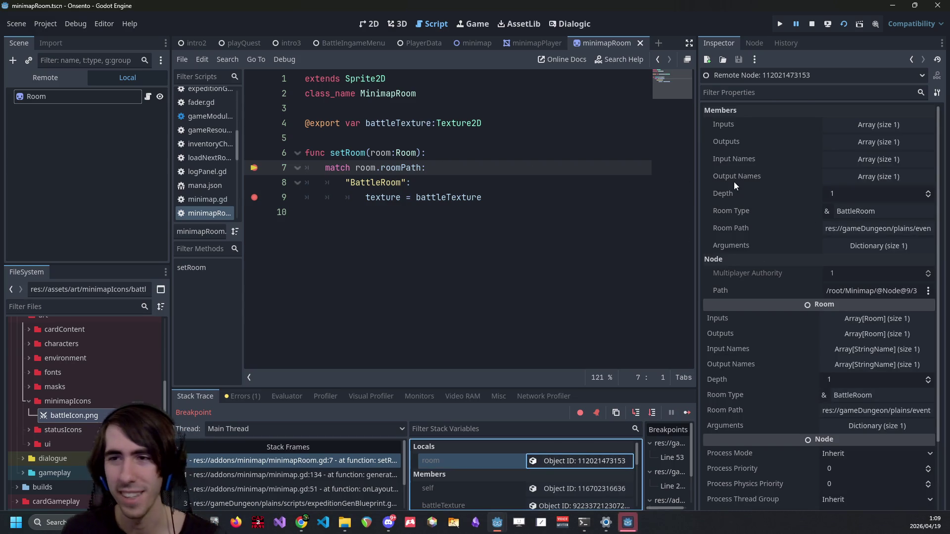
{"action": "left_click", "coordinate": [854, 211]}
{"action": "left_click", "coordinate": [380, 183]}
{"action": "type", "text": "&"}
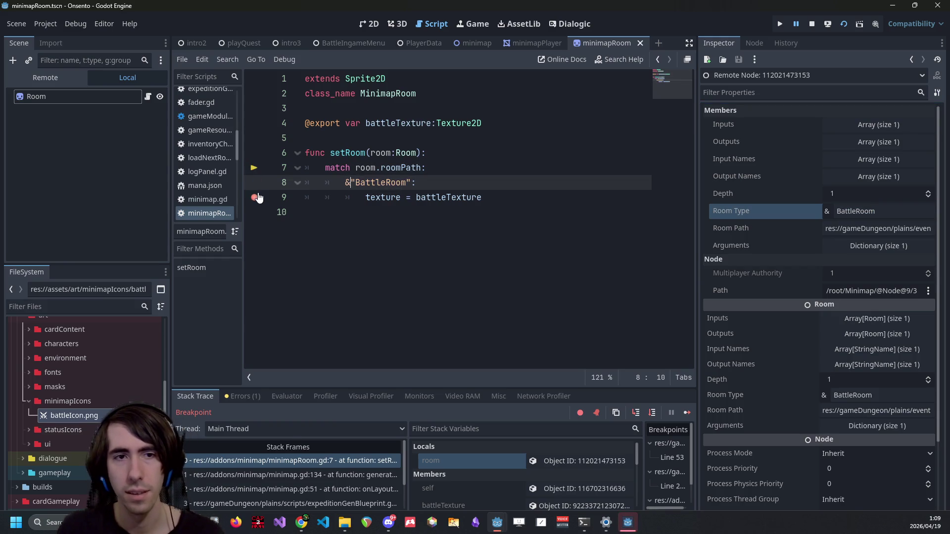
{"action": "left_click", "coordinate": [844, 24]}
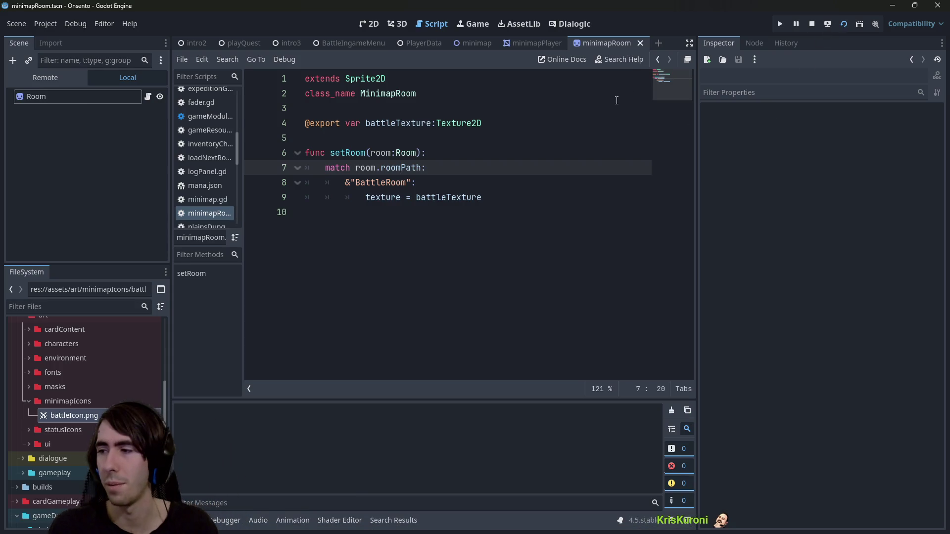
- Test-run the project and the minimap scene, then close the game window
{"action": "key", "text": "F5"}
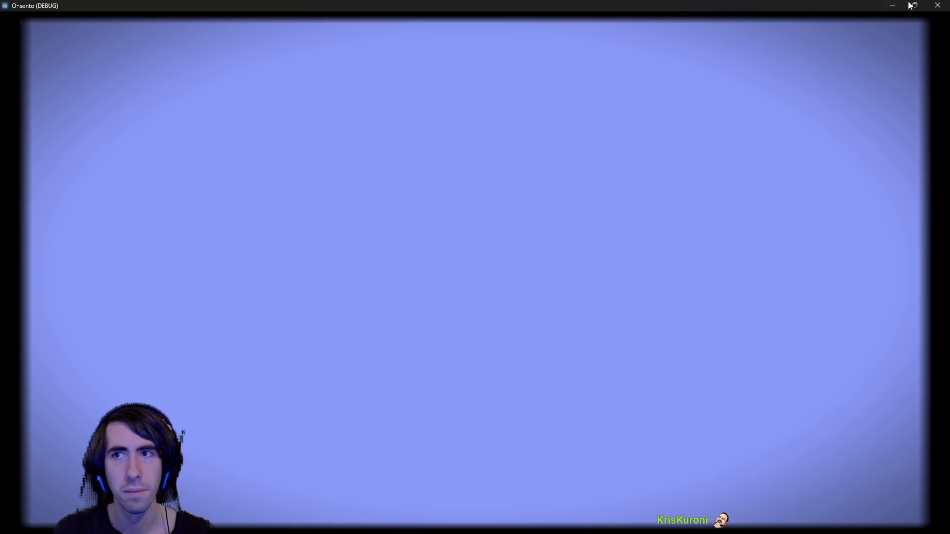
{"action": "left_click", "coordinate": [938, 5]}
{"action": "left_click", "coordinate": [780, 24]}
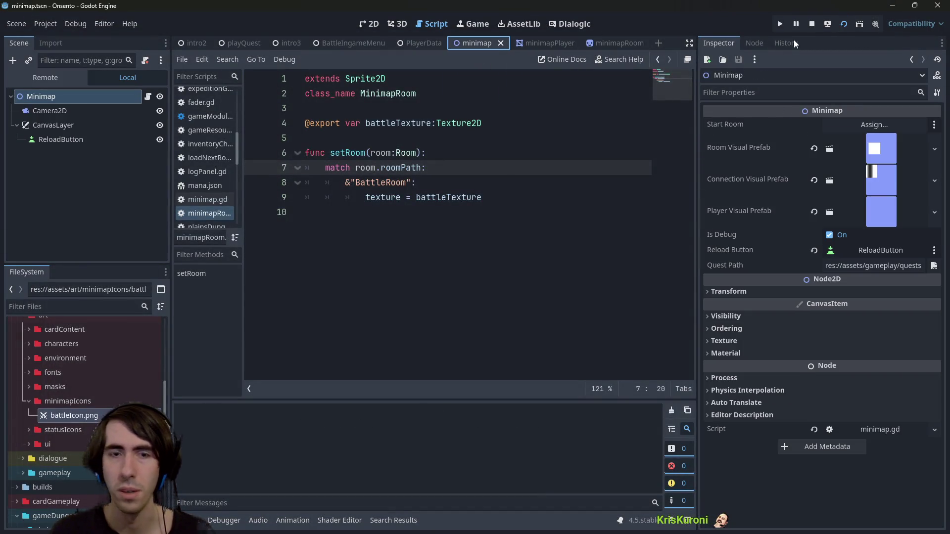
{"action": "left_click", "coordinate": [588, 224]}
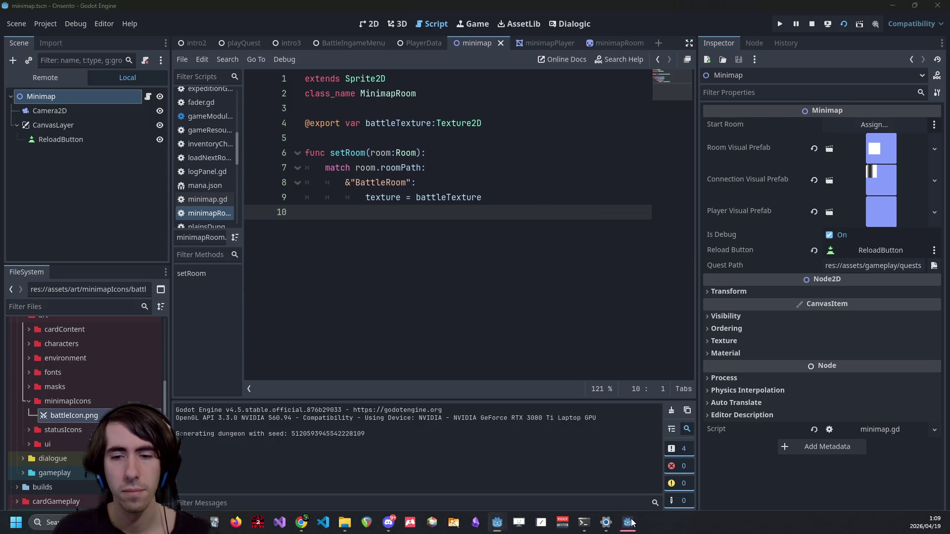
{"action": "left_click", "coordinate": [632, 523]}
{"action": "left_click", "coordinate": [936, 5]}
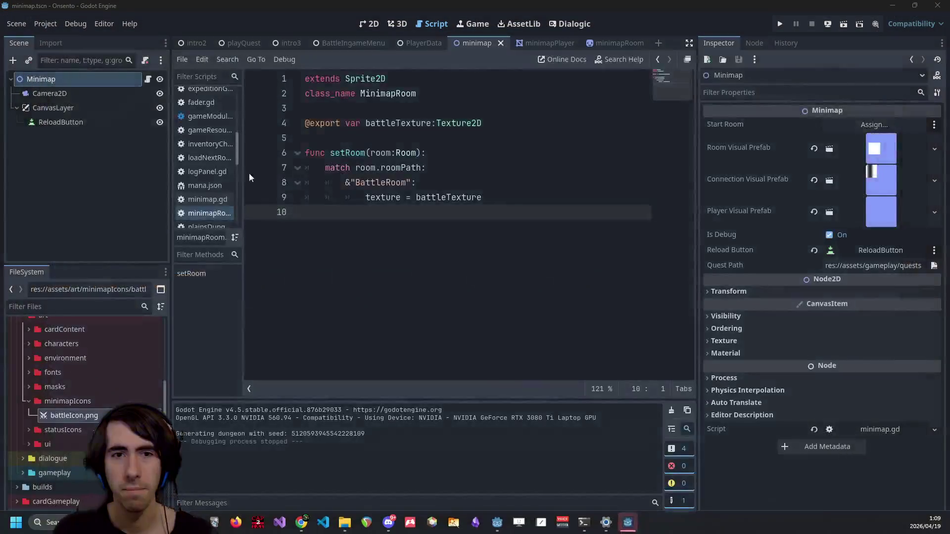
- Set breakpoints on lines 7 and 9 and inspect the room variable while debugging
{"action": "left_click", "coordinate": [254, 168]}
{"action": "left_click", "coordinate": [254, 198]}
{"action": "left_click", "coordinate": [841, 26]}
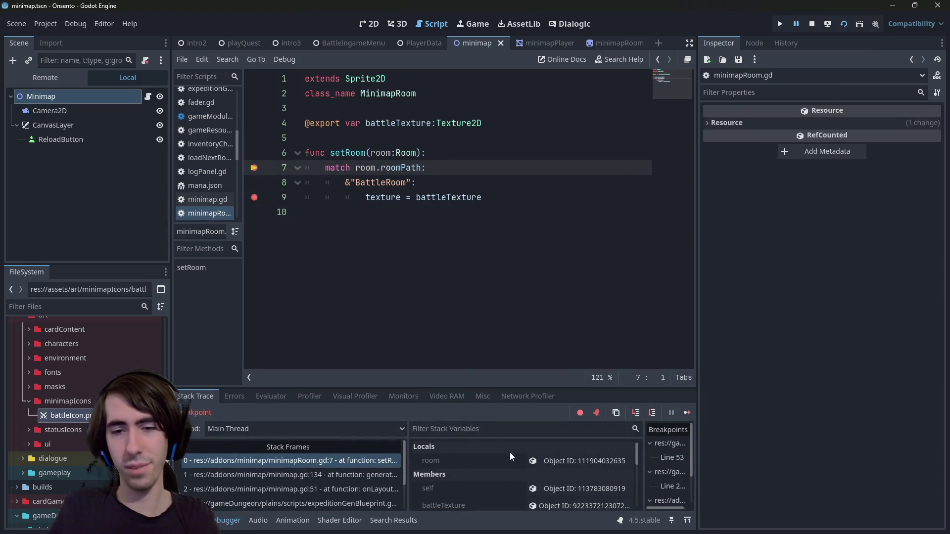
{"action": "left_click", "coordinate": [536, 463]}
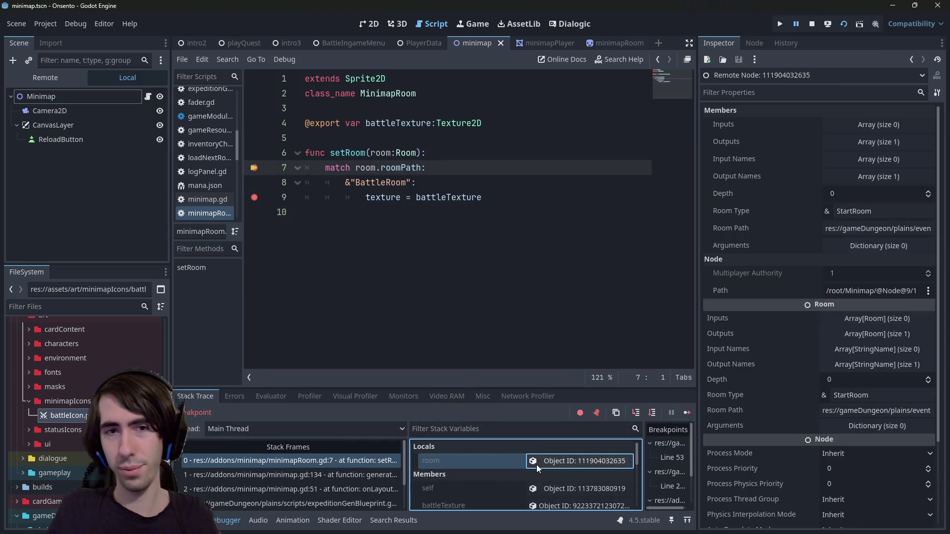
- Replace roomPath with roomType in the match line and stop the debug session
{"action": "left_click", "coordinate": [869, 232]}
{"action": "double_click", "coordinate": [401, 167]}
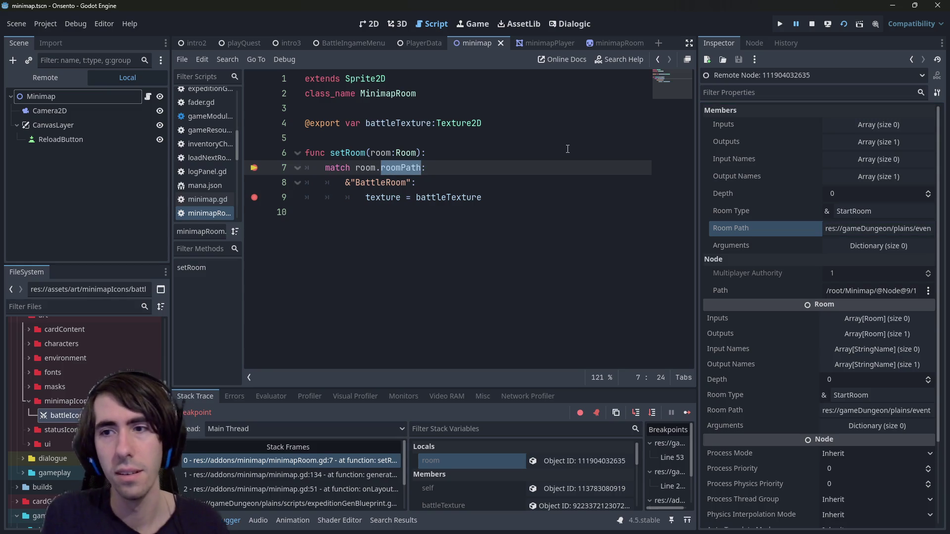
{"action": "type", "text": "roomType"}
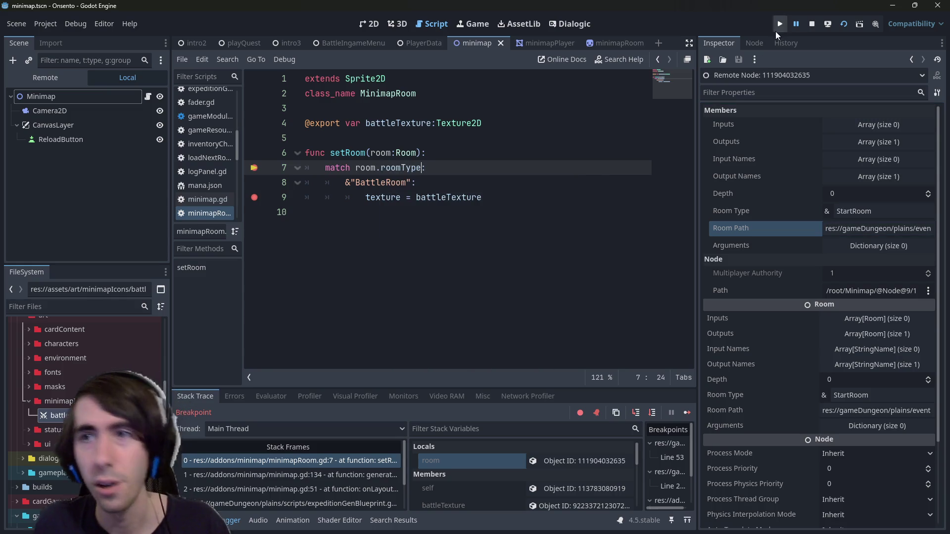
{"action": "left_click", "coordinate": [814, 24]}
- Remove both breakpoints, run the minimap scene, and close the test window
{"action": "left_click", "coordinate": [844, 24]}
{"action": "left_click", "coordinate": [253, 168]}
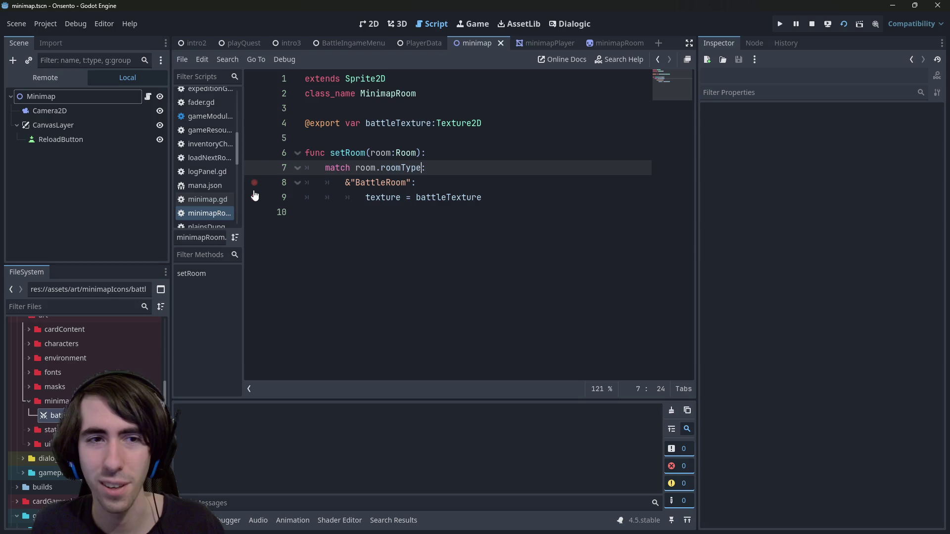
{"action": "left_click", "coordinate": [254, 197]}
{"action": "left_click", "coordinate": [401, 168]}
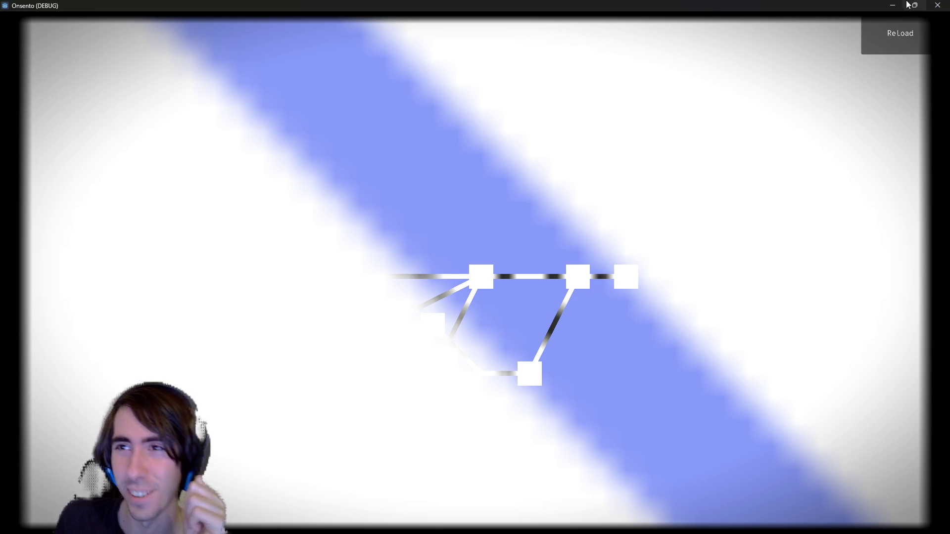
{"action": "left_click", "coordinate": [892, 5]}
- Add a new indented line after the match block in setRoom
{"action": "left_click", "coordinate": [608, 223]}
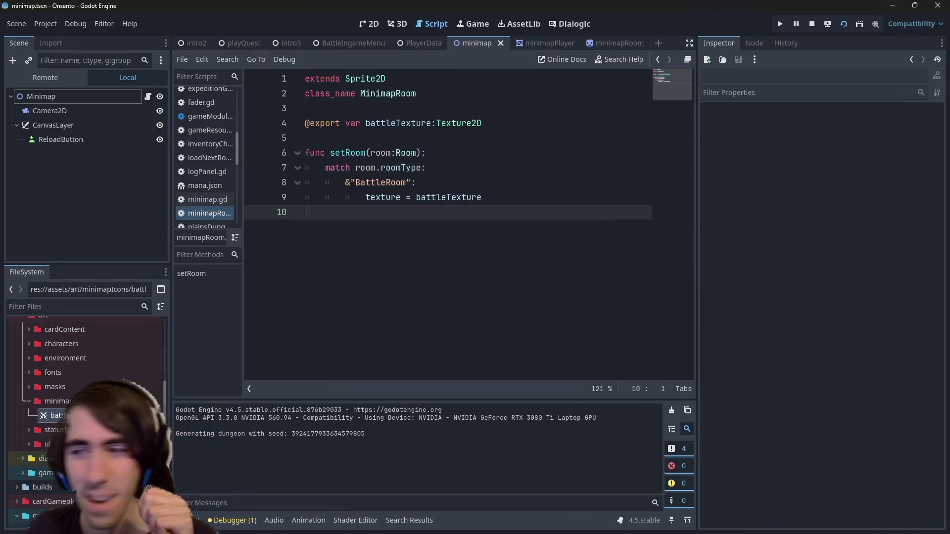
{"action": "triple_click", "coordinate": [380, 197]}
{"action": "left_click", "coordinate": [381, 197]}
{"action": "double_click", "coordinate": [383, 198]}
{"action": "left_click", "coordinate": [393, 212]}
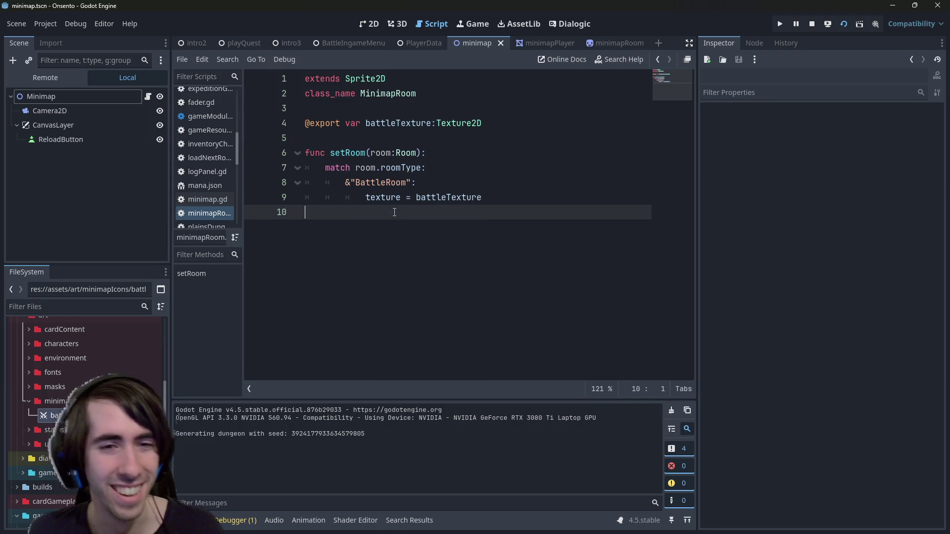
{"action": "key", "text": "Tab"}
{"action": "key", "text": "Return"}
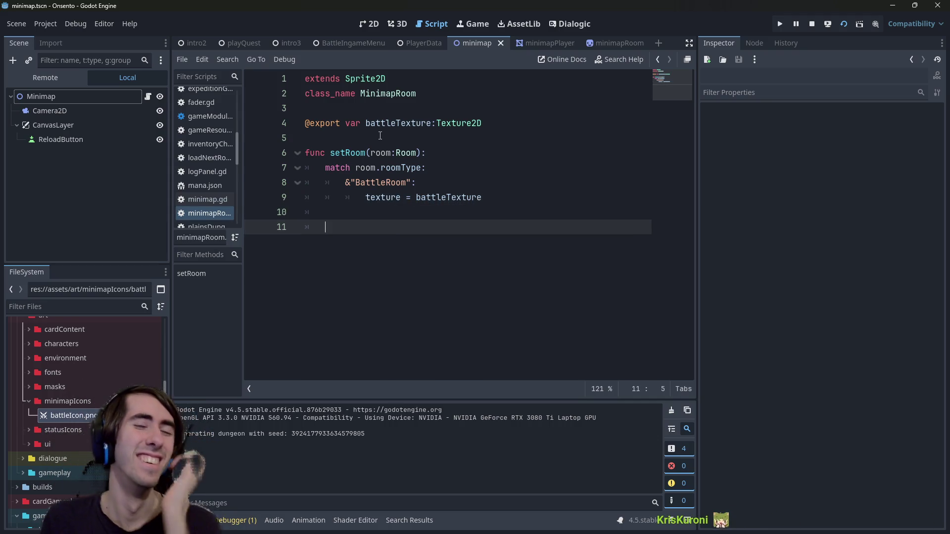
- Check the Room node's transform properties in the minimapRoom scene
{"action": "left_click", "coordinate": [120, 95]}
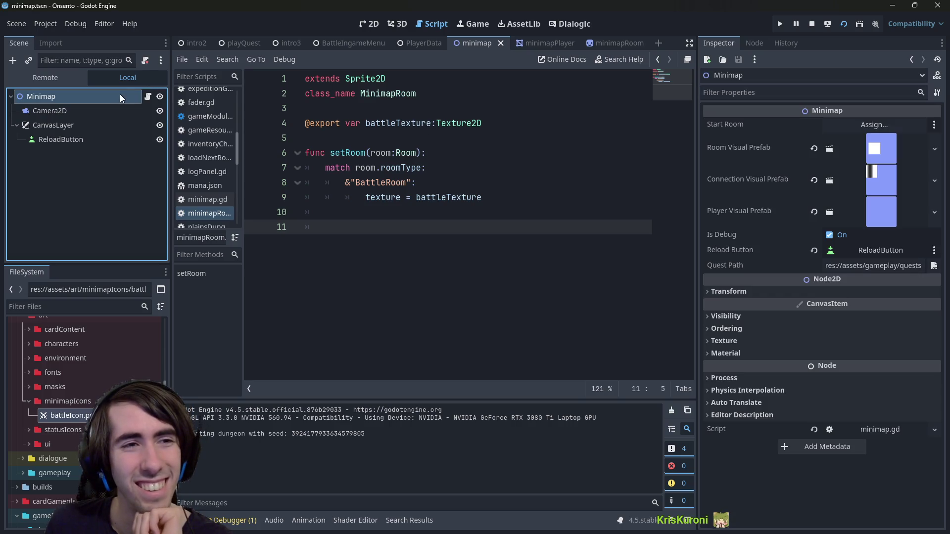
{"action": "left_click", "coordinate": [589, 44]}
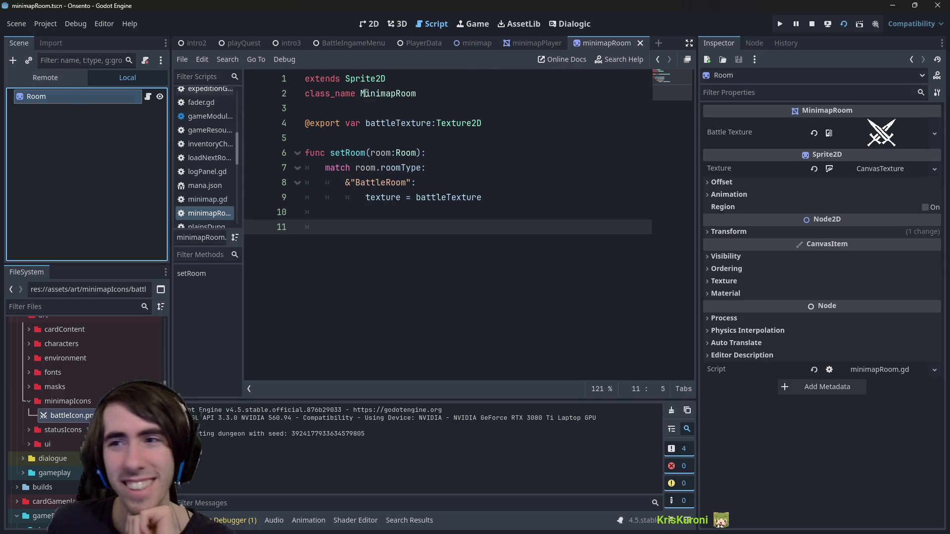
{"action": "left_click", "coordinate": [771, 230]}
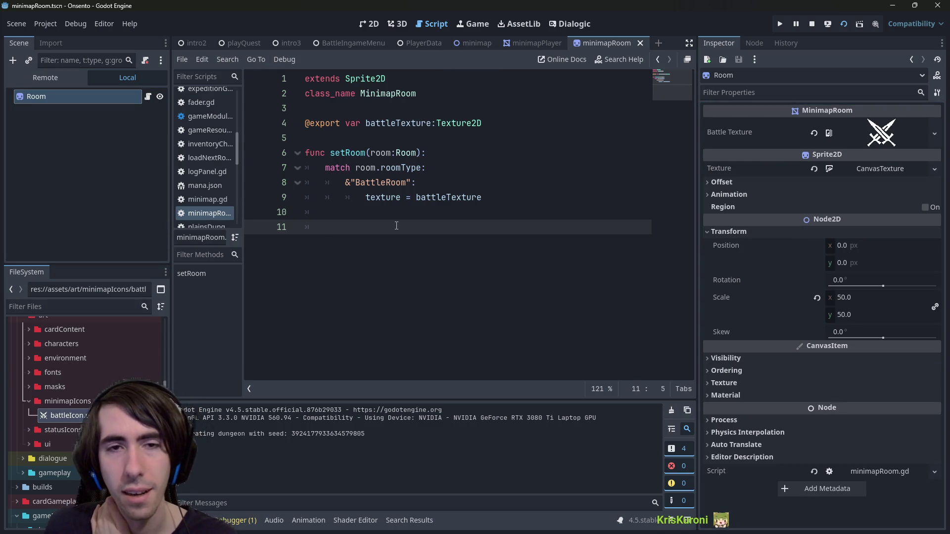
- Write texture.get_size() on the new line 11
{"action": "double_click", "coordinate": [402, 195]}
{"action": "key", "text": "Down"}
{"action": "key", "text": "Down"}
{"action": "type", "text": "texture.size"}
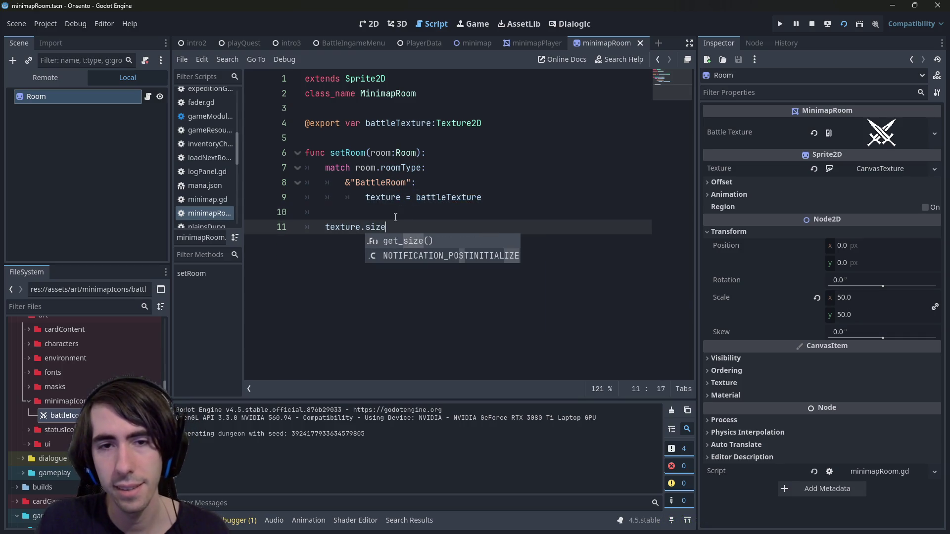
{"action": "key", "text": "BackSpace"}
{"action": "key", "text": "BackSpace"}
{"action": "key", "text": "BackSpace"}
{"action": "type", "text": "get_s"}
{"action": "key", "text": "Return"}
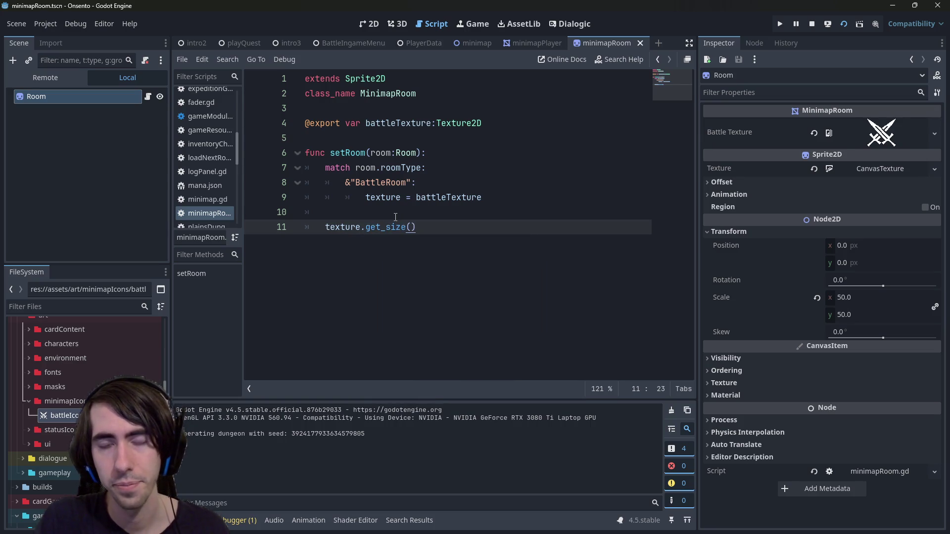
{"action": "key", "text": "Home"}
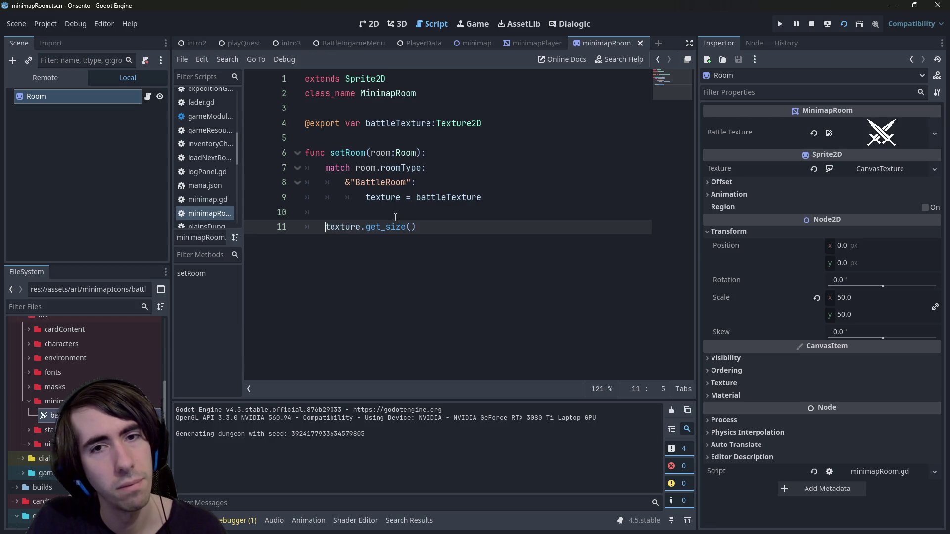
- Prefix the line with '50.0 /' and add 'scale =' on a line above
{"action": "type", "text": "50.0 /"}
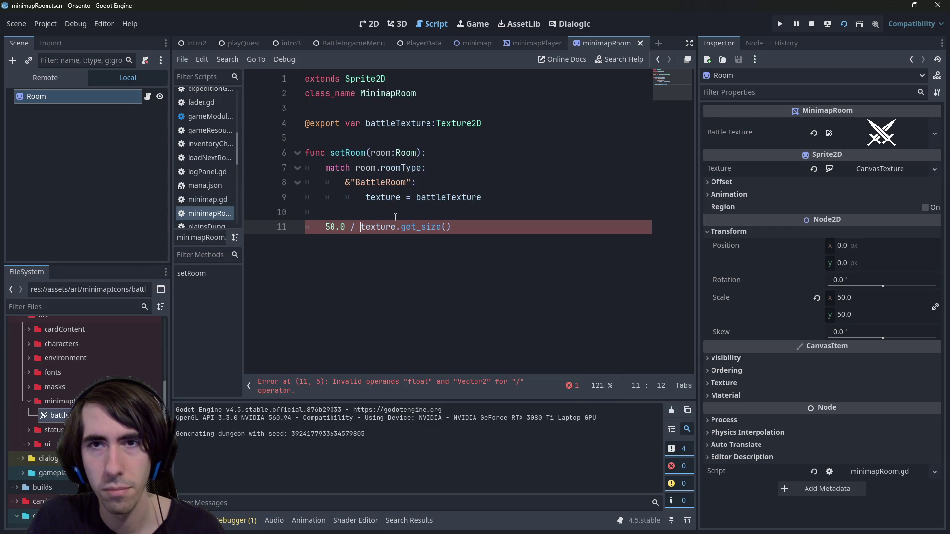
{"action": "key", "text": "Home"}
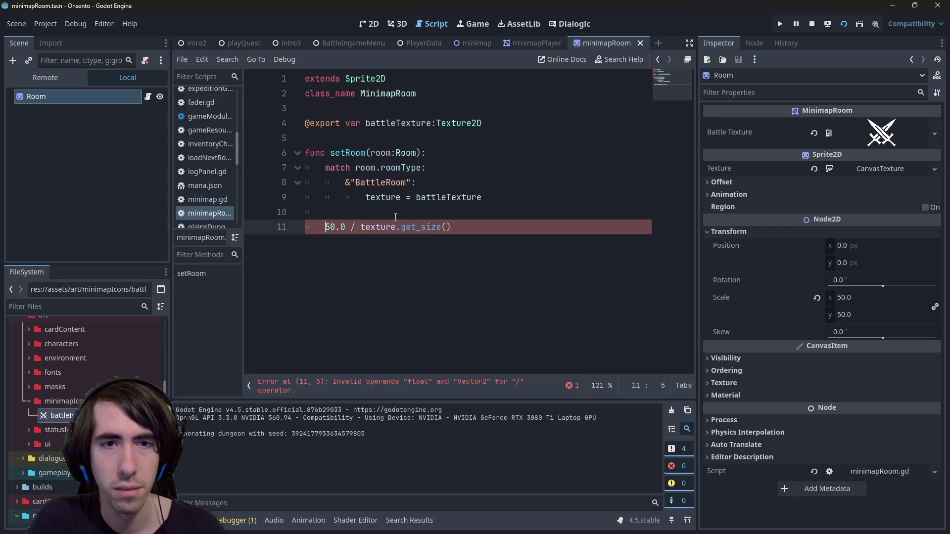
{"action": "key", "text": "Return"}
{"action": "key", "text": "Up"}
{"action": "type", "text": "scale ="}
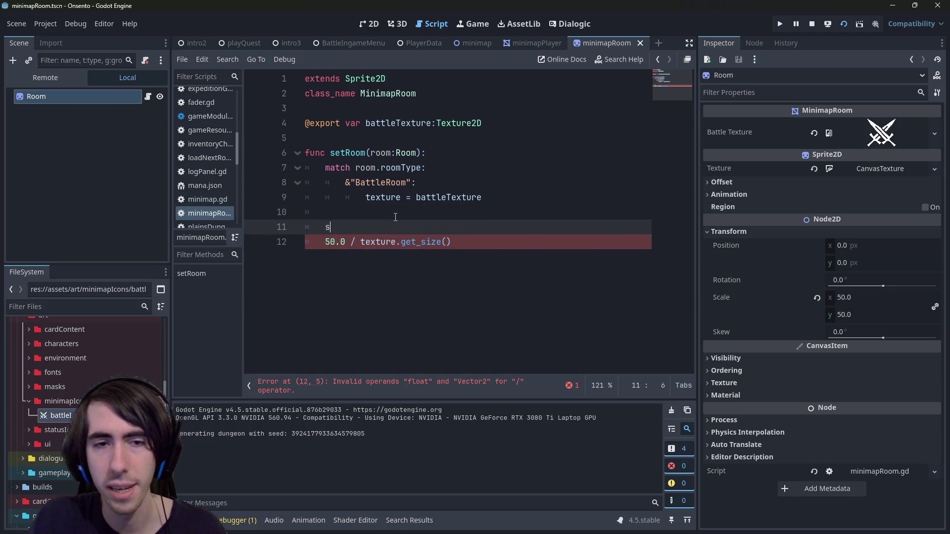
- Combine into scale = Vector2(50.0, 50.0) / texture.get_size() and save the script
{"action": "key", "text": "Escape"}
{"action": "key", "text": "Down"}
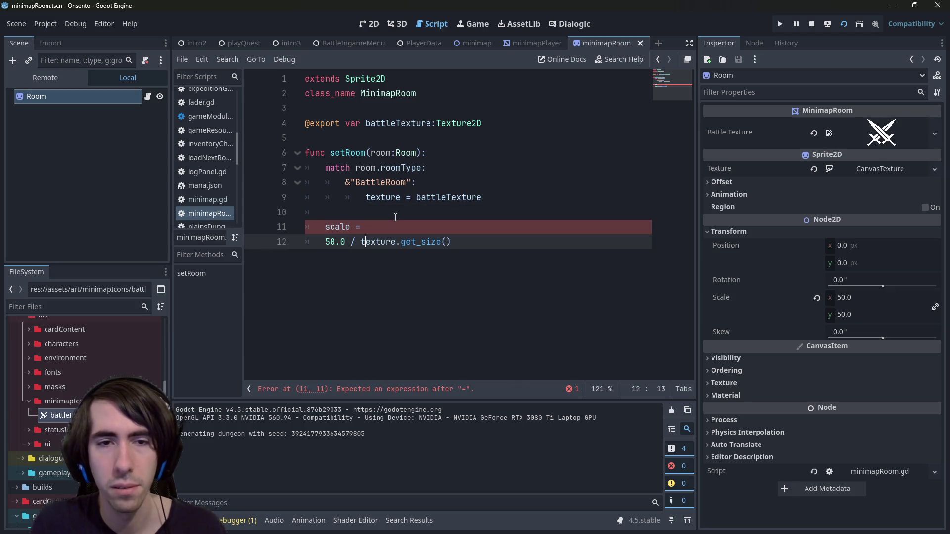
{"action": "key", "text": "Home"}
{"action": "key", "text": "BackSpace"}
{"action": "key", "text": "BackSpace"}
{"action": "type", "text": "Vector2"}
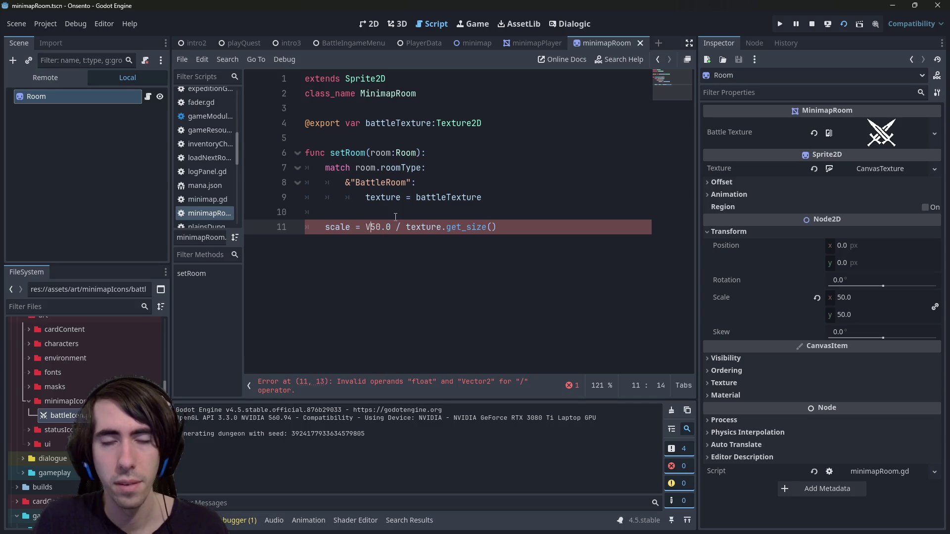
{"action": "type", "text": "("}
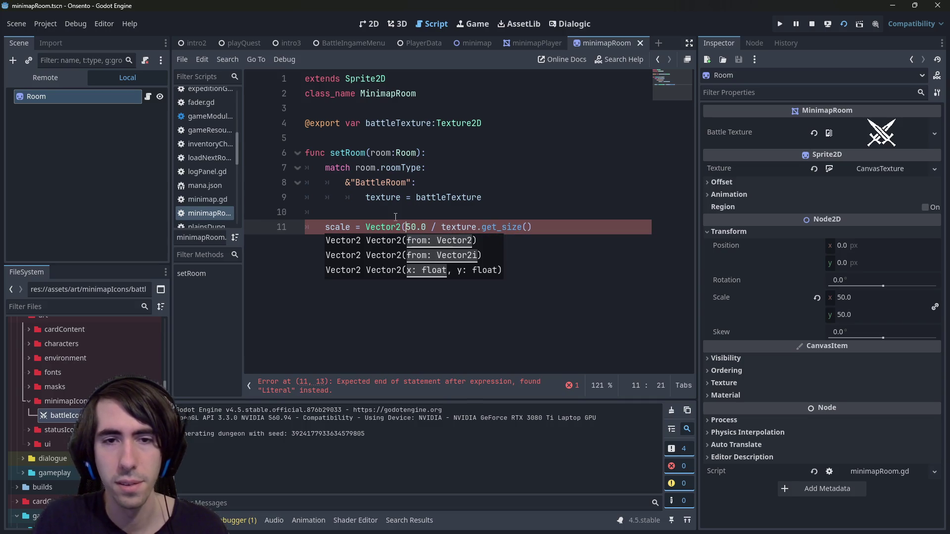
{"action": "key", "text": "Right"}
{"action": "key", "text": "Right"}
{"action": "key", "text": "Right"}
{"action": "type", "text": ","}
{"action": "type", "text": " 50.0)"}
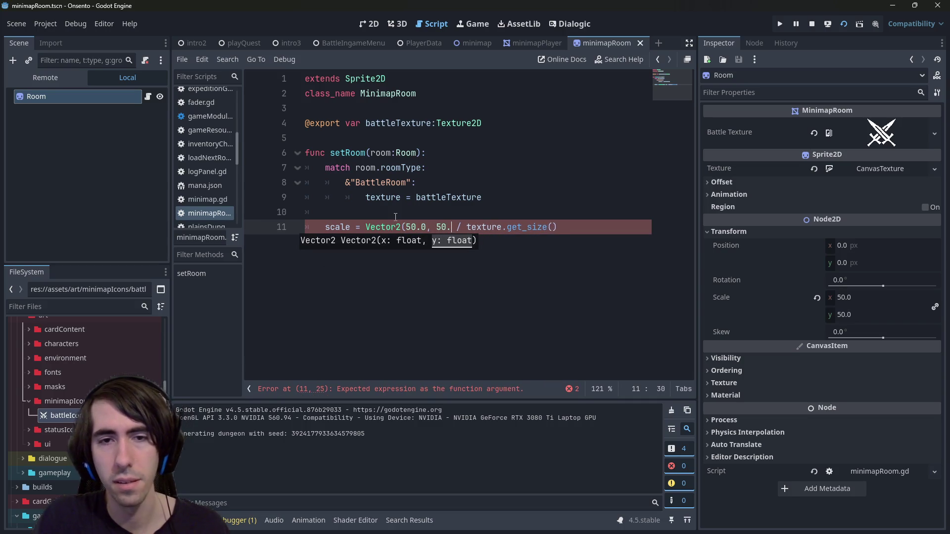
{"action": "key", "text": "ctrl+s"}
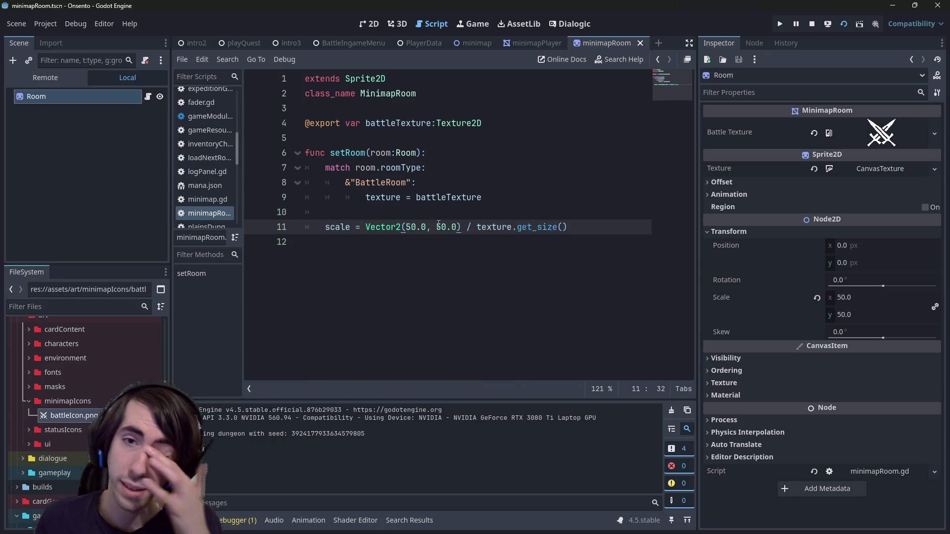
- Stop the project and test-run the minimap scene, where battle rooms show crossed-sword icons
{"action": "left_click", "coordinate": [812, 28]}
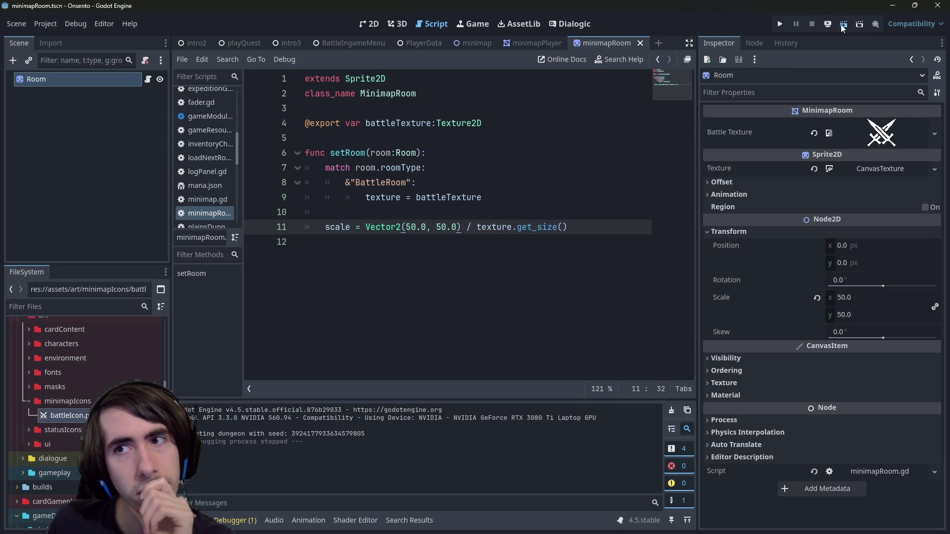
{"action": "key", "text": "F5"}
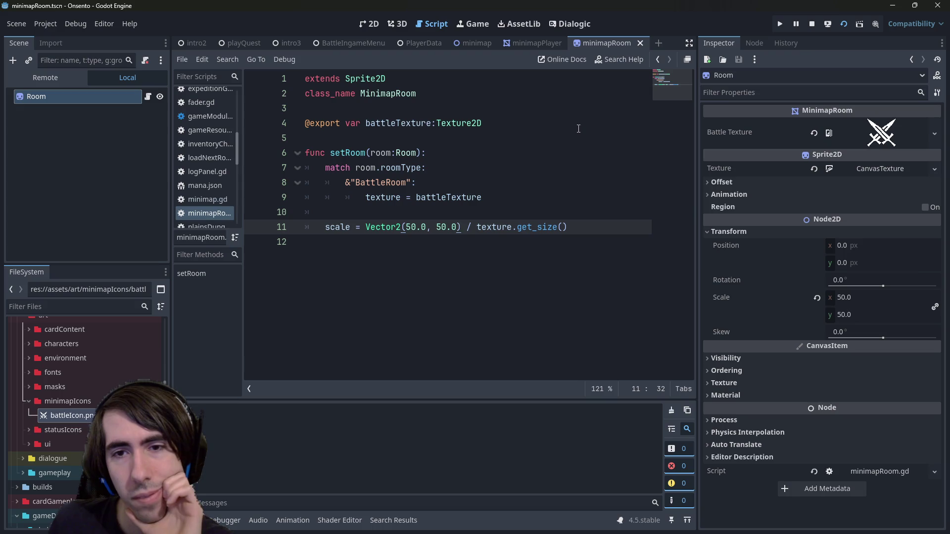
{"action": "key", "text": "F5"}
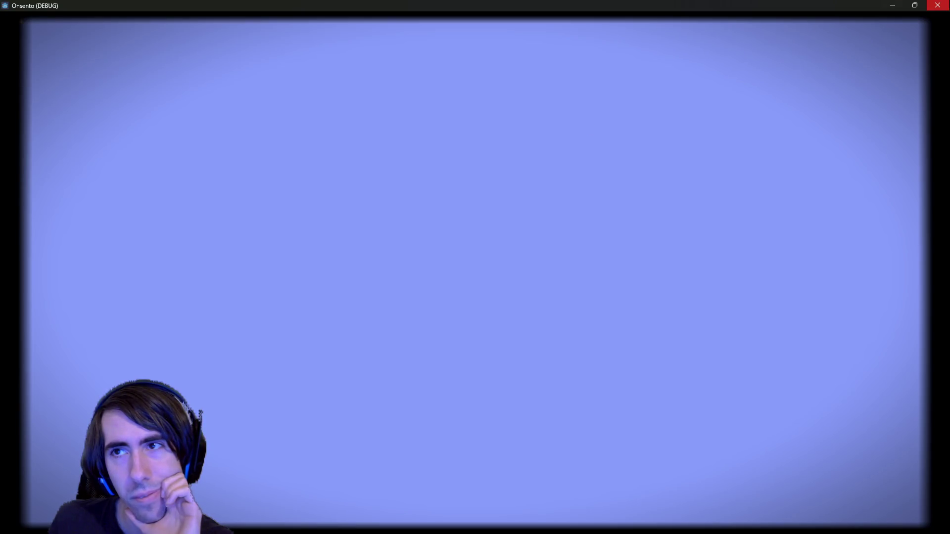
{"action": "left_click", "coordinate": [938, 5]}
{"action": "left_click", "coordinate": [490, 45]}
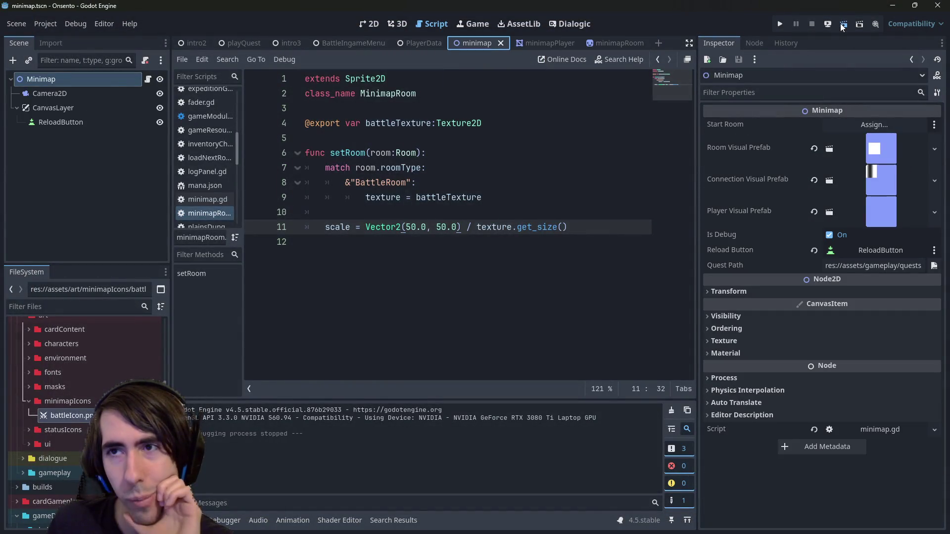
{"action": "left_click", "coordinate": [841, 23]}
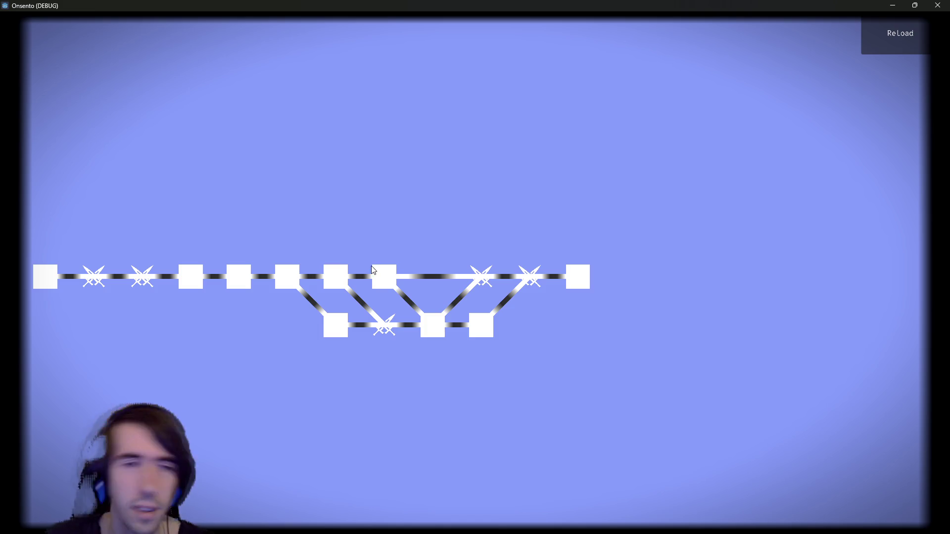
{"action": "left_click", "coordinate": [938, 5]}
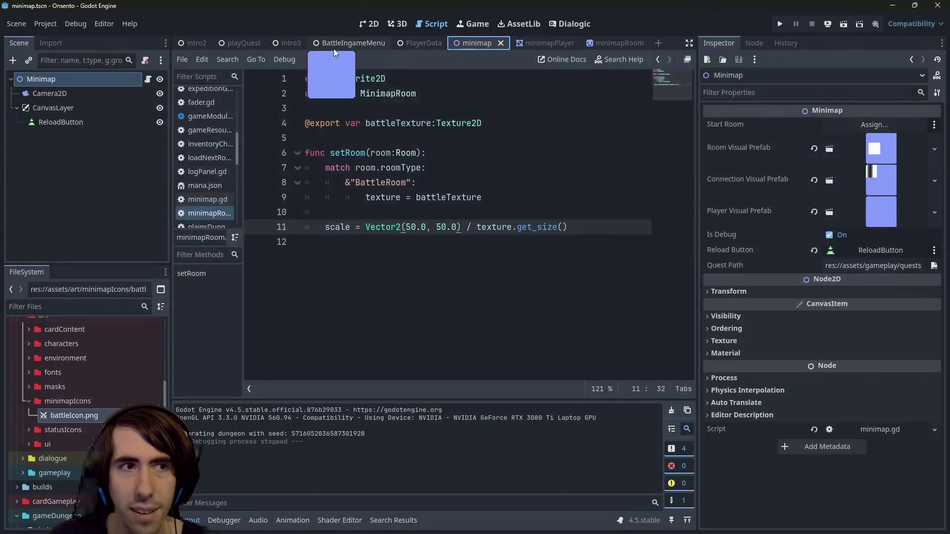
- Bring up the minimapRoom scene in the 2D workspace
{"action": "left_click", "coordinate": [540, 43]}
{"action": "left_click", "coordinate": [617, 44]}
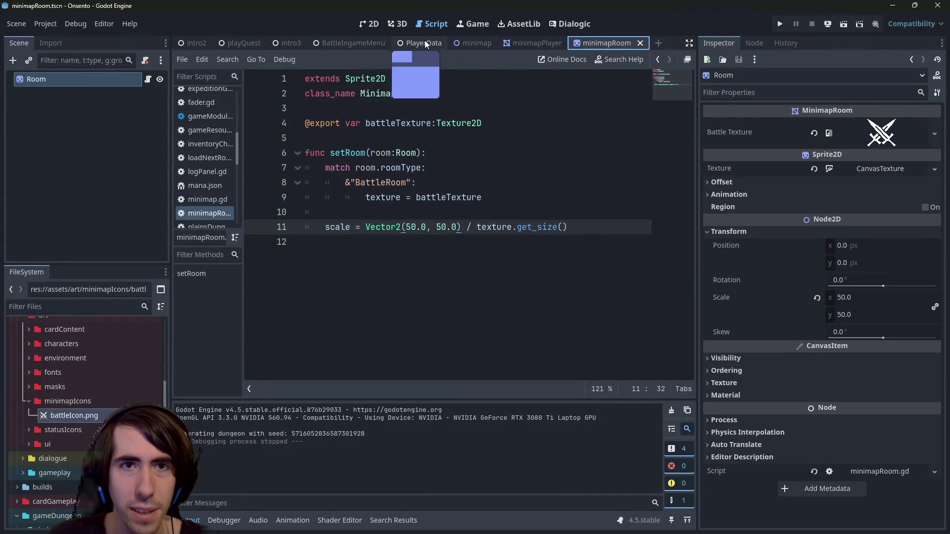
{"action": "key", "text": "ctrl+F1"}
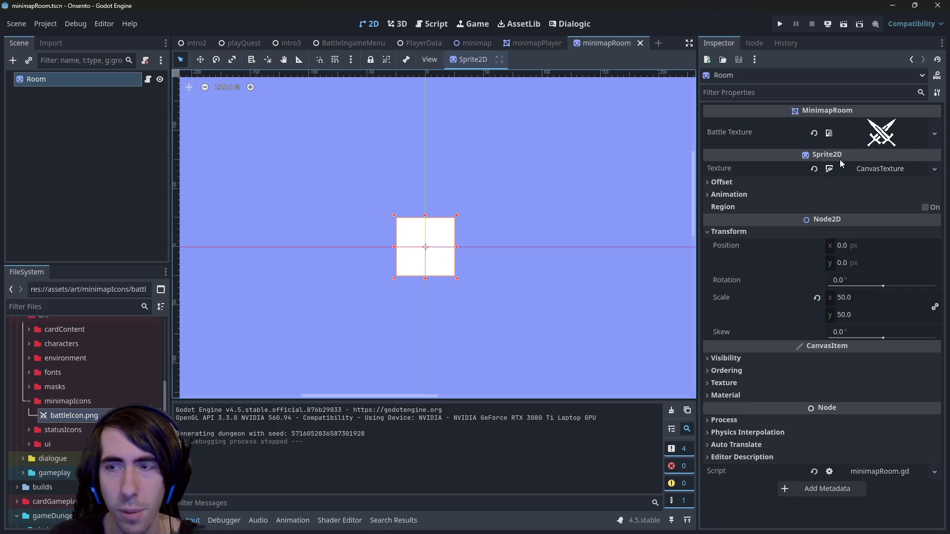
- Try battleIcon.png as Room's own texture, then undo it
{"action": "left_click", "coordinate": [881, 132]}
{"action": "left_click", "coordinate": [881, 132]}
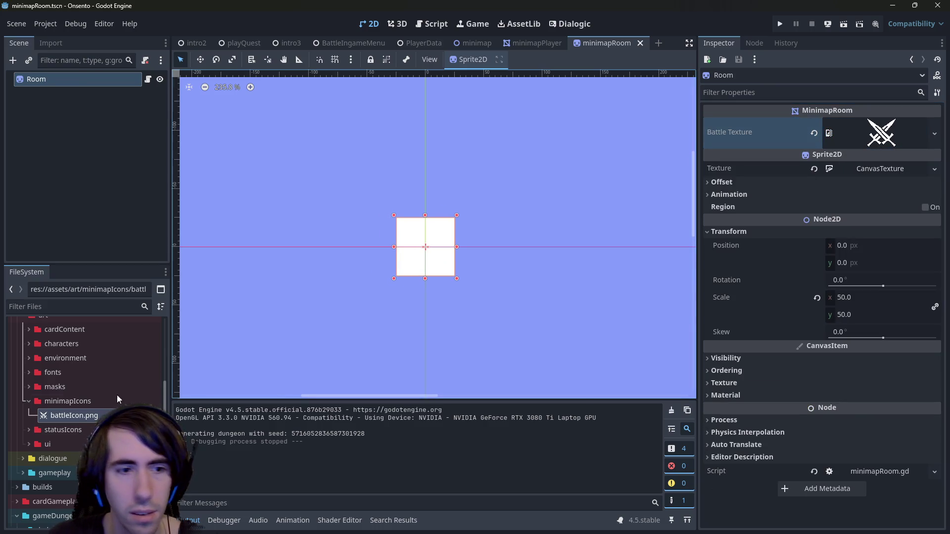
{"action": "mouse_move", "coordinate": [102, 418]}
{"action": "left_mouse_down"}
{"action": "mouse_move", "coordinate": [590, 218]}
{"action": "mouse_move", "coordinate": [850, 174]}
{"action": "mouse_move", "coordinate": [148, 396]}
{"action": "mouse_move", "coordinate": [119, 351]}
{"action": "mouse_move", "coordinate": [143, 437]}
{"action": "mouse_move", "coordinate": [841, 173]}
{"action": "mouse_move", "coordinate": [871, 174]}
{"action": "left_mouse_up"}
{"action": "scroll", "coordinate": [484, 276], "scroll_direction": "down", "scroll_amount": 6}
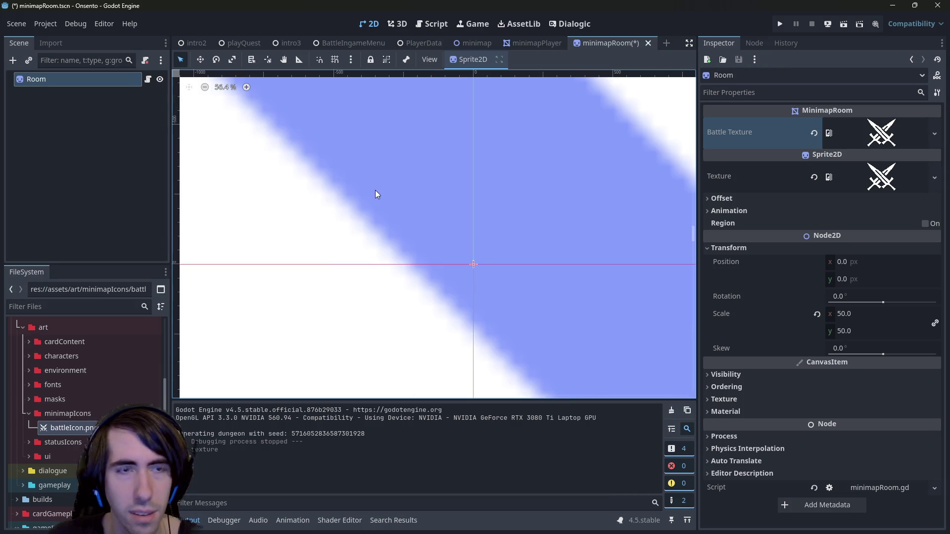
{"action": "key", "text": "ctrl+z"}
- Add a Sprite2D child under Room with battleIcon.png as its texture
{"action": "right_click", "coordinate": [90, 77]}
{"action": "left_click", "coordinate": [111, 103]}
{"action": "type", "text": "sprit"}
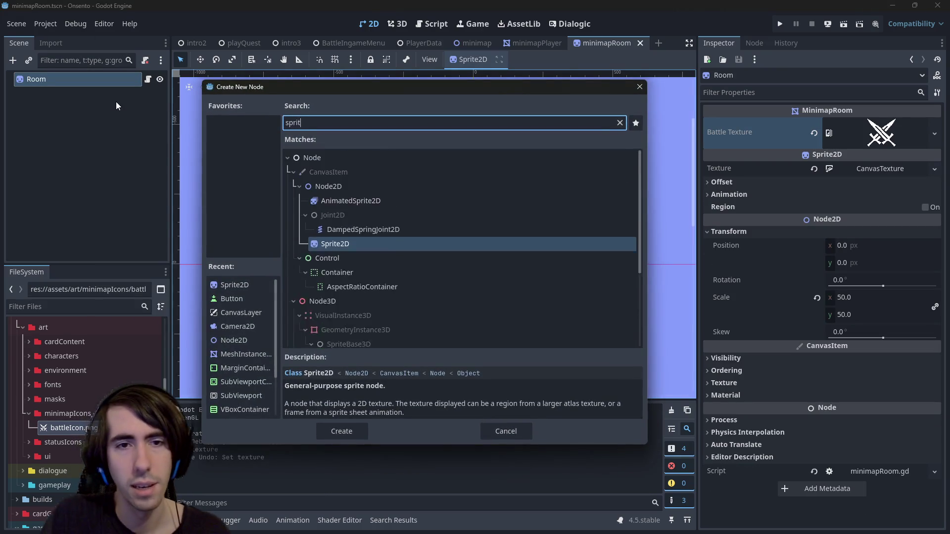
{"action": "key", "text": "Return"}
{"action": "left_click_drag", "start_coordinate": [60, 428], "coordinate": [872, 136]}
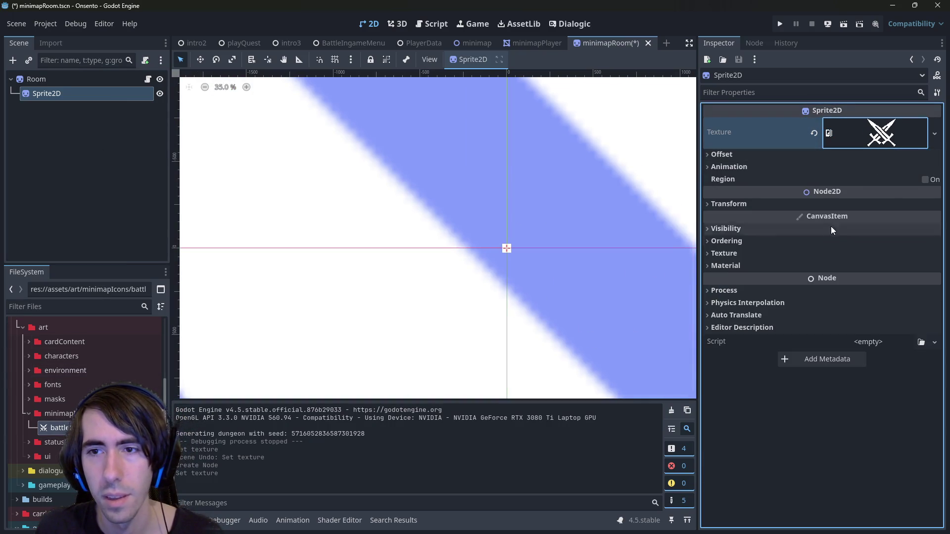
- Try Sprite2D scales of 0.45, 0.01 and 0.005
{"action": "left_click", "coordinate": [841, 204]}
{"action": "left_click", "coordinate": [855, 270]}
{"action": "type", "text": "0.45"}
{"action": "key", "text": "Return"}
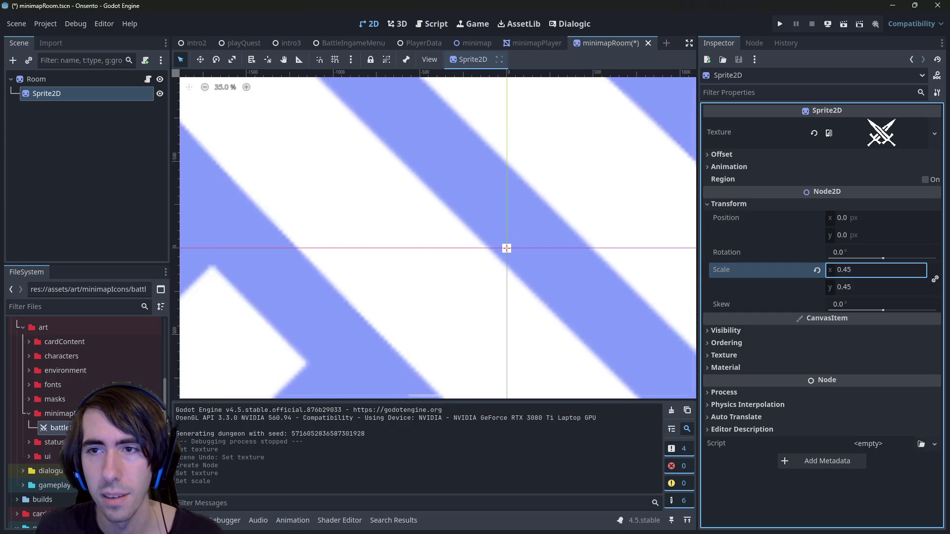
{"action": "type", "text": "0.01"}
{"action": "key", "text": "Return"}
{"action": "type", "text": "0.005"}
{"action": "key", "text": "Return"}
- Set the Sprite2D scale to 0.001 and save the scene
{"action": "scroll", "coordinate": [564, 255], "scroll_direction": "up", "scroll_amount": 5}
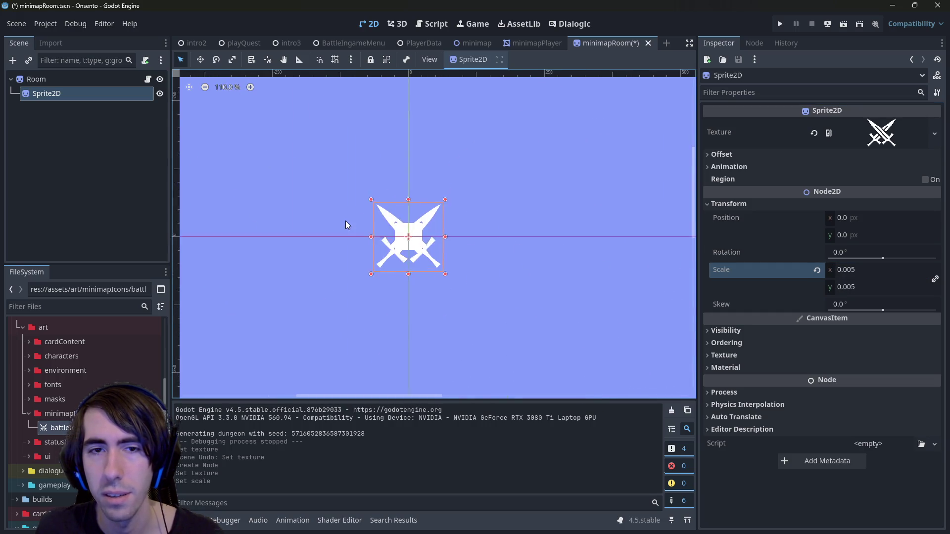
{"action": "scroll", "coordinate": [376, 228], "scroll_direction": "up", "scroll_amount": 6}
{"action": "left_click", "coordinate": [851, 270]}
{"action": "key", "text": "BackSpace"}
{"action": "type", "text": "1"}
{"action": "key", "text": "Return"}
{"action": "key", "text": "ctrl+s"}
- Deselect the sprite and select the Room node to check its Texture choices
{"action": "scroll", "coordinate": [505, 267], "scroll_direction": "down", "scroll_amount": 2}
{"action": "left_click", "coordinate": [520, 284]}
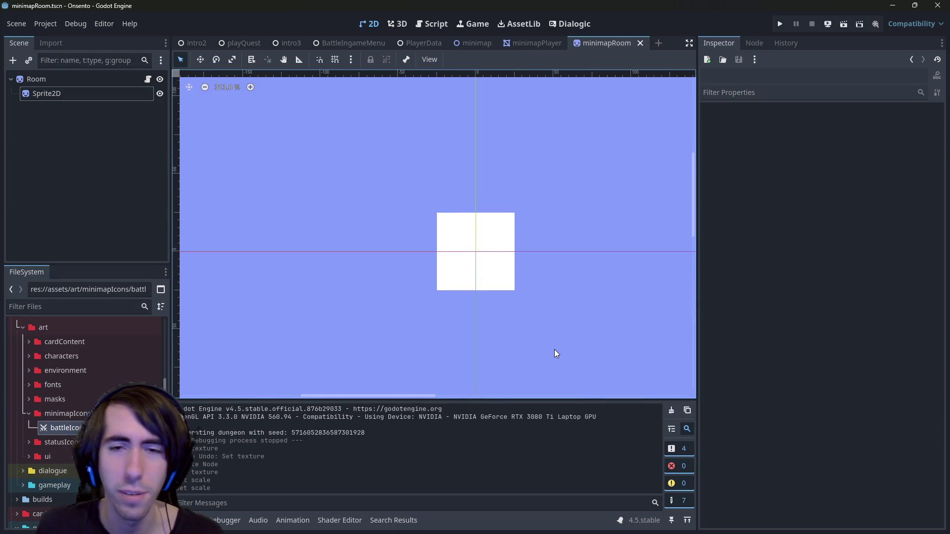
{"action": "left_click", "coordinate": [44, 79]}
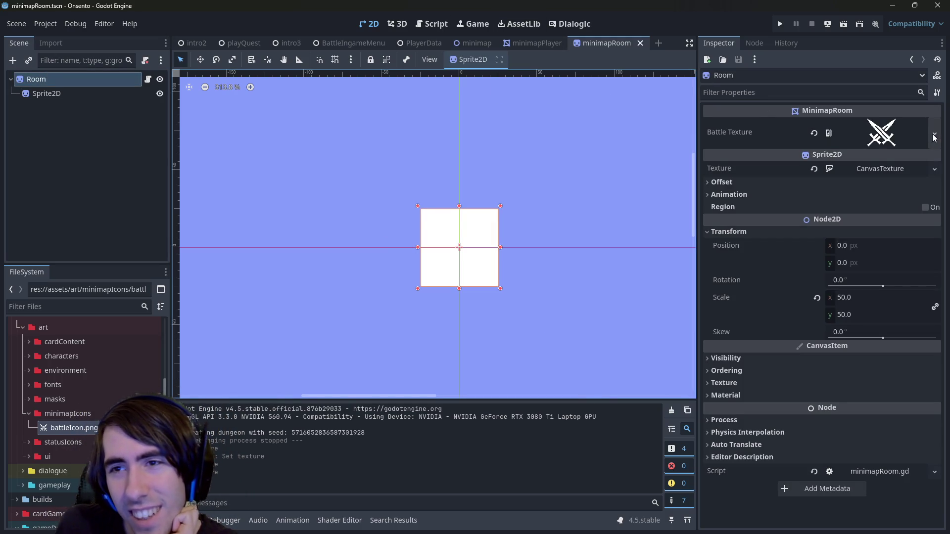
{"action": "left_click", "coordinate": [935, 168]}
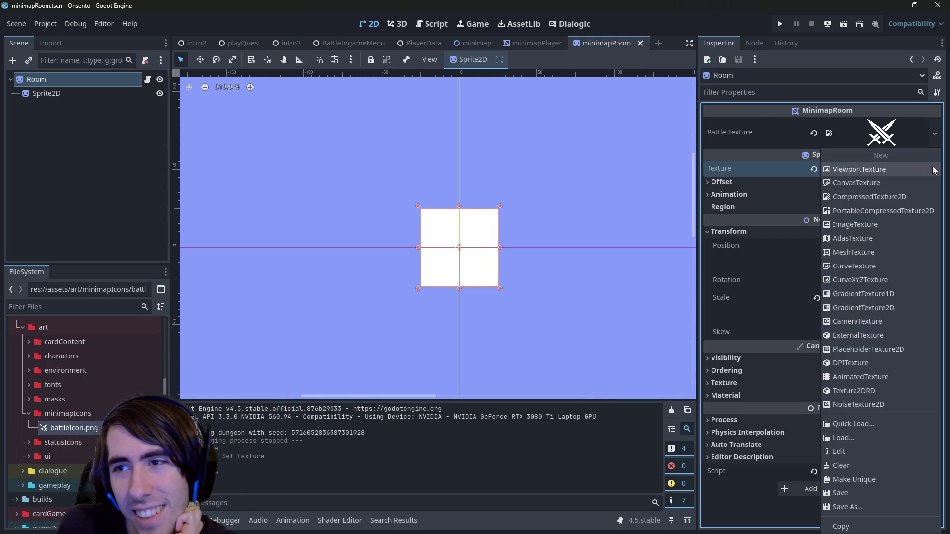
- Give Room a new GradientTexture2D, comparing it against the canvas texture with undo/redo
{"action": "left_click", "coordinate": [868, 310]}
{"action": "left_click", "coordinate": [883, 185]}
{"action": "scroll", "coordinate": [408, 239], "scroll_direction": "down", "scroll_amount": 10}
{"action": "scroll", "coordinate": [402, 253], "scroll_direction": "up", "scroll_amount": 1}
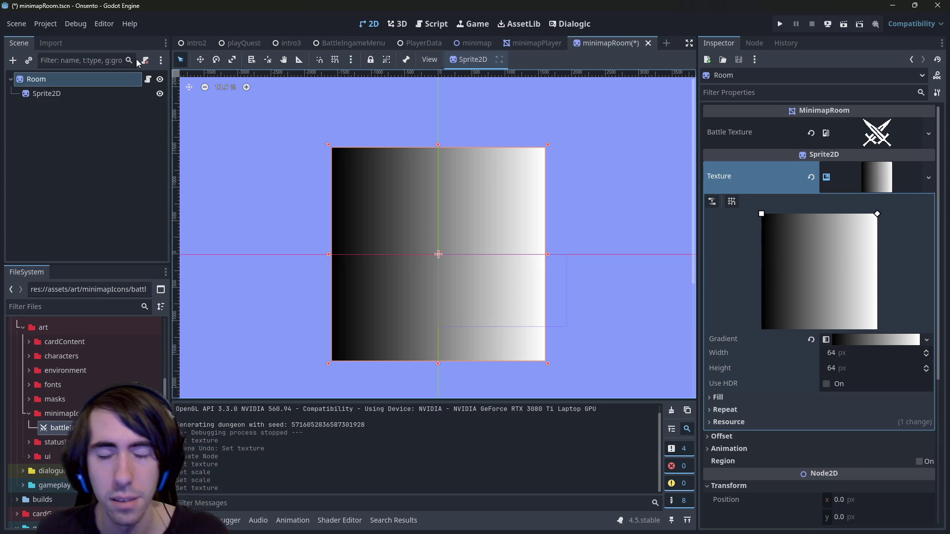
{"action": "key", "text": "ctrl+z"}
{"action": "key", "text": "ctrl+shift+z"}
{"action": "key", "text": "ctrl+z"}
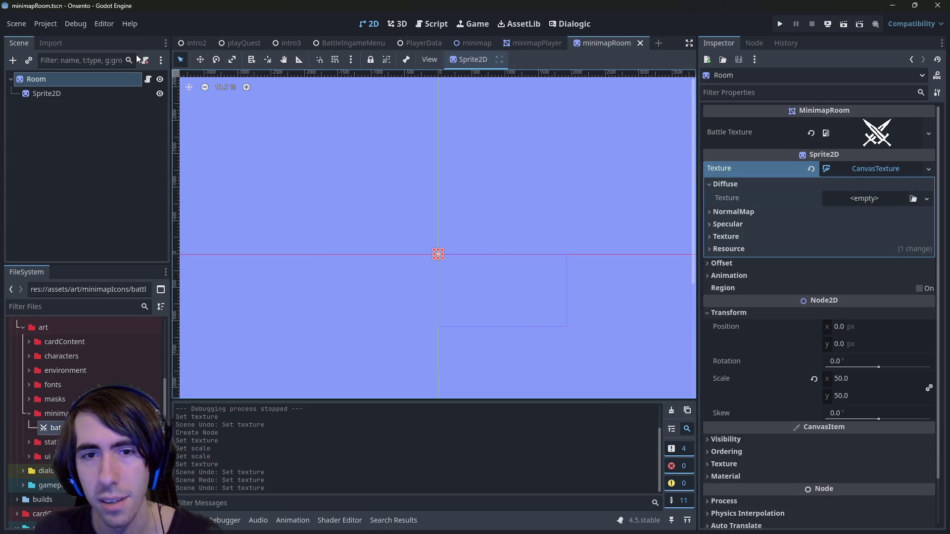
{"action": "key", "text": "ctrl+shift+z"}
{"action": "key", "text": "ctrl+z"}
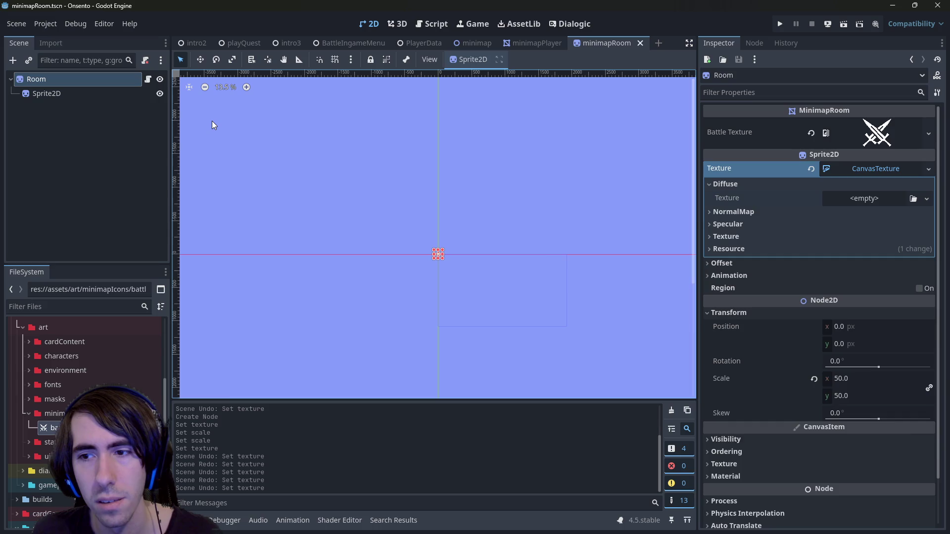
{"action": "key", "text": "ctrl+shift+z"}
{"action": "scroll", "coordinate": [860, 384], "scroll_direction": "down", "scroll_amount": 3}
- Reset Room's scale to 1 and toggle the Sprite2D child's visibility
{"action": "left_click", "coordinate": [860, 327]}
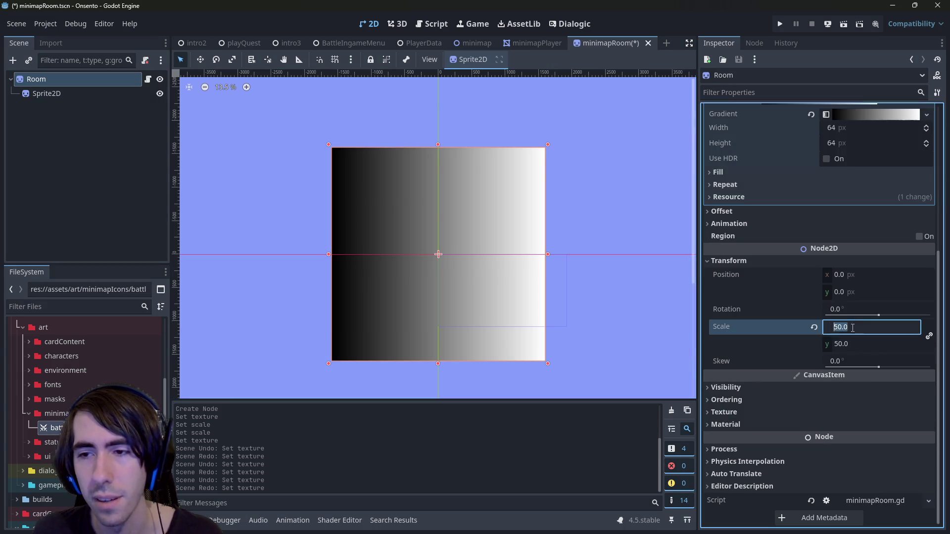
{"action": "left_click", "coordinate": [816, 329]}
{"action": "scroll", "coordinate": [418, 276], "scroll_direction": "up", "scroll_amount": 10}
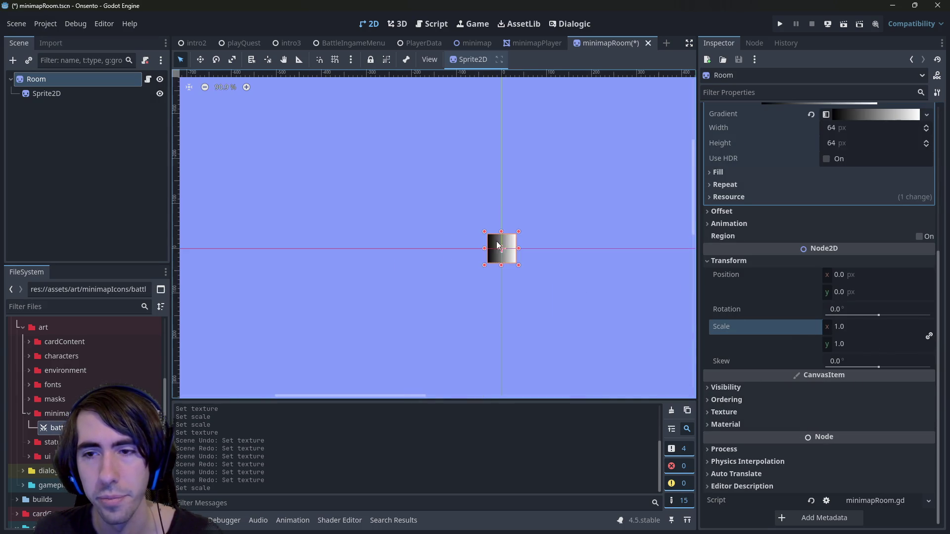
{"action": "scroll", "coordinate": [515, 245], "scroll_direction": "up", "scroll_amount": 3}
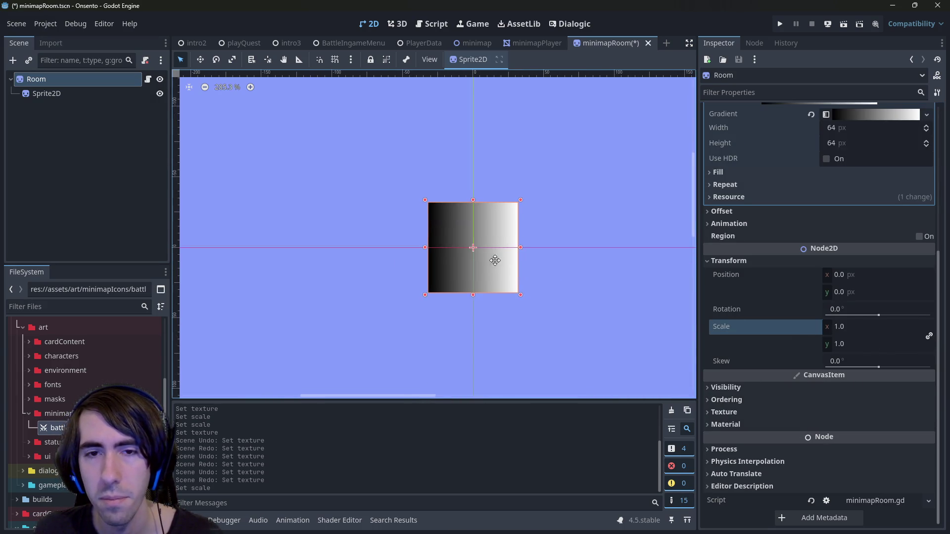
{"action": "left_click", "coordinate": [160, 94]}
{"action": "left_click", "coordinate": [159, 94]}
{"action": "left_click", "coordinate": [141, 93]}
{"action": "left_click", "coordinate": [107, 80]}
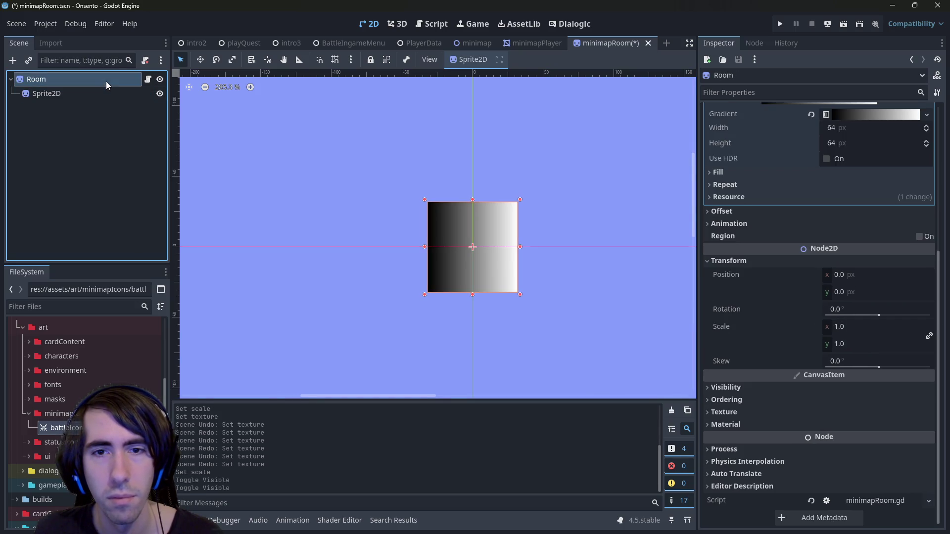
- Set the gradient texture's width and height to 50 px and save
{"action": "scroll", "coordinate": [869, 212], "scroll_direction": "up", "scroll_amount": 5}
{"action": "left_click", "coordinate": [874, 353]}
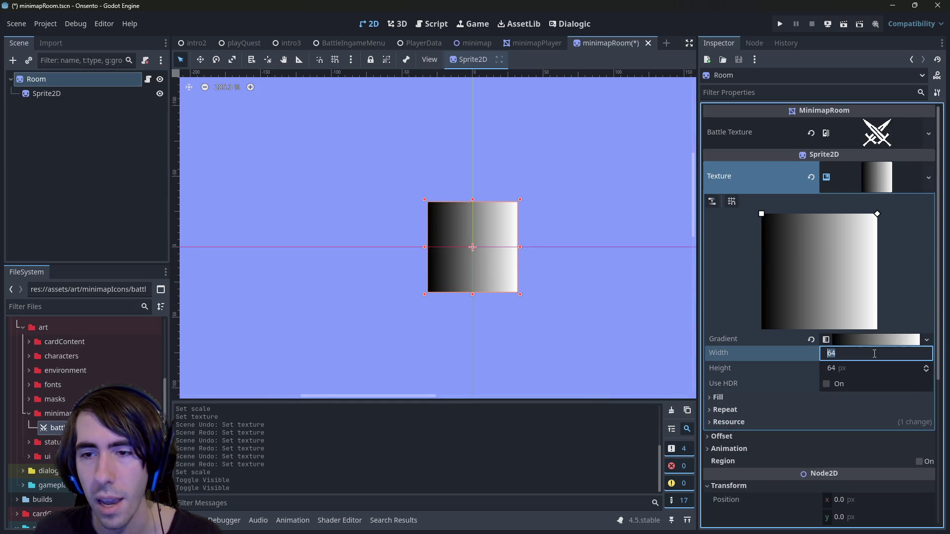
{"action": "type", "text": "50"}
{"action": "key", "text": "Tab"}
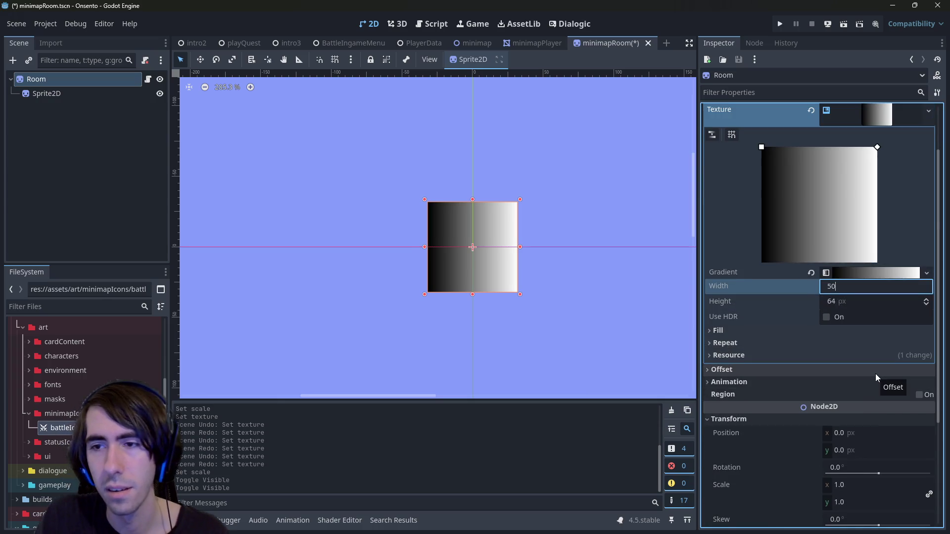
{"action": "type", "text": "50"}
{"action": "key", "text": "Return"}
{"action": "key", "text": "ctrl+s"}
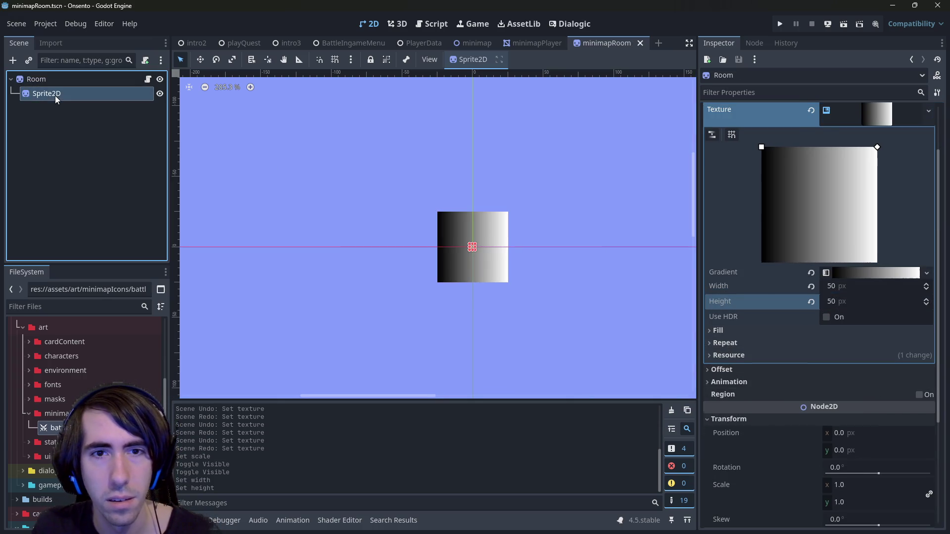
- Check the Sprite2D child and Room, then view the gradient's fill settings
{"action": "left_click", "coordinate": [49, 94]}
{"action": "scroll", "coordinate": [536, 269], "scroll_direction": "up", "scroll_amount": 10}
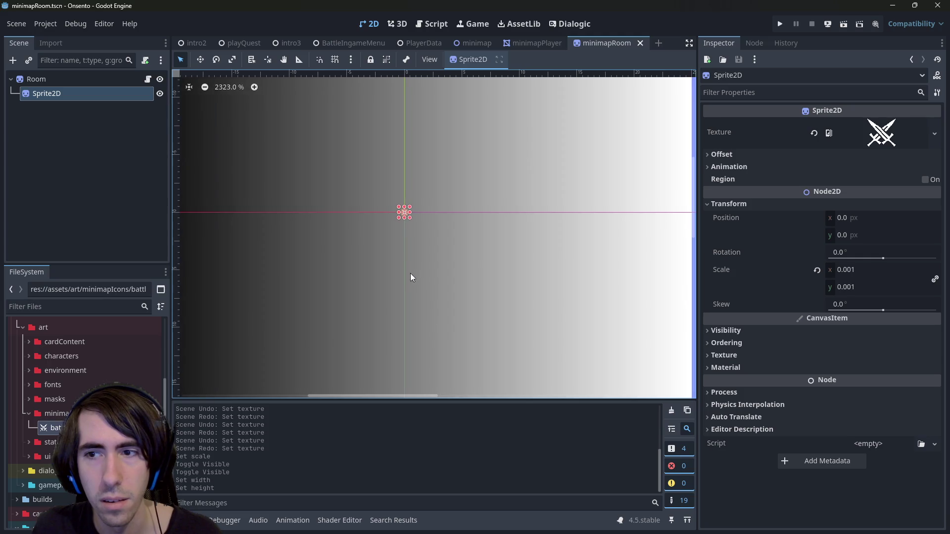
{"action": "scroll", "coordinate": [450, 256], "scroll_direction": "down", "scroll_amount": 10}
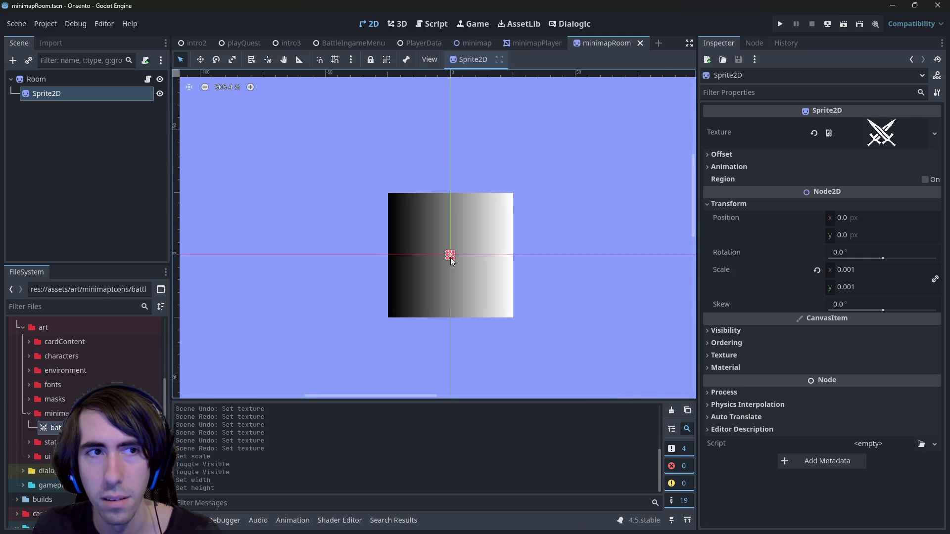
{"action": "left_click", "coordinate": [444, 239]}
{"action": "scroll", "coordinate": [787, 304], "scroll_direction": "down", "scroll_amount": 3}
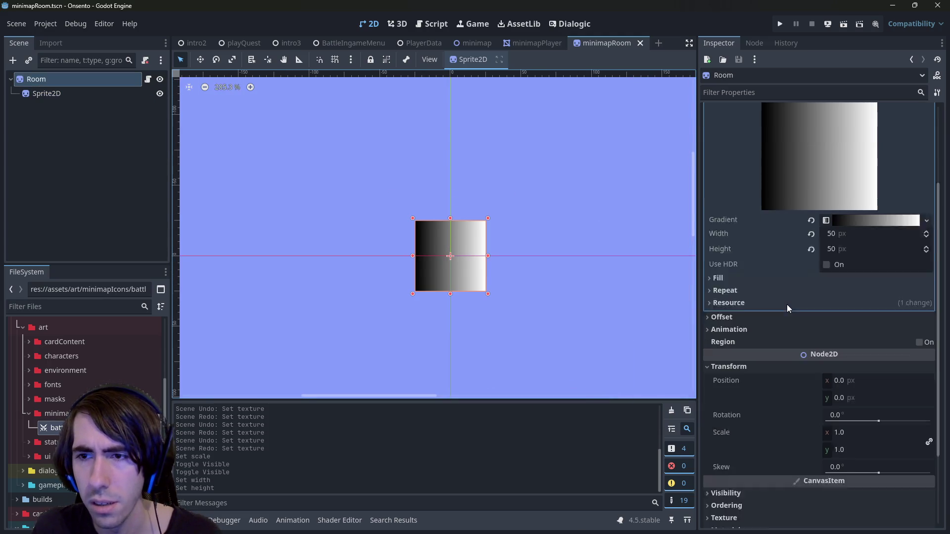
{"action": "scroll", "coordinate": [787, 304], "scroll_direction": "up", "scroll_amount": 5}
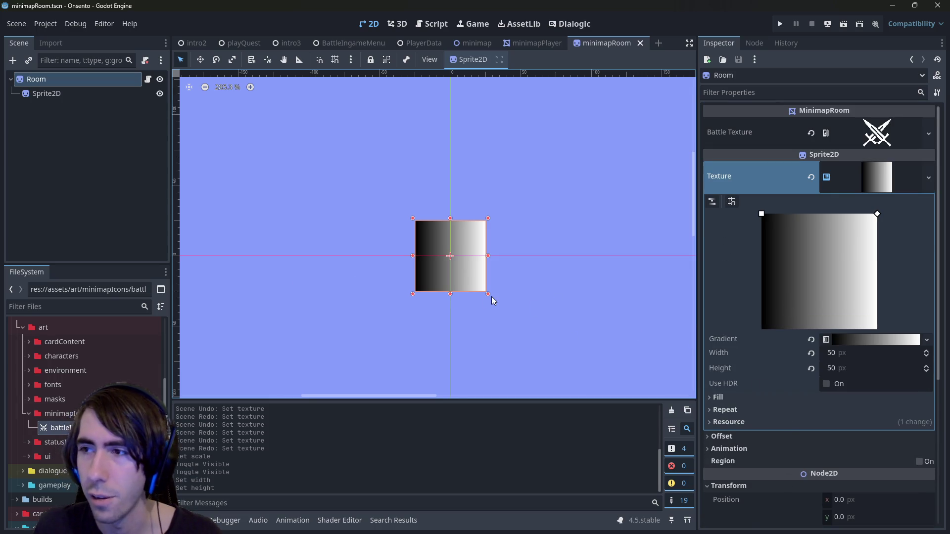
{"action": "scroll", "coordinate": [442, 250], "scroll_direction": "up", "scroll_amount": 4}
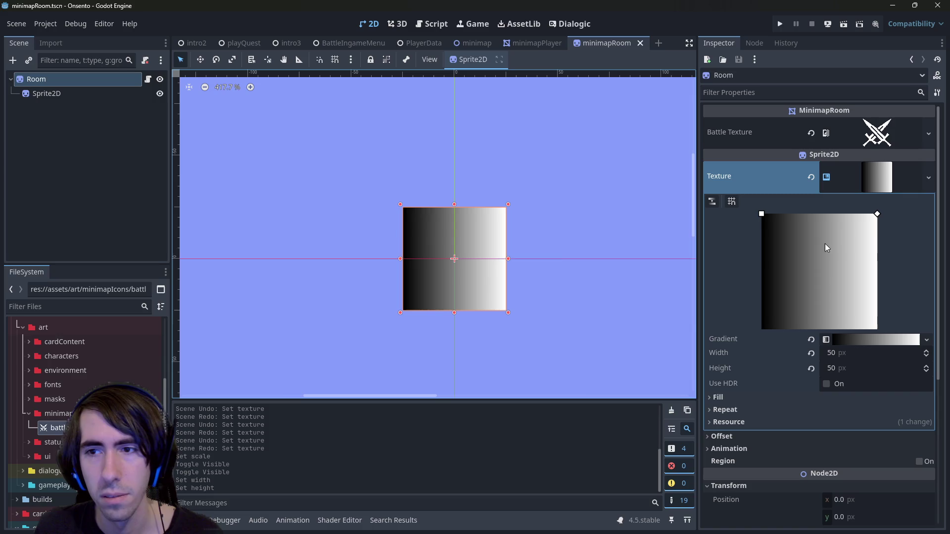
{"action": "left_click", "coordinate": [773, 398]}
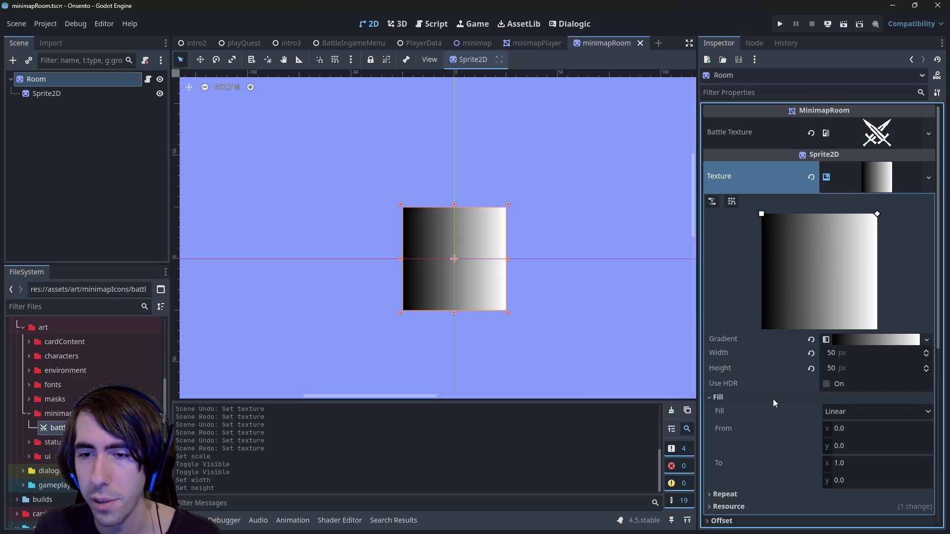
- Switch the gradient fill to Radial, move the black stop mid-gradient and make it transparent
{"action": "left_click", "coordinate": [903, 408]}
{"action": "left_click", "coordinate": [881, 441]}
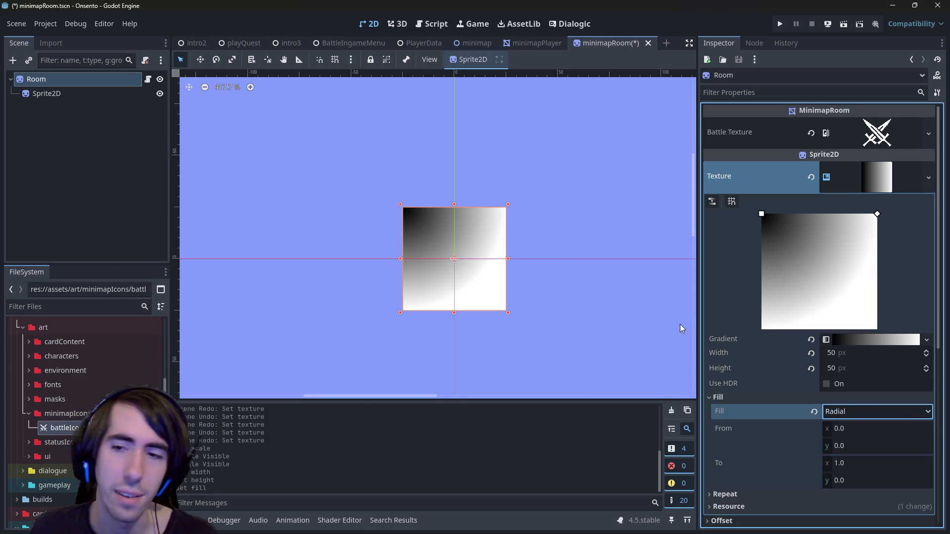
{"action": "left_click", "coordinate": [882, 342]}
{"action": "mouse_move", "coordinate": [894, 386]}
{"action": "left_mouse_down"}
{"action": "mouse_move", "coordinate": [868, 382]}
{"action": "mouse_move", "coordinate": [903, 382]}
{"action": "left_mouse_up"}
{"action": "left_click_drag", "start_coordinate": [710, 382], "coordinate": [833, 390]}
{"action": "left_click", "coordinate": [923, 378]}
{"action": "mouse_move", "coordinate": [845, 123]}
{"action": "left_mouse_down"}
{"action": "mouse_move", "coordinate": [847, 69]}
{"action": "mouse_move", "coordinate": [847, 164]}
{"action": "mouse_move", "coordinate": [830, 107]}
{"action": "mouse_move", "coordinate": [837, 25]}
{"action": "left_mouse_up"}
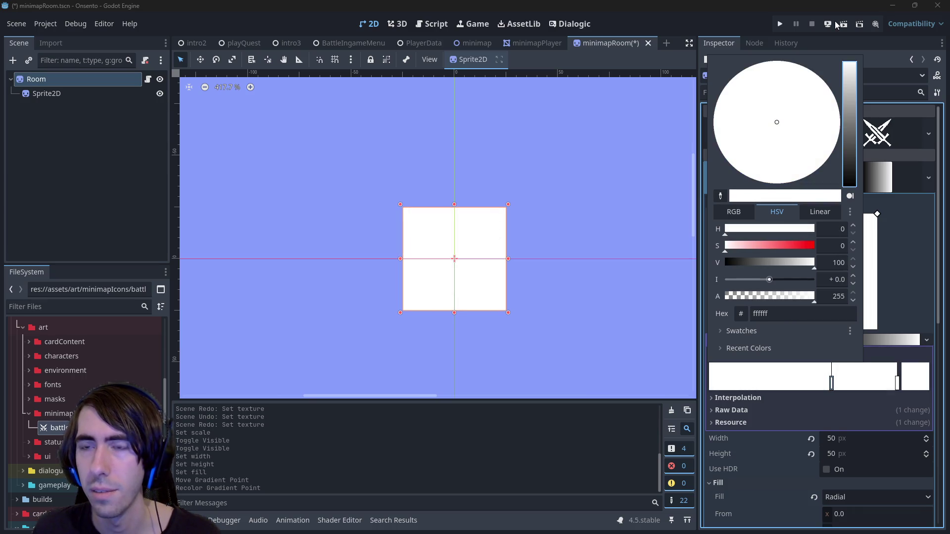
{"action": "left_click", "coordinate": [895, 378]}
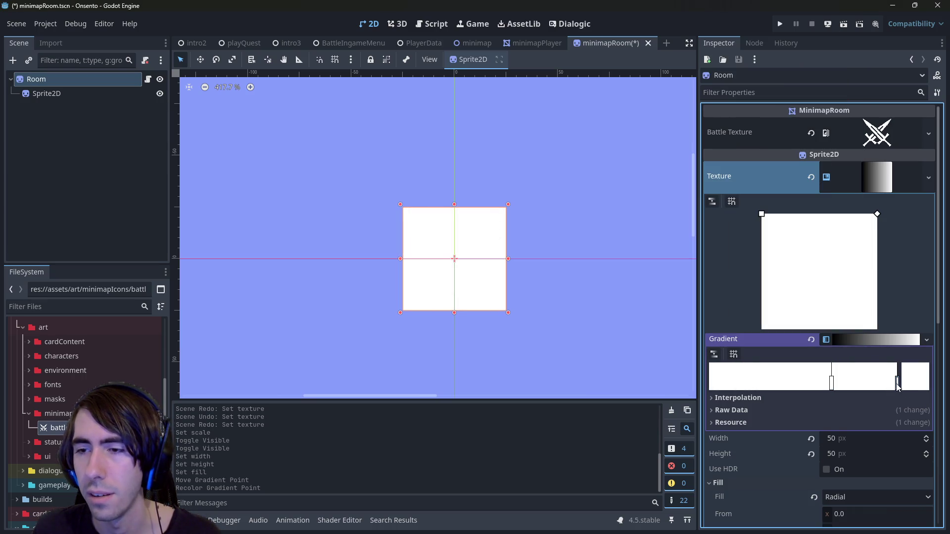
{"action": "left_click", "coordinate": [915, 385]}
{"action": "left_click_drag", "start_coordinate": [803, 299], "coordinate": [613, 290]}
{"action": "left_click", "coordinate": [612, 291]}
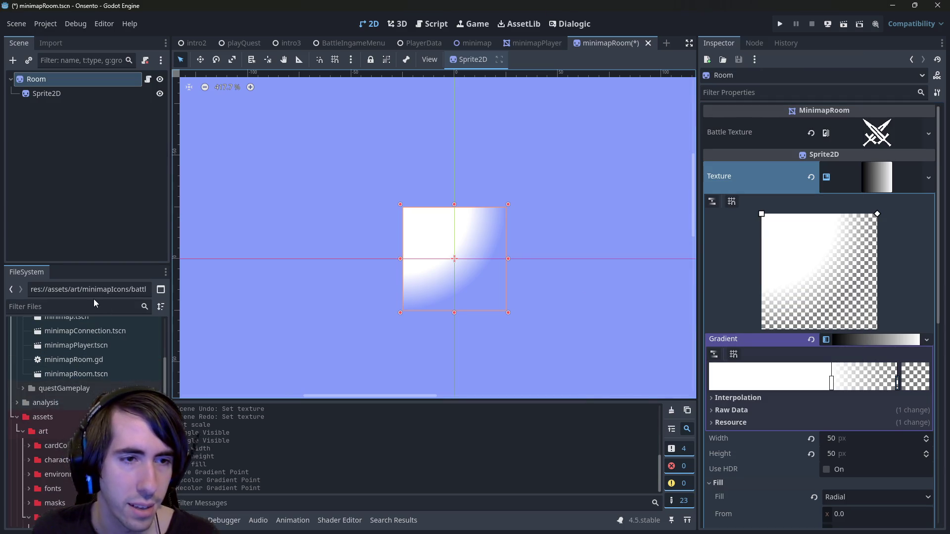
- Try applying circle.tres from the masks folder as the sprite texture, then undo it
{"action": "scroll", "coordinate": [70, 448], "scroll_direction": "down", "scroll_amount": 1}
{"action": "scroll", "coordinate": [70, 448], "scroll_direction": "down", "scroll_amount": 1}
{"action": "double_click", "coordinate": [54, 450]}
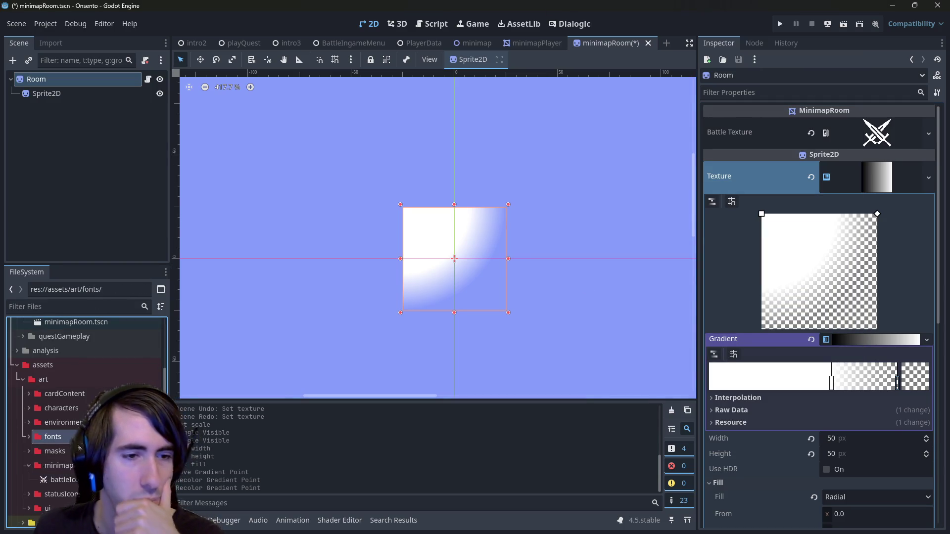
{"action": "mouse_move", "coordinate": [58, 465]}
{"action": "left_mouse_down"}
{"action": "mouse_move", "coordinate": [888, 393]}
{"action": "mouse_move", "coordinate": [857, 153]}
{"action": "mouse_move", "coordinate": [875, 176]}
{"action": "left_mouse_up"}
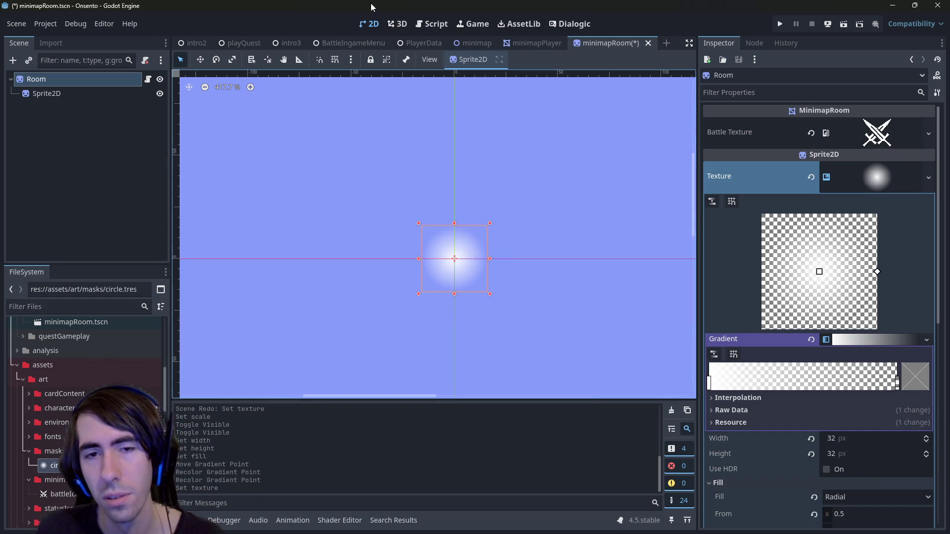
{"action": "key", "text": "ctrl+z"}
{"action": "mouse_move", "coordinate": [761, 213]}
{"action": "left_mouse_down"}
{"action": "mouse_move", "coordinate": [780, 250]}
{"action": "mouse_move", "coordinate": [823, 271]}
{"action": "left_mouse_up"}
- Set the gradient Fill From to (0.5, 0.5) and To x to 0.5, and save
{"action": "scroll", "coordinate": [843, 468], "scroll_direction": "down", "scroll_amount": 1}
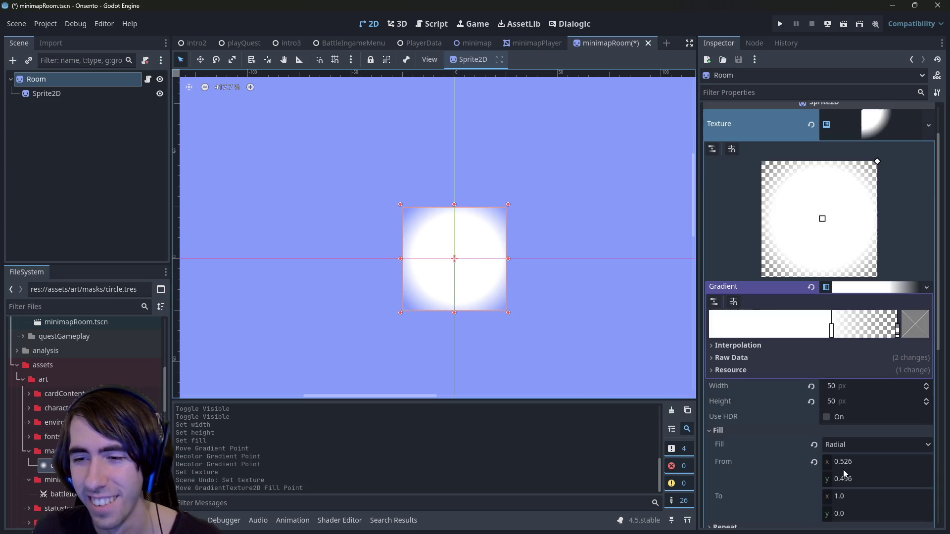
{"action": "left_click", "coordinate": [854, 462]}
{"action": "type", "text": "0."}
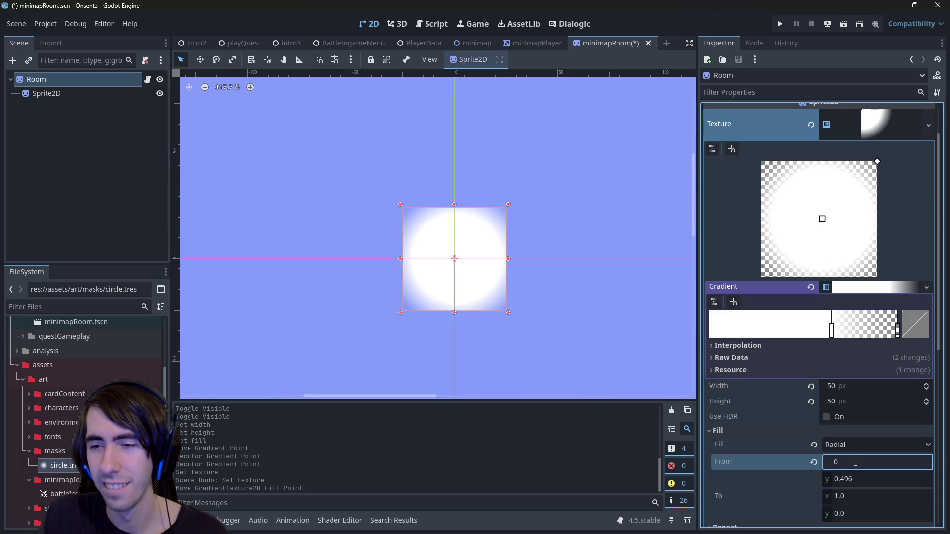
{"action": "type", "text": "5"}
{"action": "key", "text": "Tab"}
{"action": "type", "text": "0.5"}
{"action": "key", "text": "Tab"}
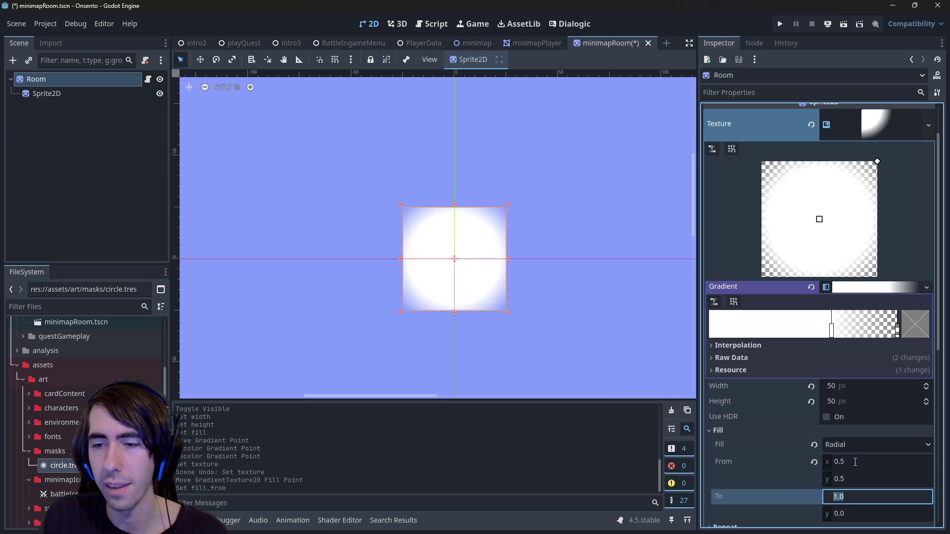
{"action": "type", "text": "0.5"}
{"action": "key", "text": "Return"}
{"action": "key", "text": "ctrl+s"}
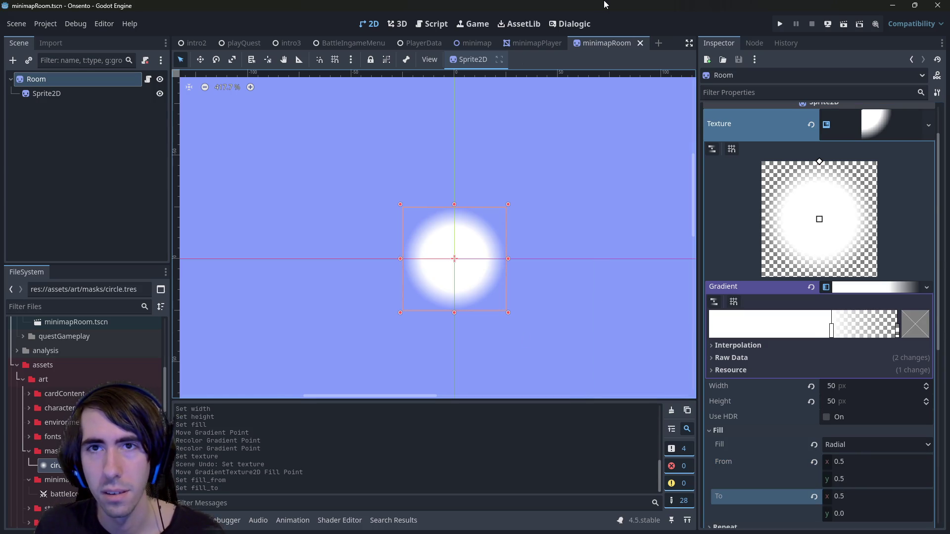
- Nudge the gradient point to fine-tune the fade, save again, and select Sprite2D
{"action": "scroll", "coordinate": [481, 276], "scroll_direction": "up", "scroll_amount": 5}
{"action": "scroll", "coordinate": [462, 262], "scroll_direction": "down", "scroll_amount": 3}
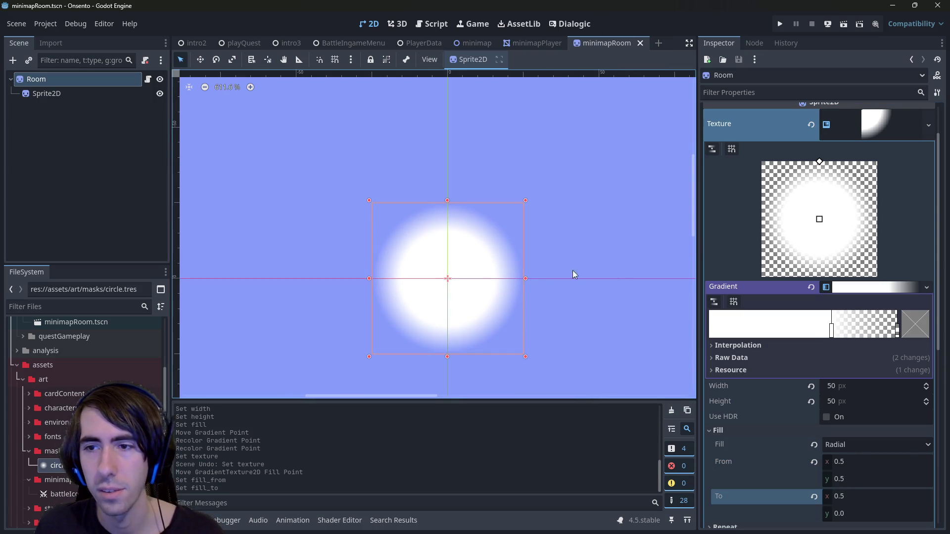
{"action": "mouse_move", "coordinate": [832, 330]}
{"action": "left_mouse_down"}
{"action": "mouse_move", "coordinate": [859, 336]}
{"action": "mouse_move", "coordinate": [833, 338]}
{"action": "left_mouse_up"}
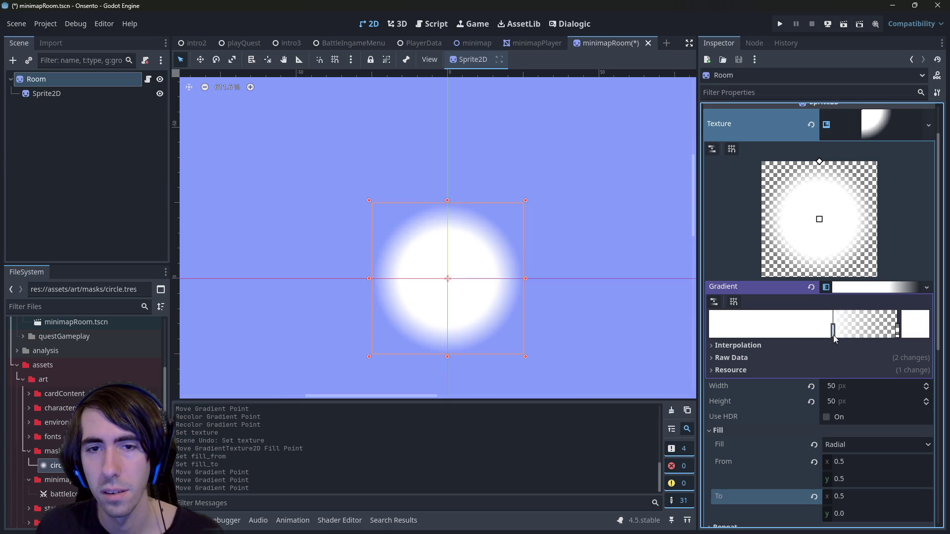
{"action": "key", "text": "ctrl+s"}
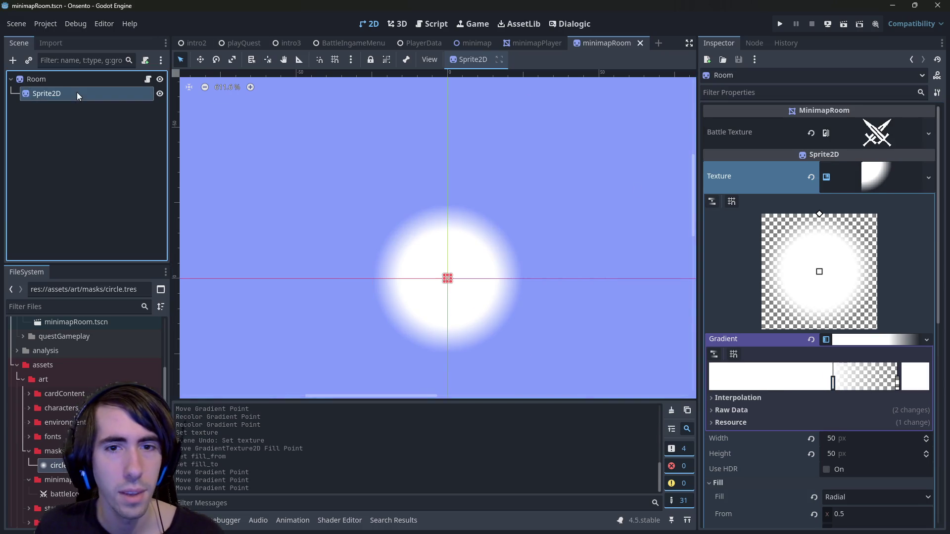
{"action": "left_click", "coordinate": [77, 93]}
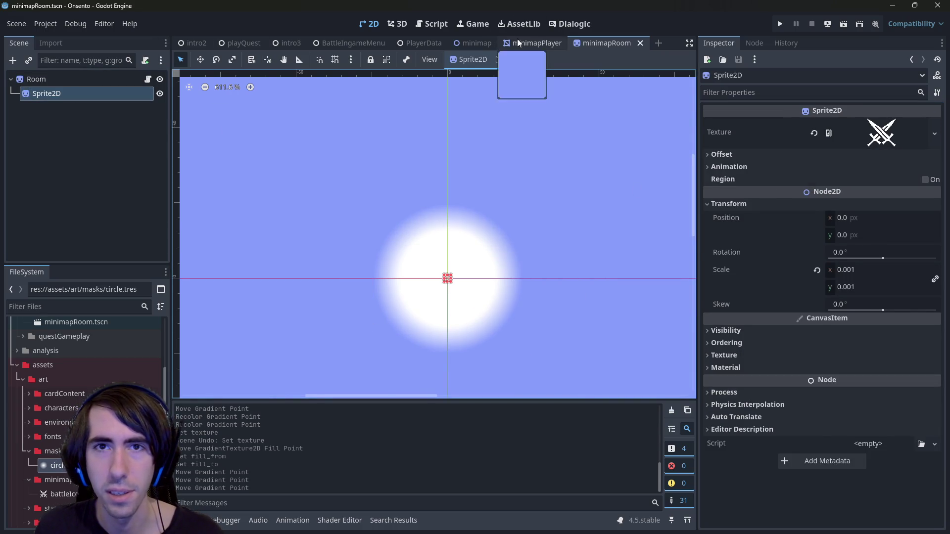
- Run the minimap scene, check the soft white circles and crossed-sword battle icons, then close it
{"action": "left_click", "coordinate": [477, 43]}
{"action": "left_click", "coordinate": [843, 24]}
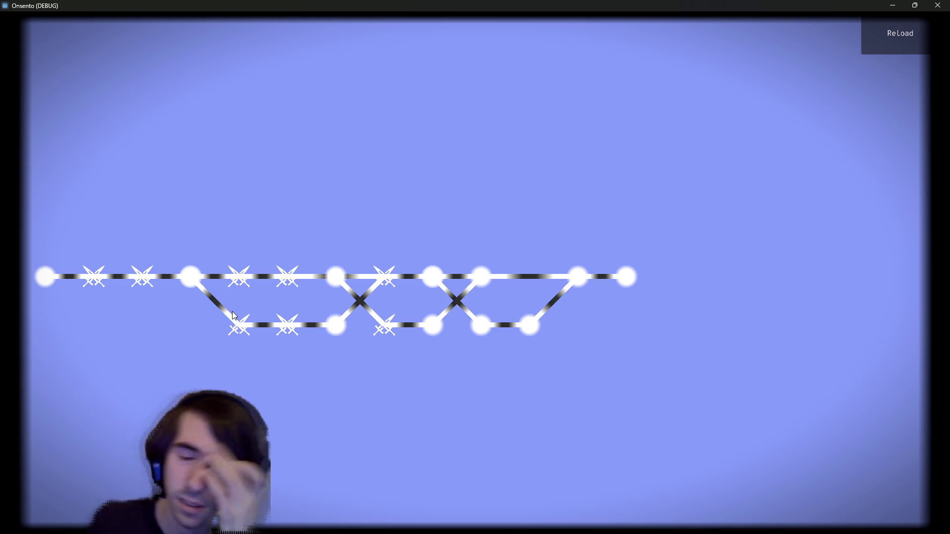
{"action": "left_click", "coordinate": [935, 4]}
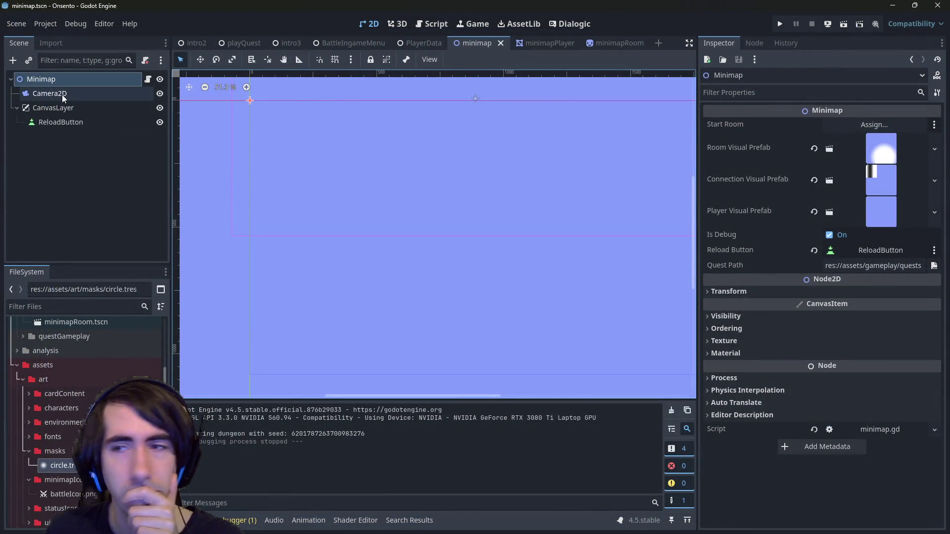
{"action": "left_click", "coordinate": [602, 44]}
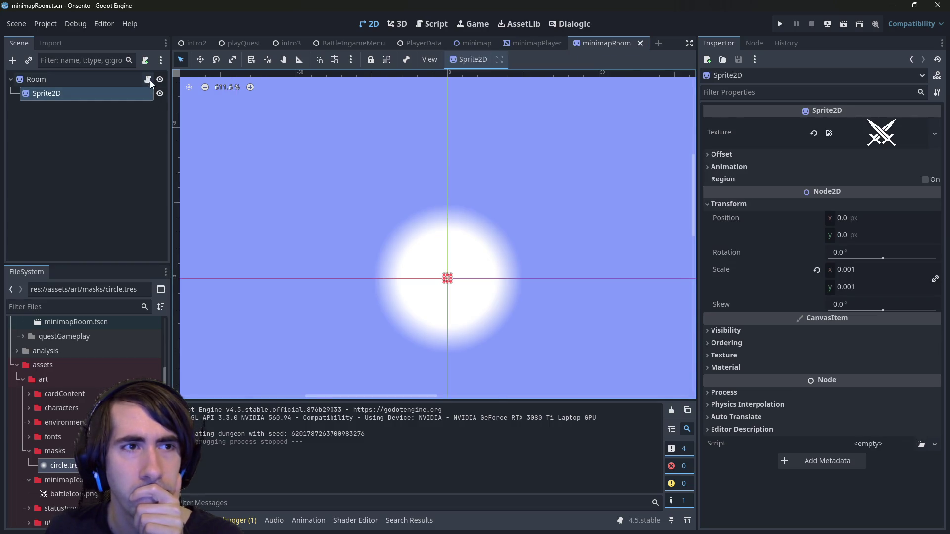
{"action": "left_click", "coordinate": [147, 80]}
{"action": "key", "text": "ctrl+z"}
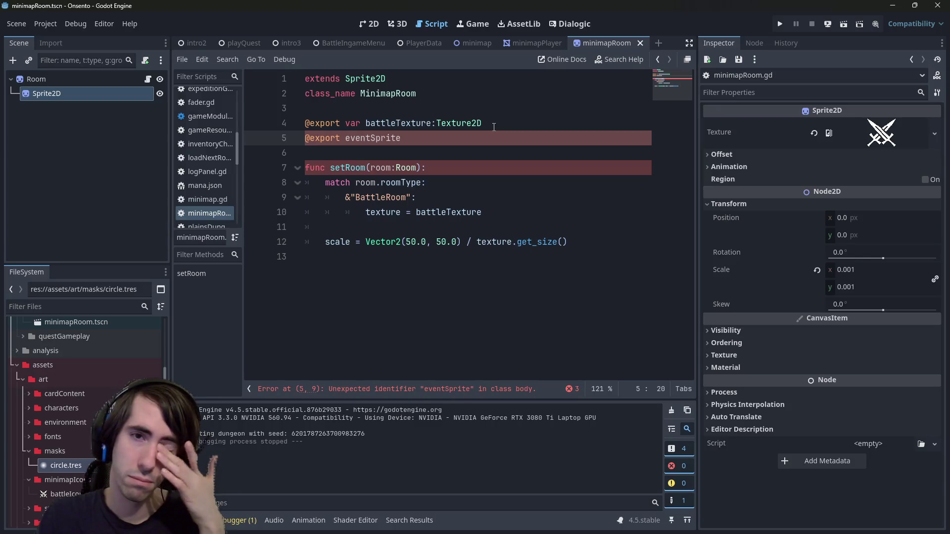
{"action": "type", "text": "var"}
{"action": "key", "text": "End"}
{"action": "type", "text": ":Sprite2D"}
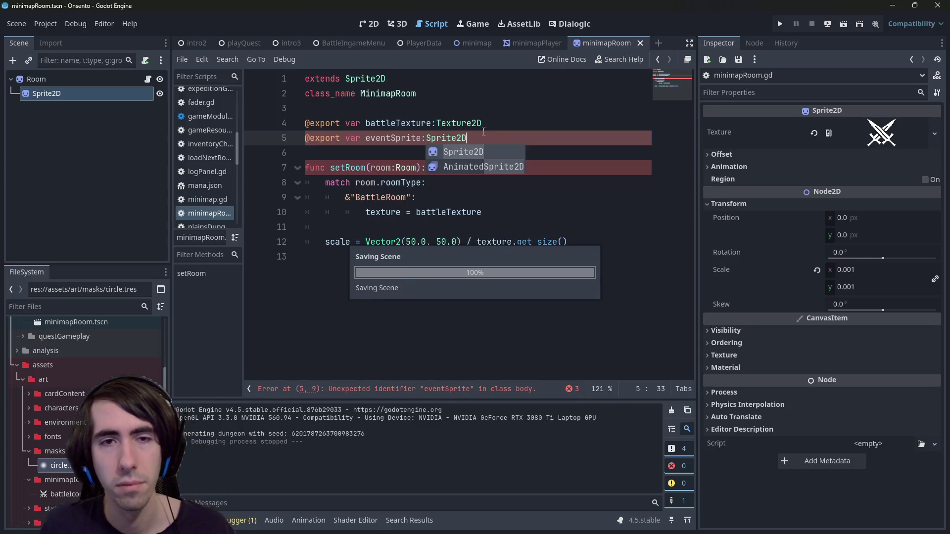
{"action": "double_click", "coordinate": [402, 141]}
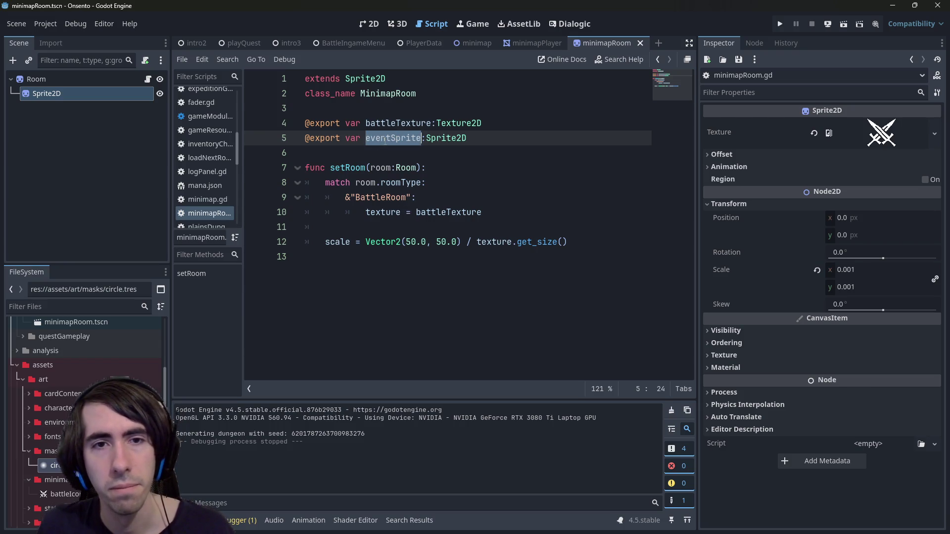
- Prefix both texture references with 'eventSprite.' and save the script
{"action": "double_click", "coordinate": [377, 211]}
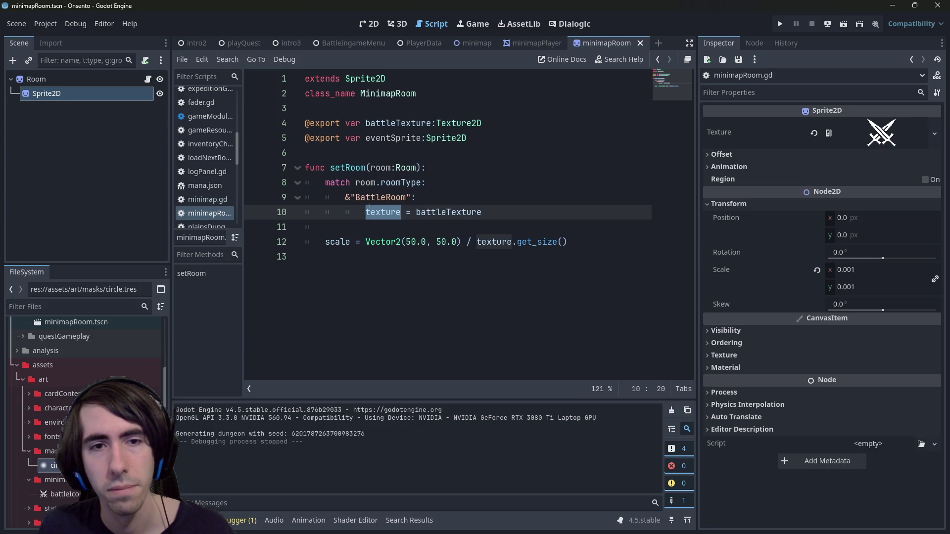
{"action": "key", "text": "ctrl+d"}
{"action": "key", "text": "Left"}
{"action": "type", "text": "eventSprite."}
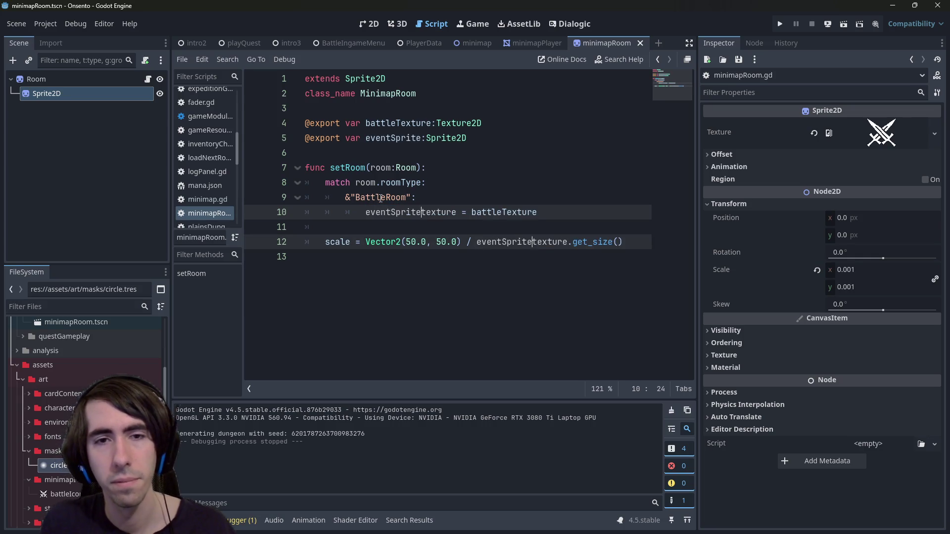
{"action": "key", "text": "ctrl+s"}
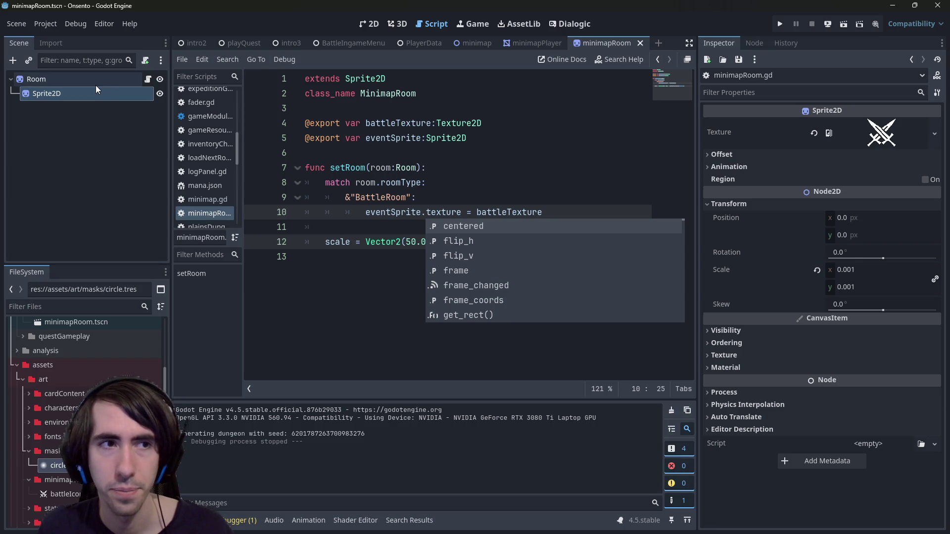
{"action": "left_click", "coordinate": [419, 159]}
{"action": "left_click", "coordinate": [483, 220]}
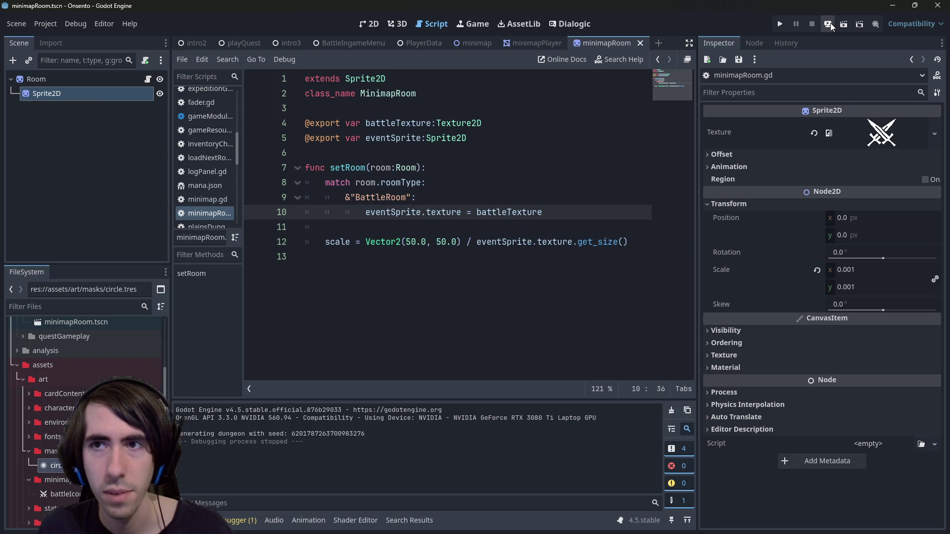
- Run the minimap scene, which halts with a Nil error on line 12
{"action": "left_click", "coordinate": [474, 45]}
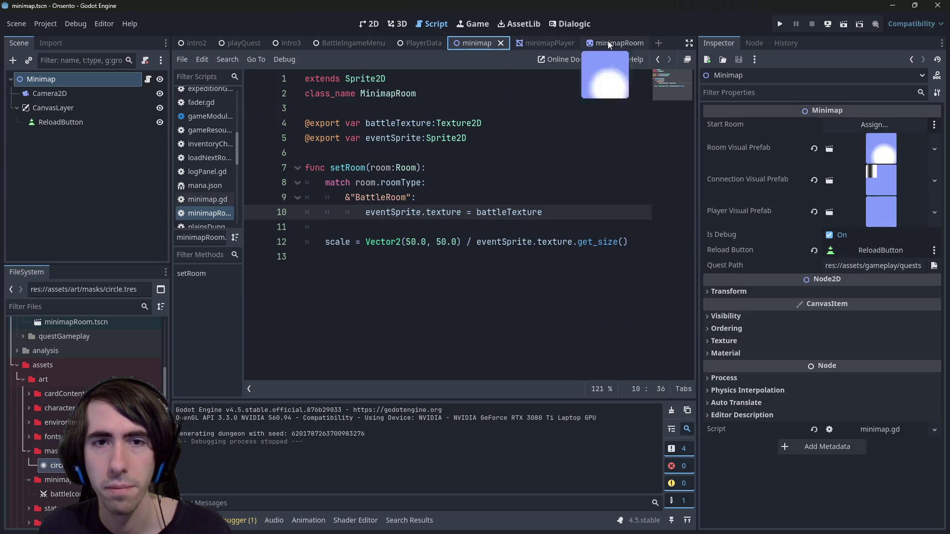
{"action": "left_click", "coordinate": [842, 27]}
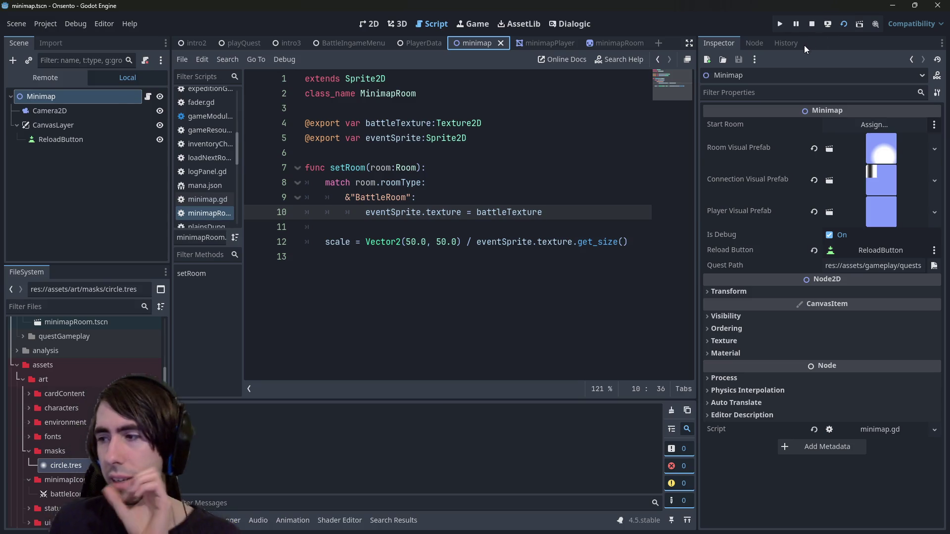
{"action": "left_click", "coordinate": [500, 303]}
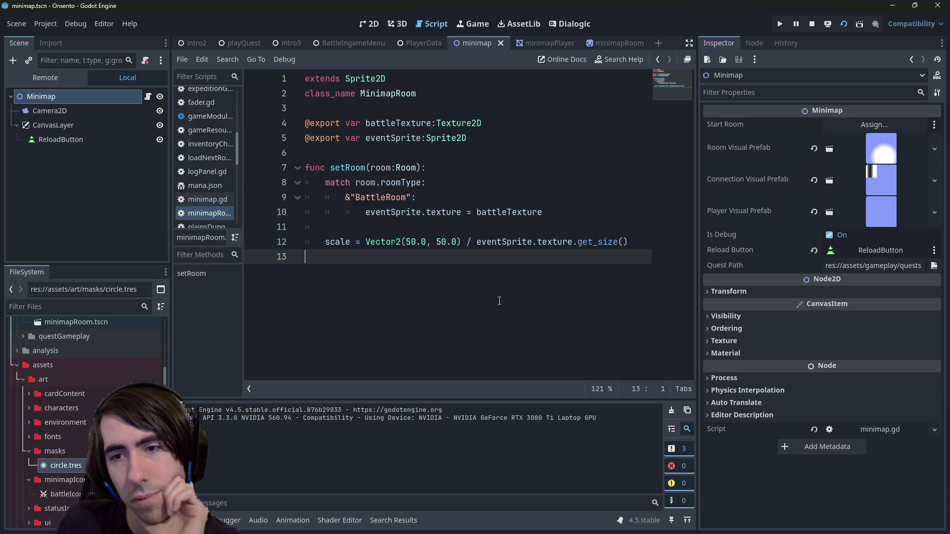
{"action": "double_click", "coordinate": [505, 242]}
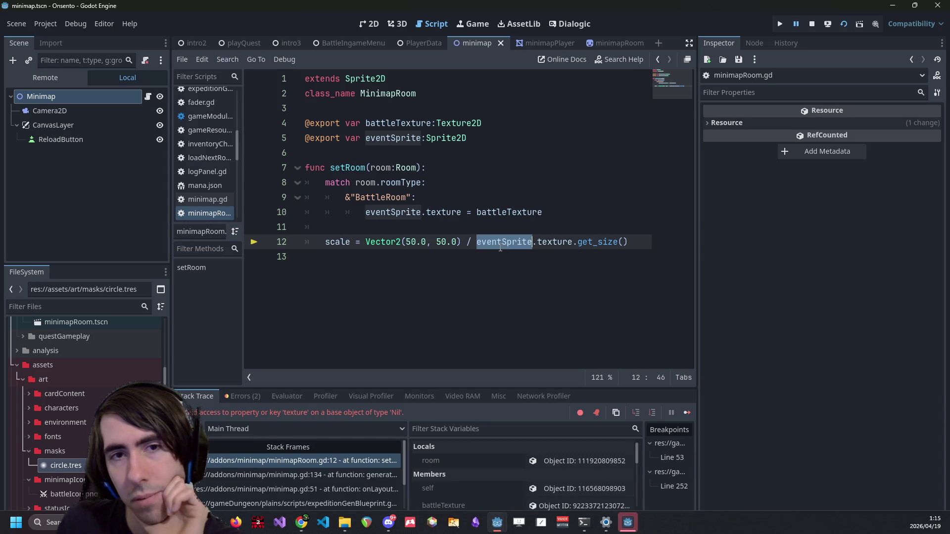
- Stop the run, assign the child Sprite2D to the Room's Event Sprite, and save
{"action": "left_click", "coordinate": [814, 27]}
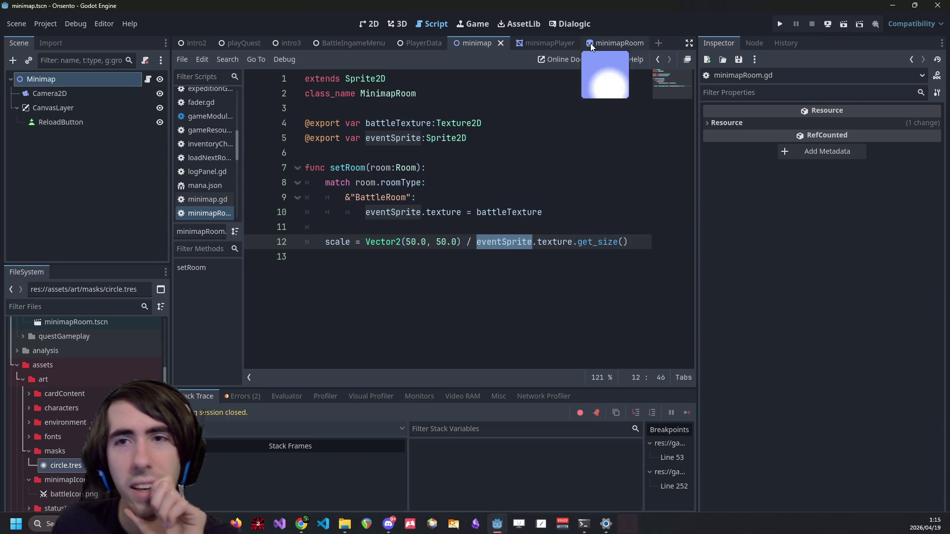
{"action": "left_click", "coordinate": [590, 43]}
{"action": "left_click", "coordinate": [94, 83]}
{"action": "mouse_move", "coordinate": [94, 92]}
{"action": "left_mouse_down"}
{"action": "mouse_move", "coordinate": [666, 122]}
{"action": "mouse_move", "coordinate": [876, 157]}
{"action": "left_mouse_up"}
{"action": "left_click", "coordinate": [505, 170]}
{"action": "key", "text": "ctrl+s"}
- Rerun the minimap scene to confirm the Nil error is gone, then close it
{"action": "left_click", "coordinate": [476, 45]}
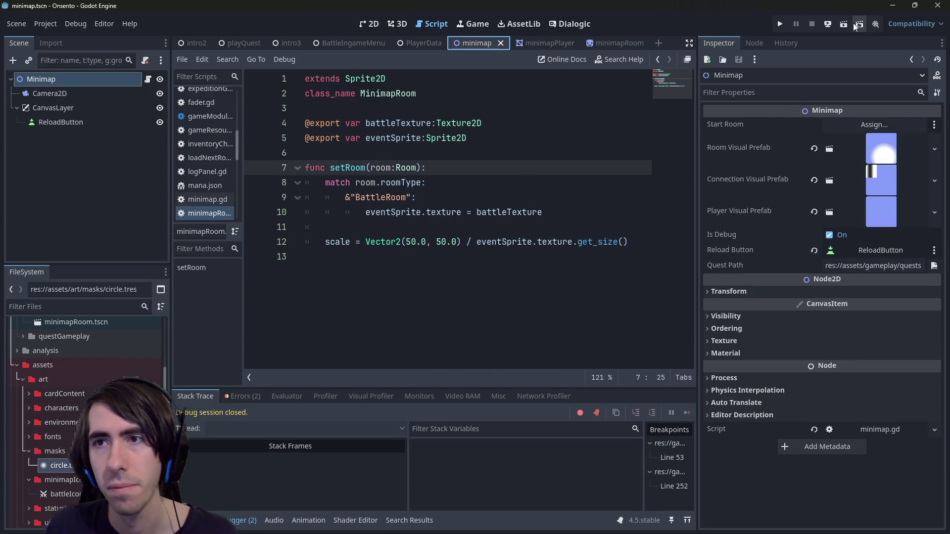
{"action": "left_click", "coordinate": [844, 24]}
{"action": "left_click", "coordinate": [460, 242]}
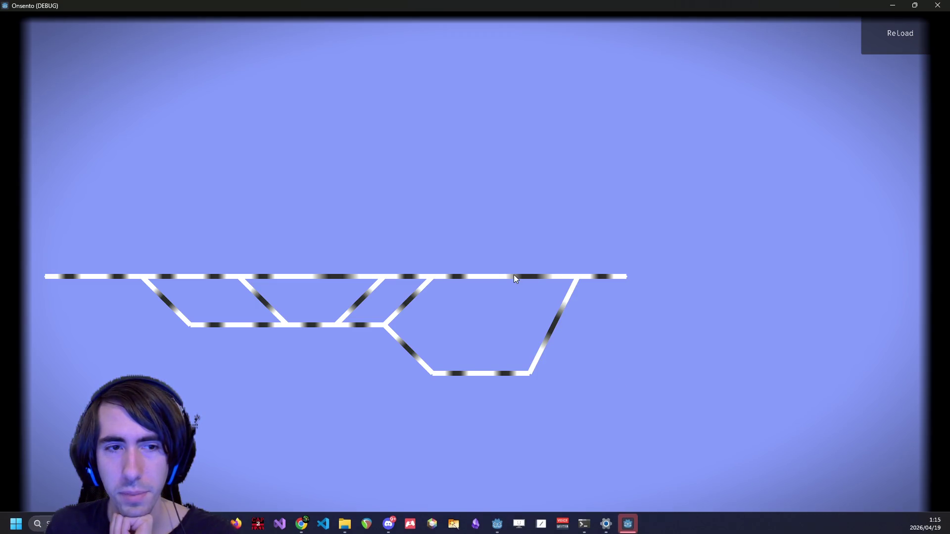
{"action": "left_click", "coordinate": [938, 5]}
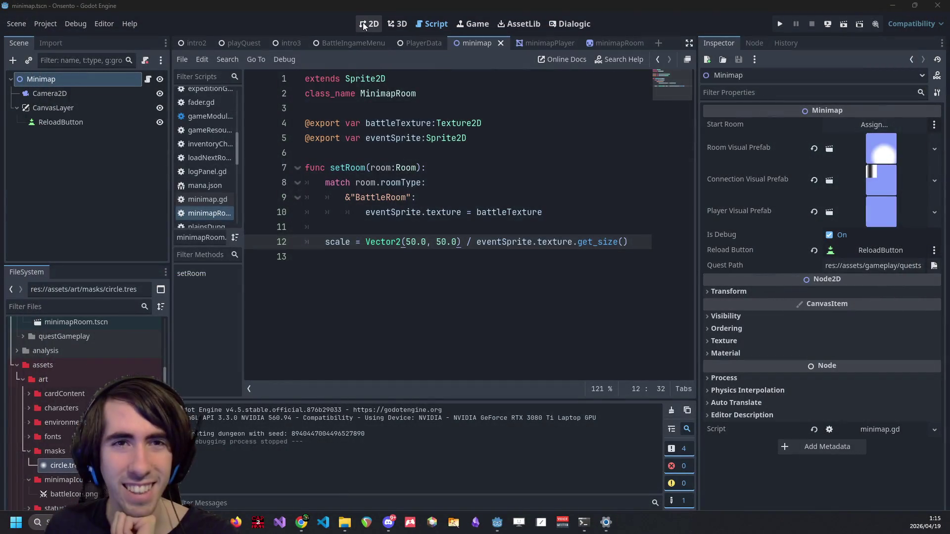
- Reopen minimapRoom.gd and collapse the Room's gradient texture details in the Inspector
{"action": "left_click", "coordinate": [363, 23]}
{"action": "left_click", "coordinate": [614, 43]}
{"action": "scroll", "coordinate": [482, 225], "scroll_direction": "up", "scroll_amount": 3}
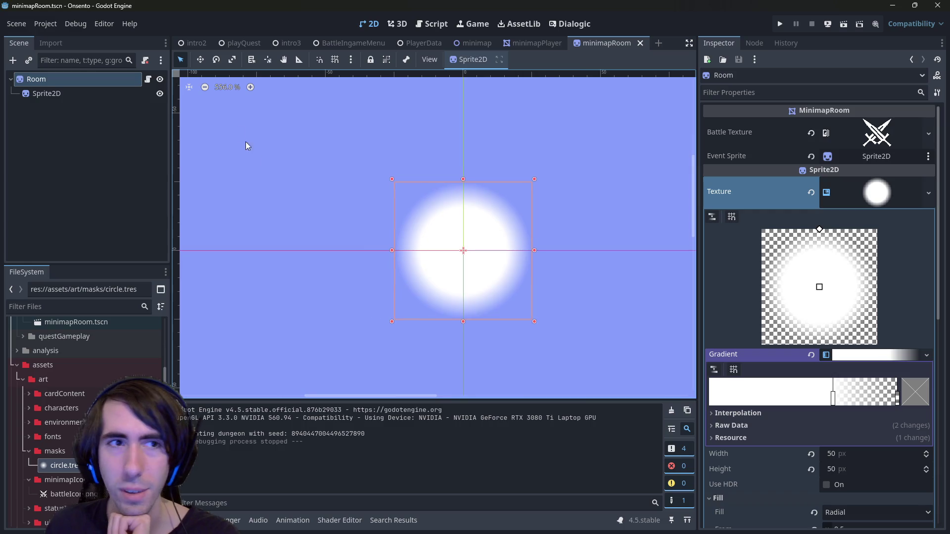
{"action": "left_click", "coordinate": [147, 79]}
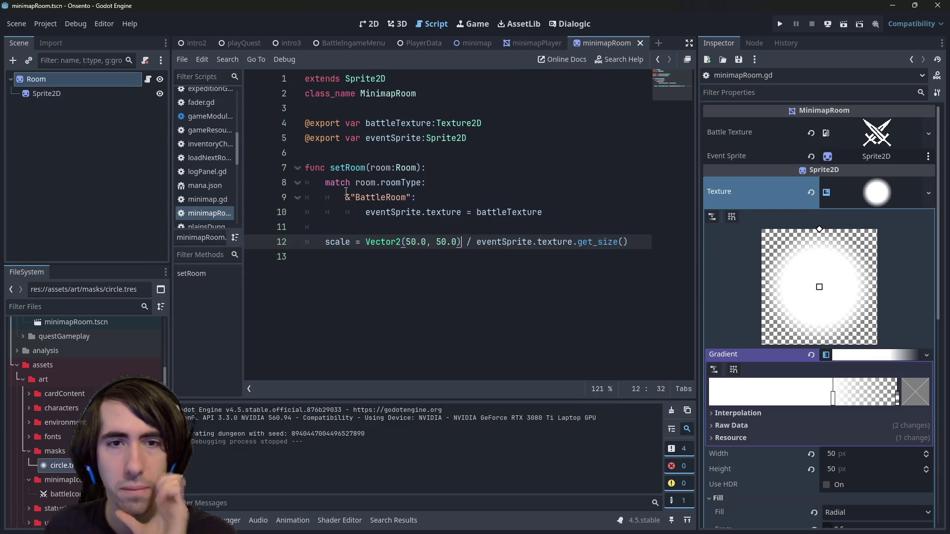
{"action": "double_click", "coordinate": [387, 207]}
{"action": "left_click", "coordinate": [47, 93]}
{"action": "left_click", "coordinate": [36, 79]}
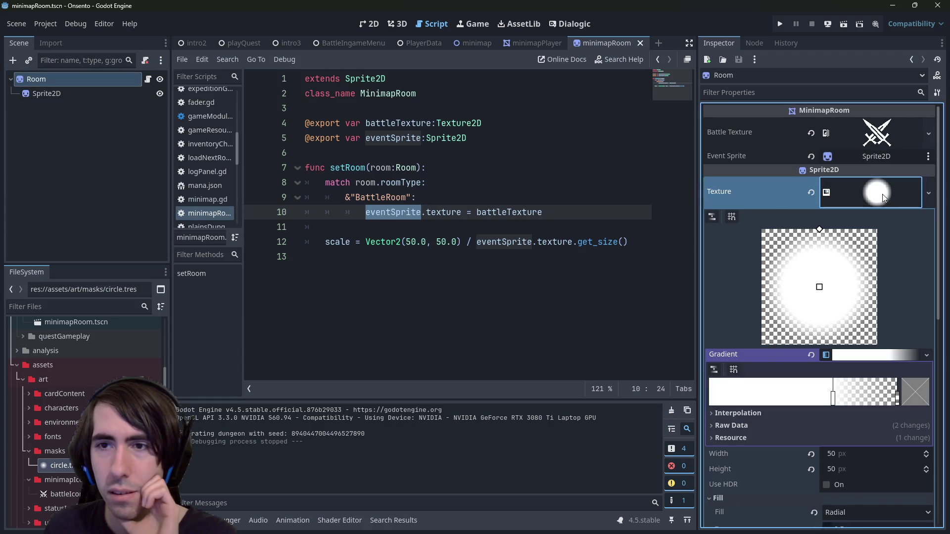
{"action": "left_click", "coordinate": [883, 194]}
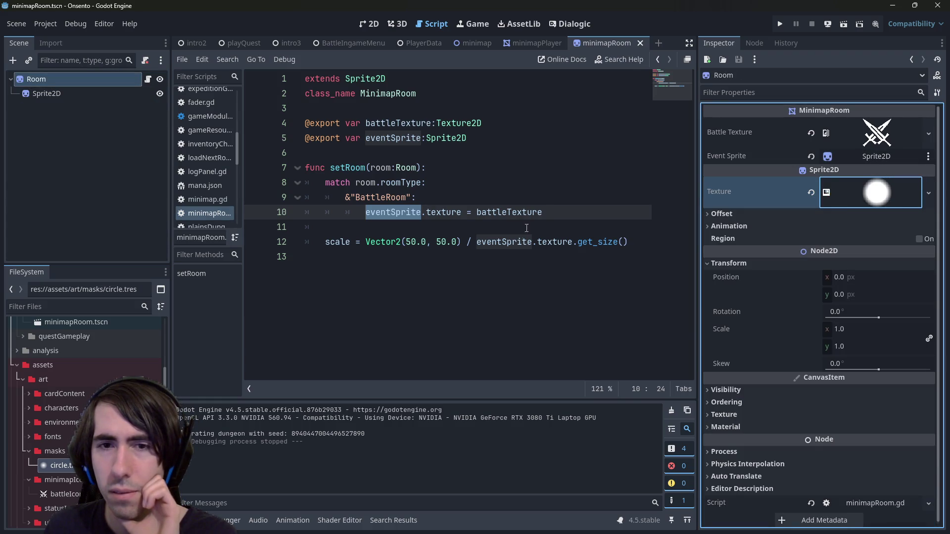
- Prefix the scale assignment on line 12 with 'eventSprite.' for 50×50 scaling
{"action": "left_click", "coordinate": [495, 242]}
{"action": "double_click", "coordinate": [337, 242]}
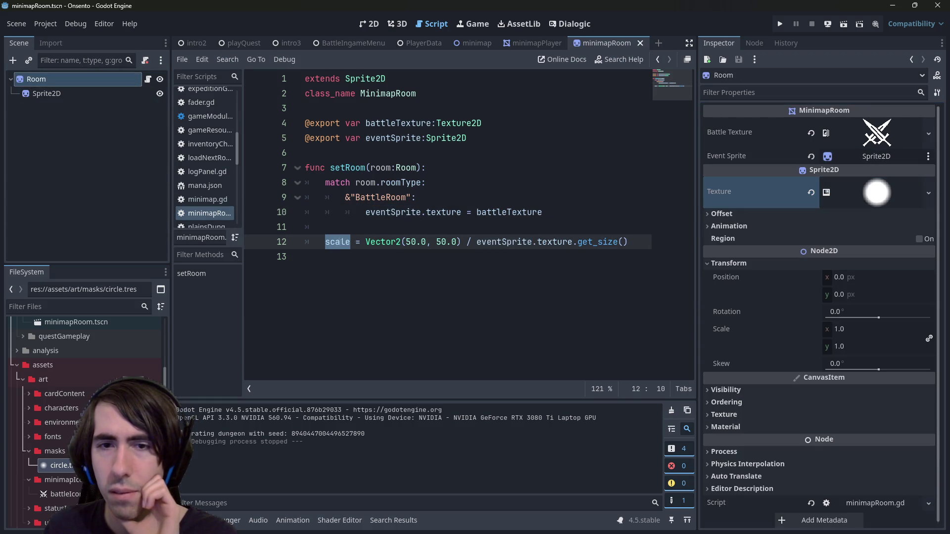
{"action": "double_click", "coordinate": [497, 242]}
{"action": "key", "text": "ctrl+c"}
{"action": "left_click", "coordinate": [327, 242]}
{"action": "key", "text": "ctrl+v"}
{"action": "type", "text": "."}
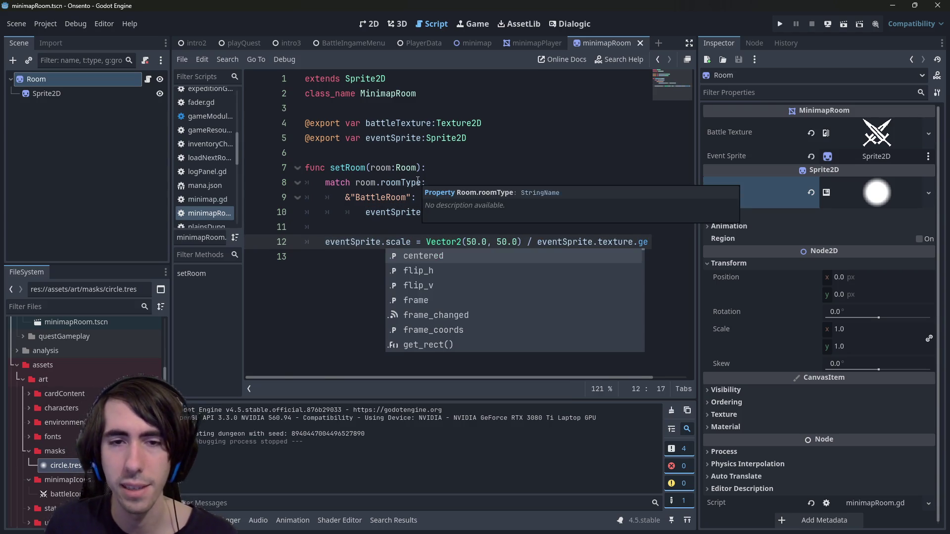
{"action": "left_click", "coordinate": [369, 24]}
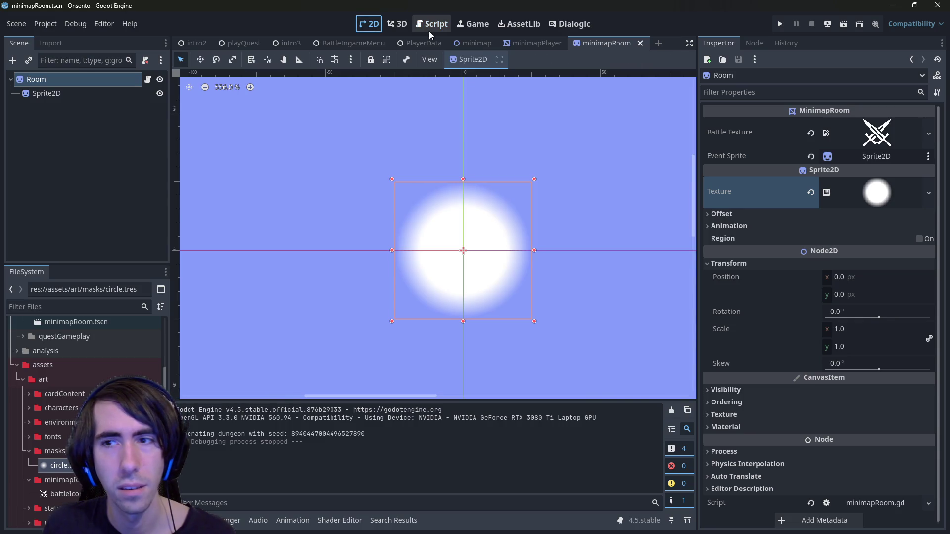
{"action": "left_click", "coordinate": [429, 31]}
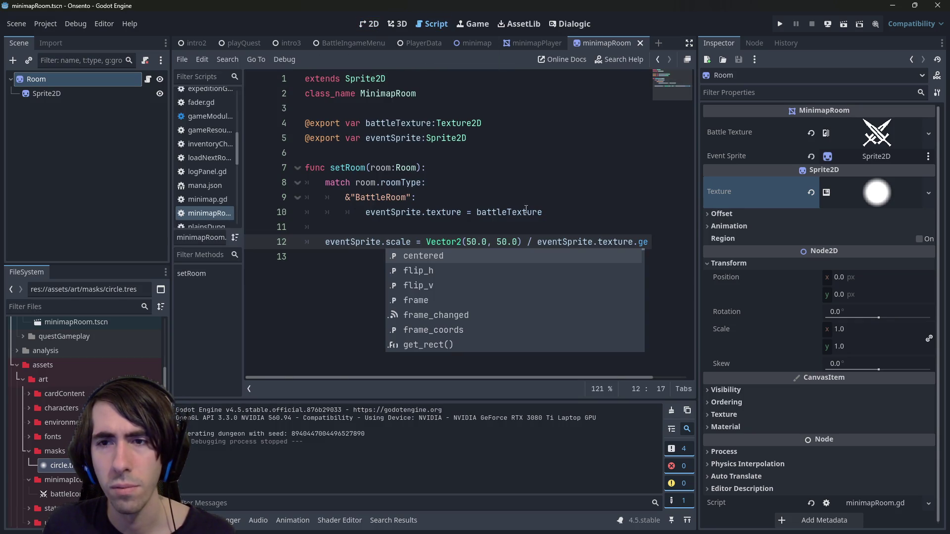
{"action": "key", "text": "Escape"}
- Run the game to see the glowing room circles, then close it
{"action": "double_click", "coordinate": [365, 242]}
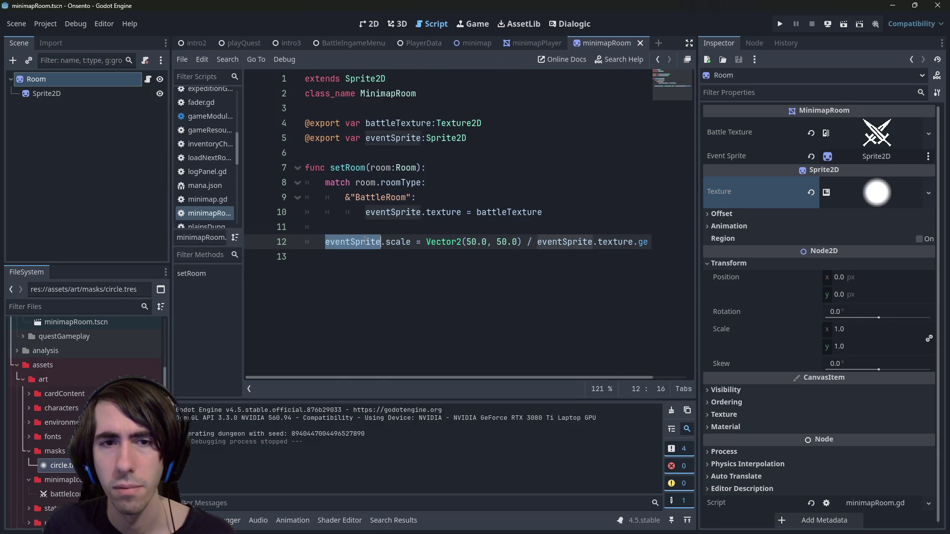
{"action": "left_click", "coordinate": [842, 23]}
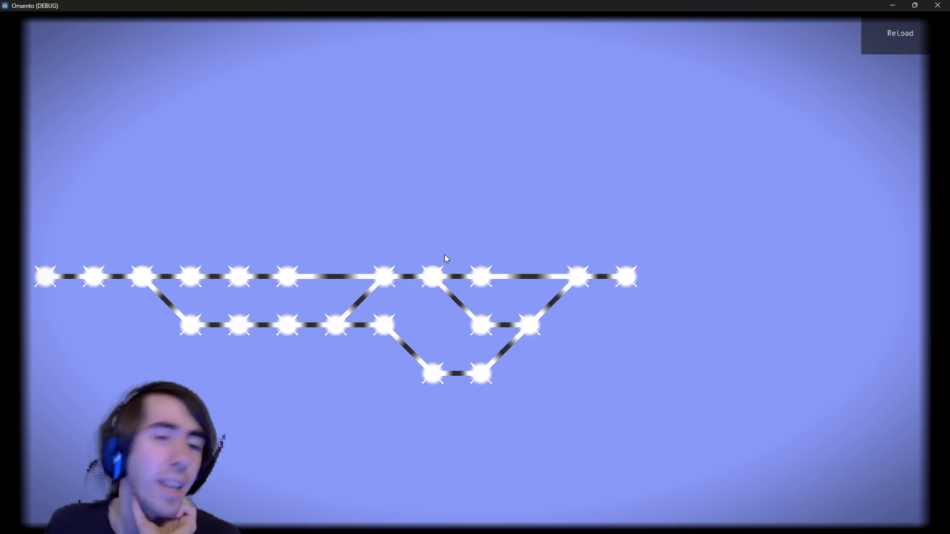
{"action": "left_click", "coordinate": [938, 5]}
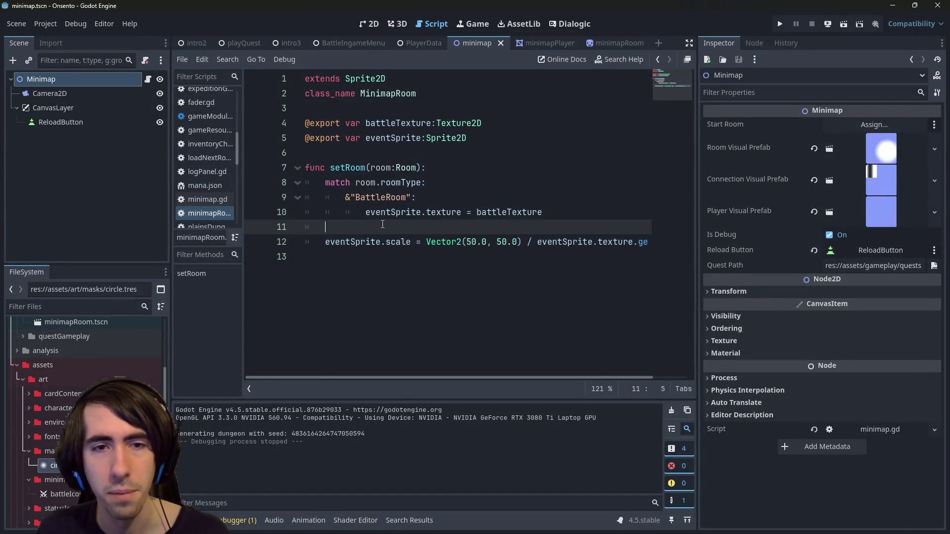
- Add a '_:' default case below the battle texture line in setRoom
{"action": "double_click", "coordinate": [381, 213]}
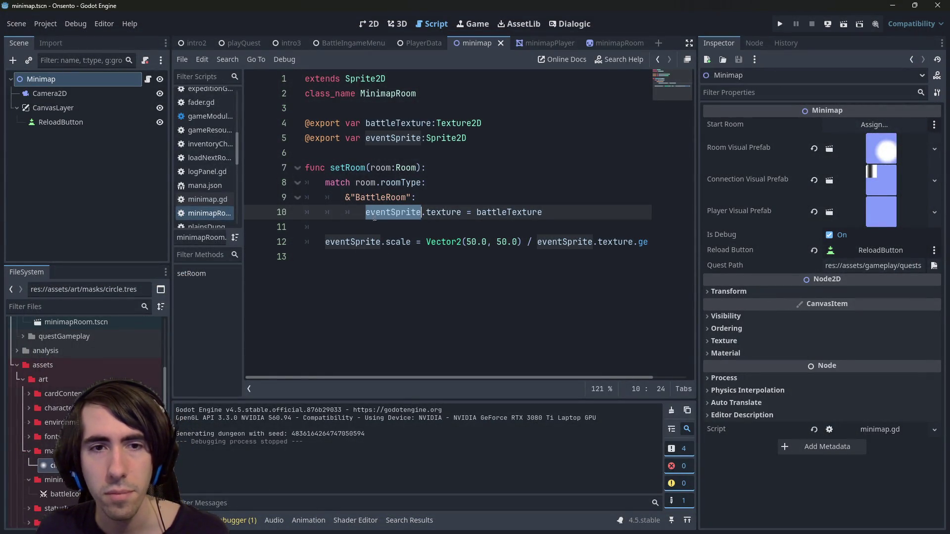
{"action": "left_click", "coordinate": [381, 227]}
{"action": "key", "text": "Tab"}
{"action": "key", "text": "Return"}
{"action": "key", "text": "Up"}
{"action": "type", "text": "_:"}
- Under it set eventSprite.texture = null and eventSprite.visible = false, save, and run the scene
{"action": "key", "text": "Up"}
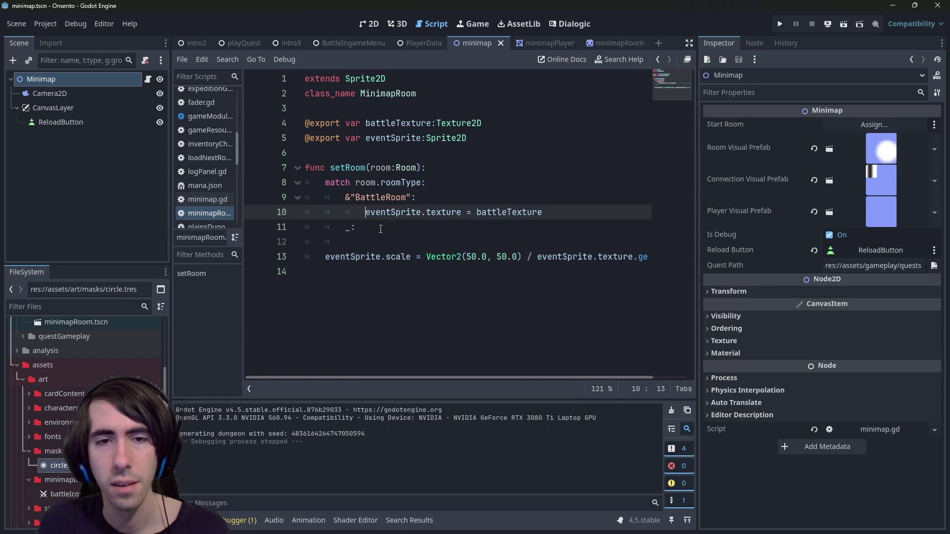
{"action": "key", "text": "ctrl+shift+Right"}
{"action": "key", "text": "ctrl+shift+Right"}
{"action": "key", "text": "ctrl+shift+Right"}
{"action": "key", "text": "ctrl+c"}
{"action": "key", "text": "Down"}
{"action": "key", "text": "End"}
{"action": "key", "text": "Return"}
{"action": "key", "text": "ctrl+v"}
{"action": "key", "text": "ctrl+BackSpace"}
{"action": "type", "text": "texture = null"}
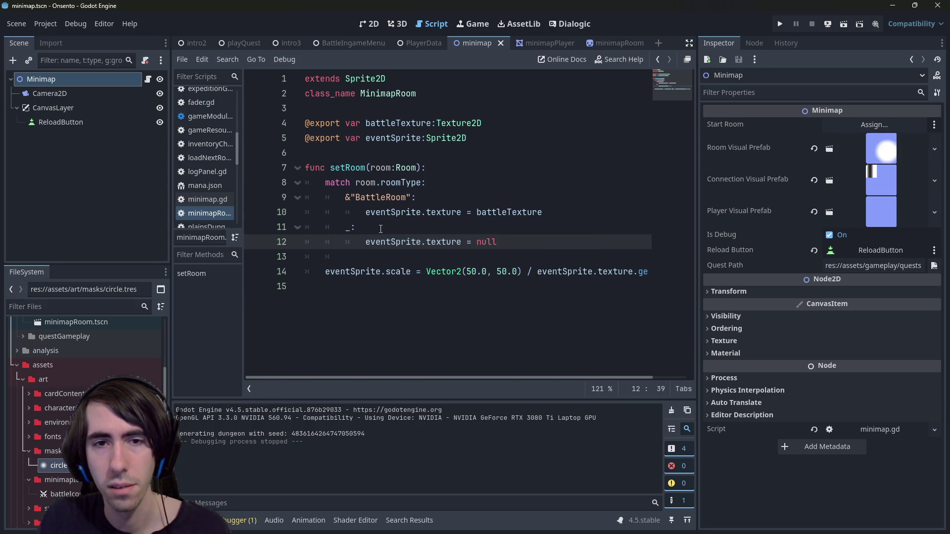
{"action": "key", "text": "Return"}
{"action": "type", "text": "eventSprite.visi"}
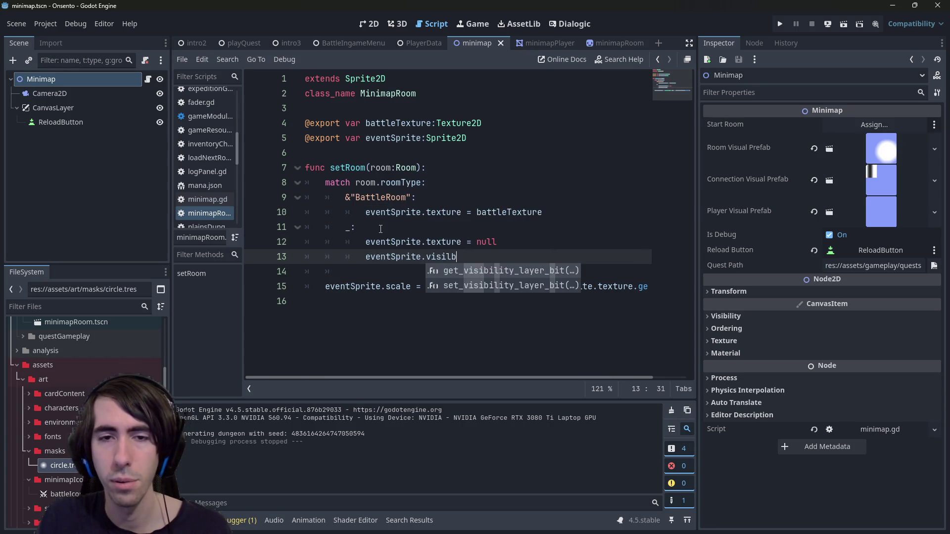
{"action": "type", "text": "ble = false"}
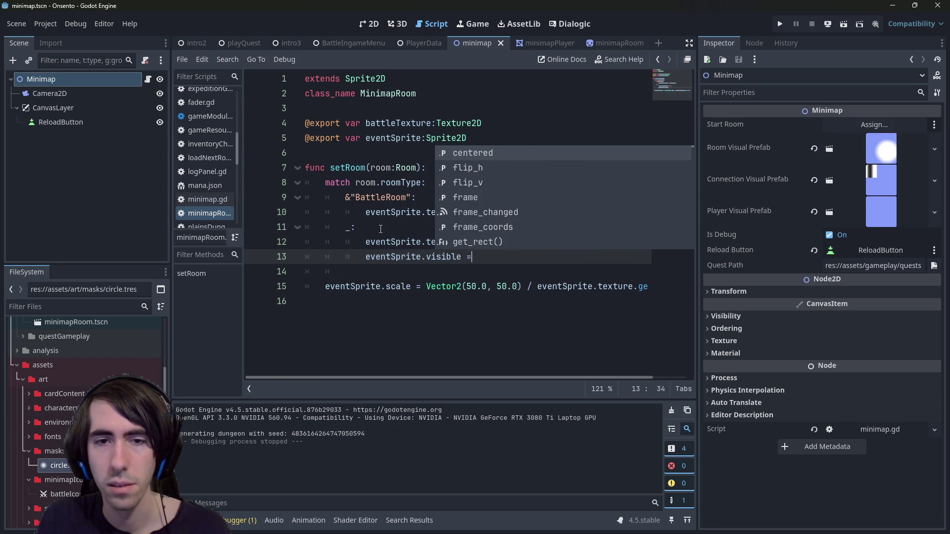
{"action": "key", "text": "ctrl+s"}
{"action": "left_click", "coordinate": [844, 23]}
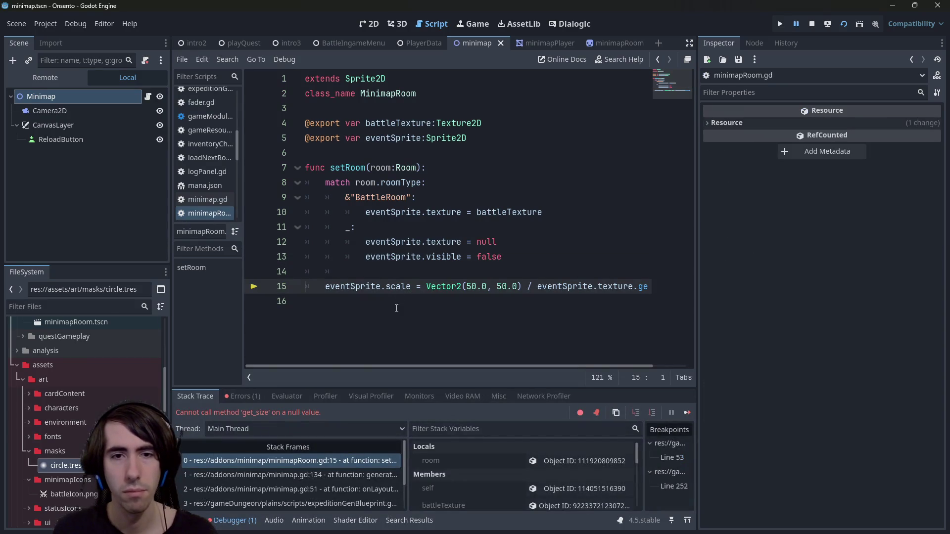
- Wrap the scale line in 'if eventSprite.texture != null:' with proper indentation
{"action": "left_click", "coordinate": [598, 287]}
{"action": "double_click", "coordinate": [610, 287]}
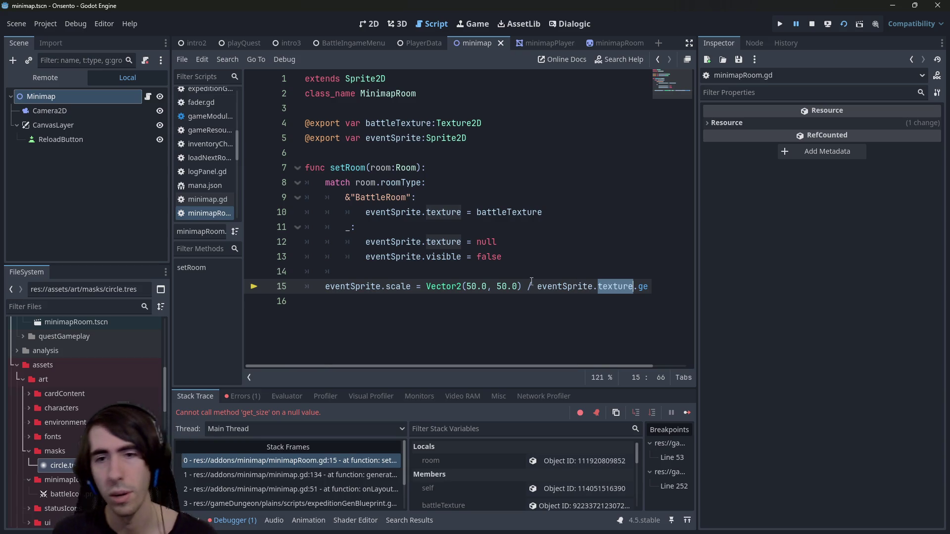
{"action": "left_click", "coordinate": [593, 280]}
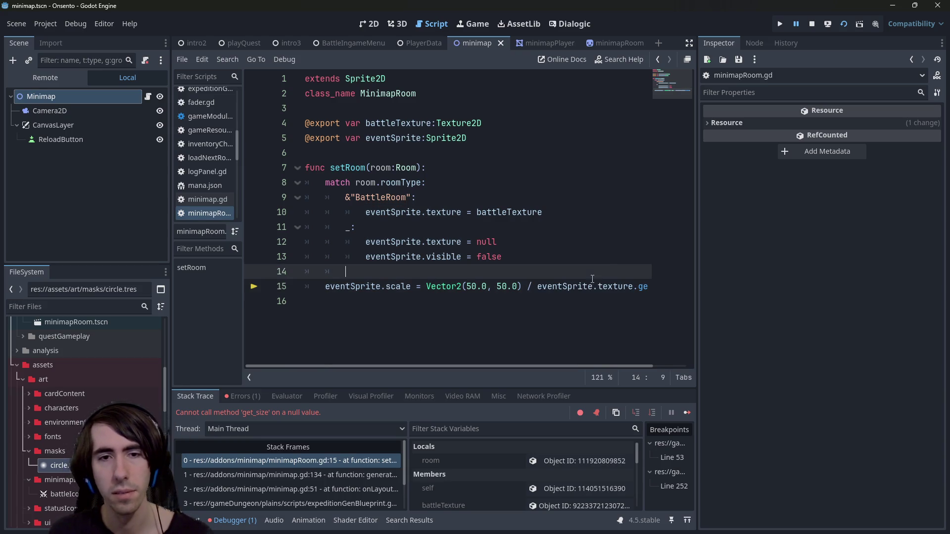
{"action": "key", "text": "Return"}
{"action": "type", "text": "if eventSprite.texture != nul"}
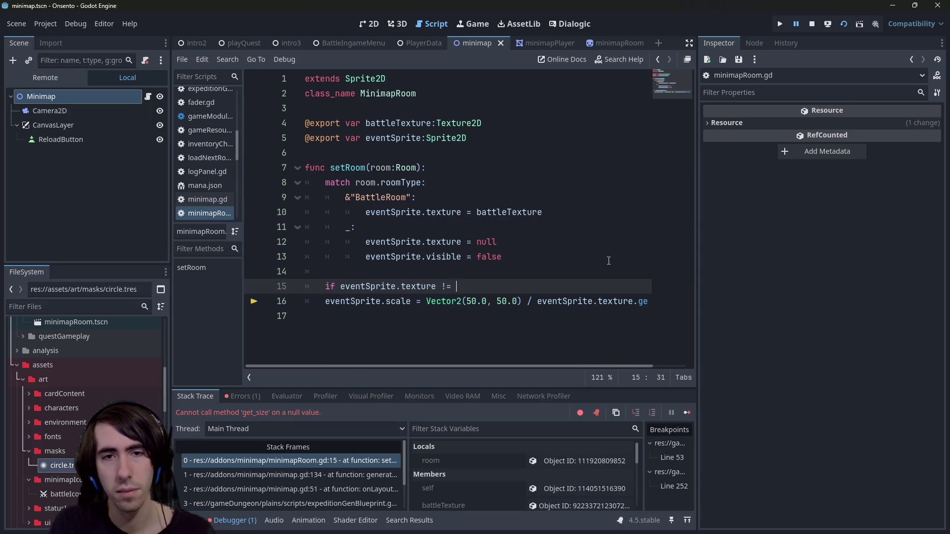
{"action": "type", "text": "l:"}
{"action": "key", "text": "Down"}
{"action": "key", "text": "Home"}
{"action": "key", "text": "Tab"}
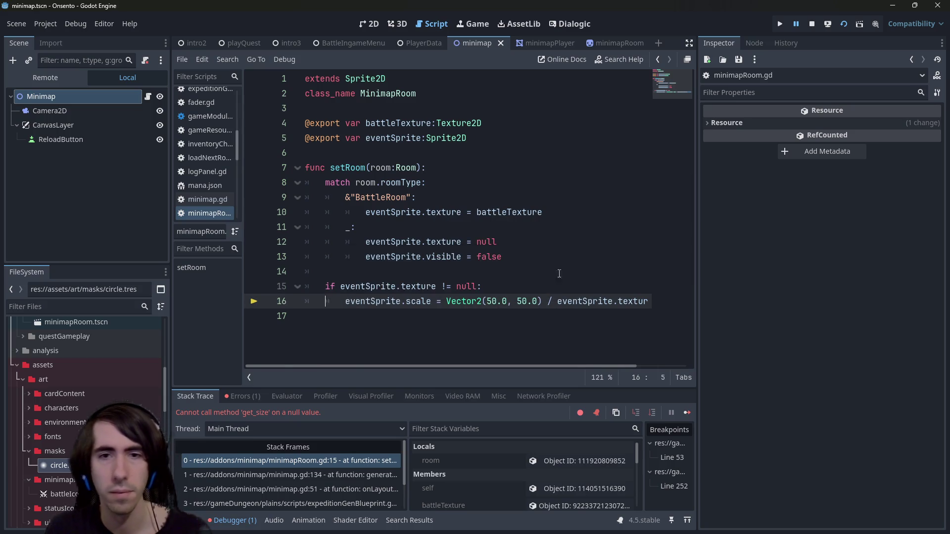
- Stop the debugger, rerun the game with F5 to check the icons, then close it
{"action": "left_click", "coordinate": [814, 23]}
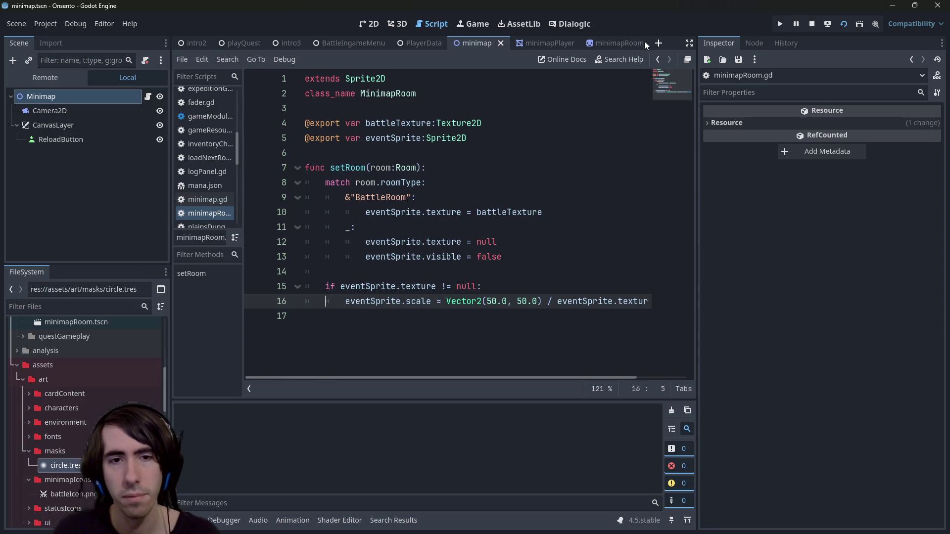
{"action": "key", "text": "F5"}
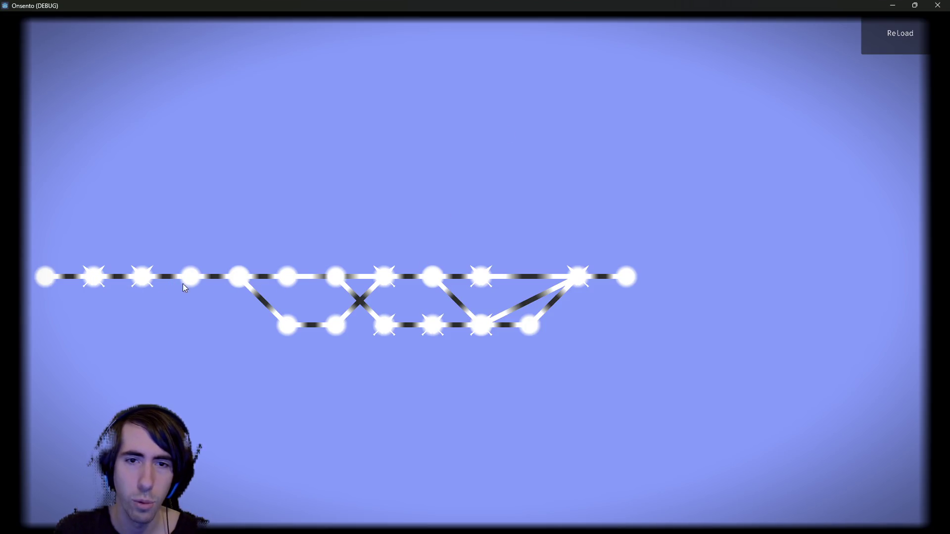
{"action": "left_click_drag", "start_coordinate": [441, 284], "coordinate": [443, 283]}
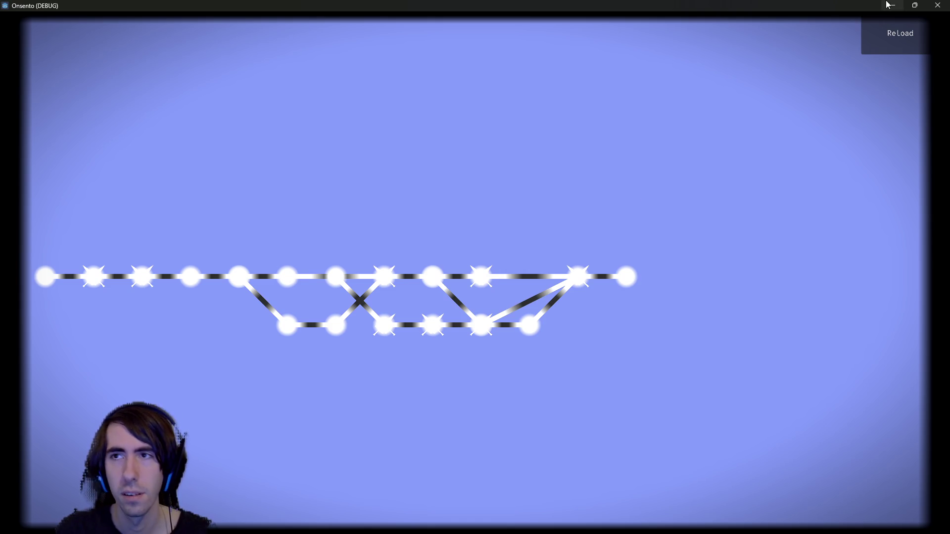
{"action": "left_click", "coordinate": [935, 5]}
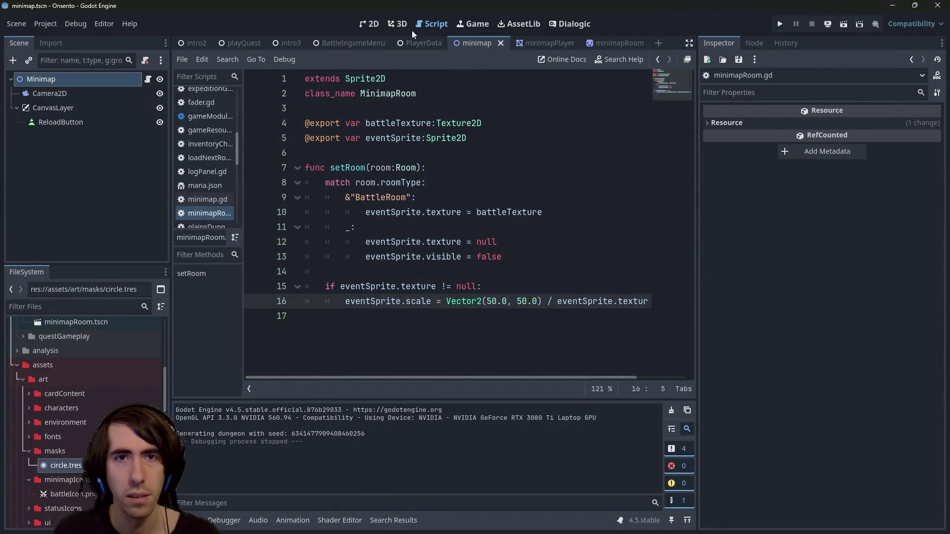
- Change the event sprite scale vector from (50.0, 50.0) to (30.0, 30.0)
{"action": "double_click", "coordinate": [491, 302]}
{"action": "type", "text": "30"}
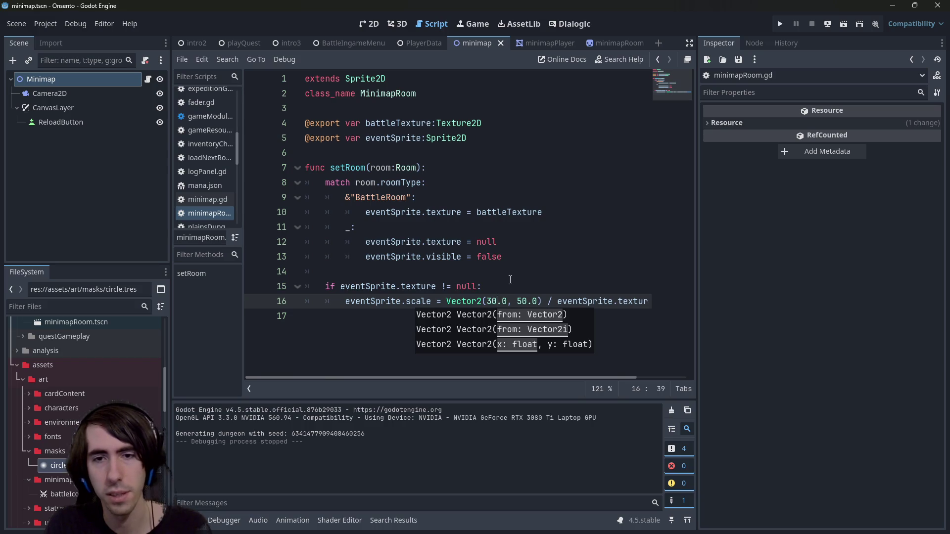
{"action": "double_click", "coordinate": [524, 302]}
{"action": "type", "text": "30"}
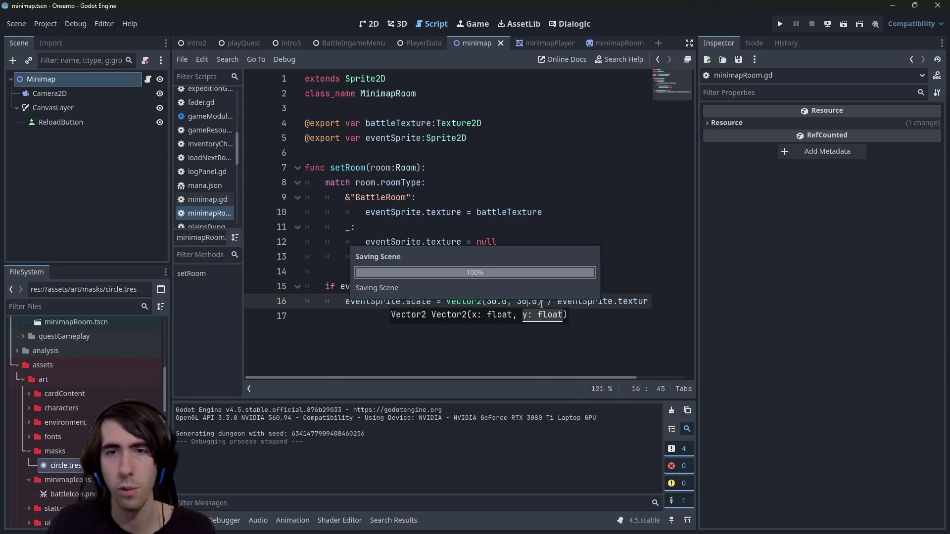
- Set the room's Sprite2D Self Modulate to black, save, and run the minimap scene
{"action": "left_click", "coordinate": [613, 43]}
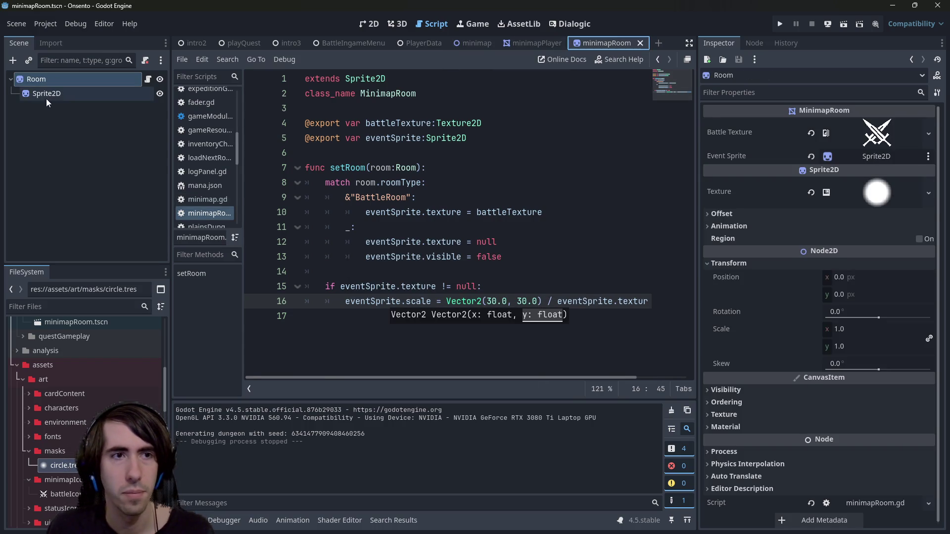
{"action": "left_click", "coordinate": [46, 93]}
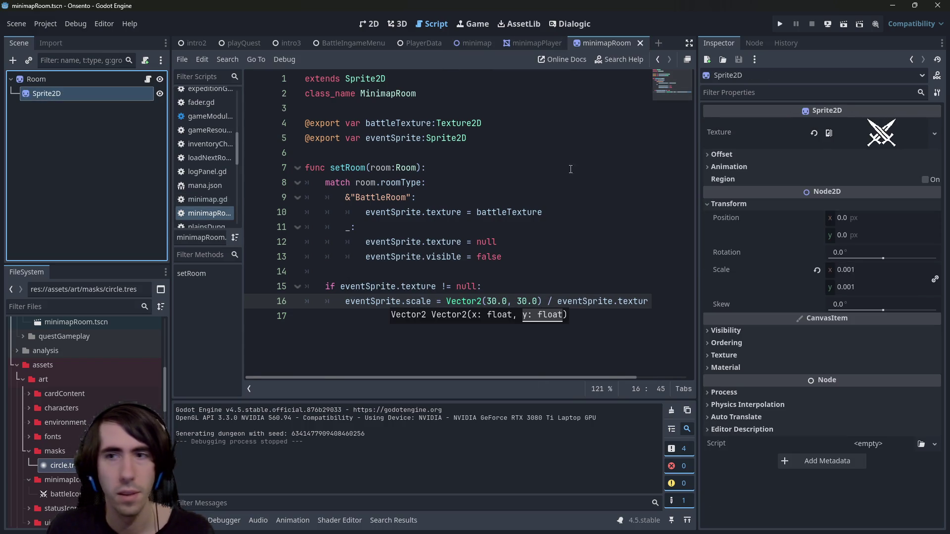
{"action": "left_click", "coordinate": [767, 330]}
{"action": "left_click", "coordinate": [858, 380]}
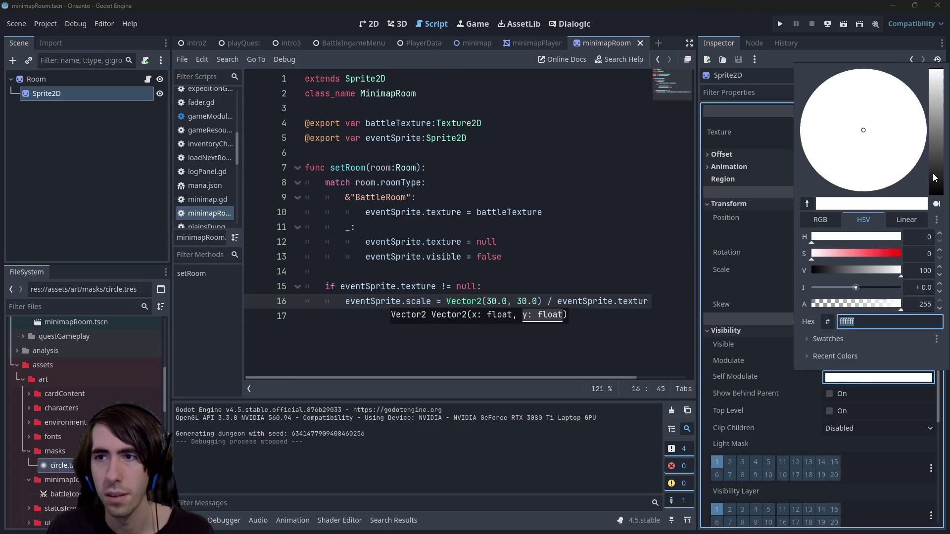
{"action": "left_click_drag", "start_coordinate": [900, 297], "coordinate": [816, 297]}
{"action": "left_click", "coordinate": [644, 4]}
{"action": "key", "text": "ctrl+s"}
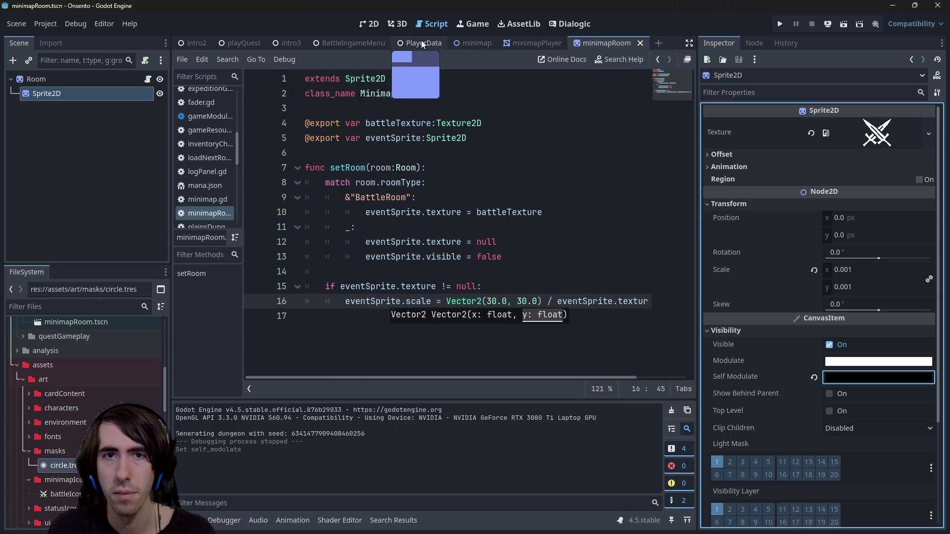
{"action": "left_click", "coordinate": [460, 43]}
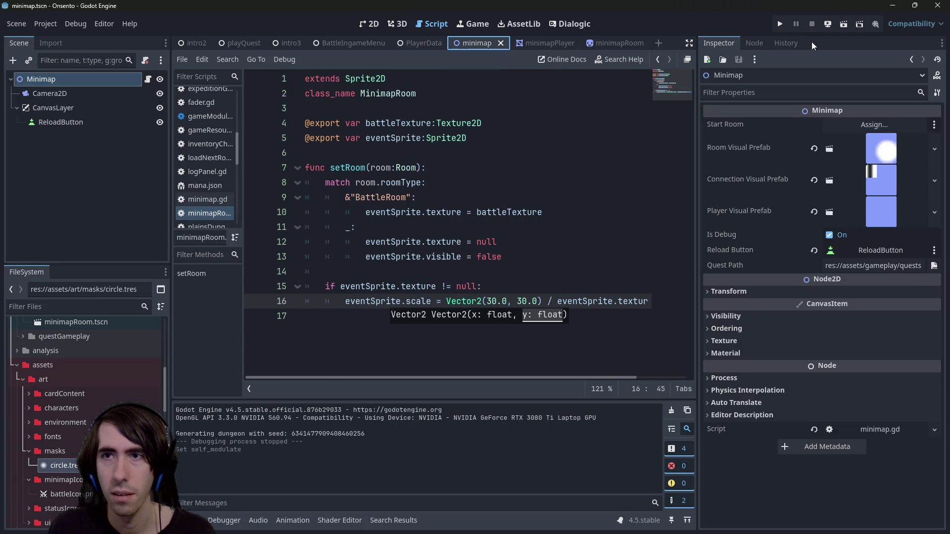
{"action": "left_click", "coordinate": [841, 24]}
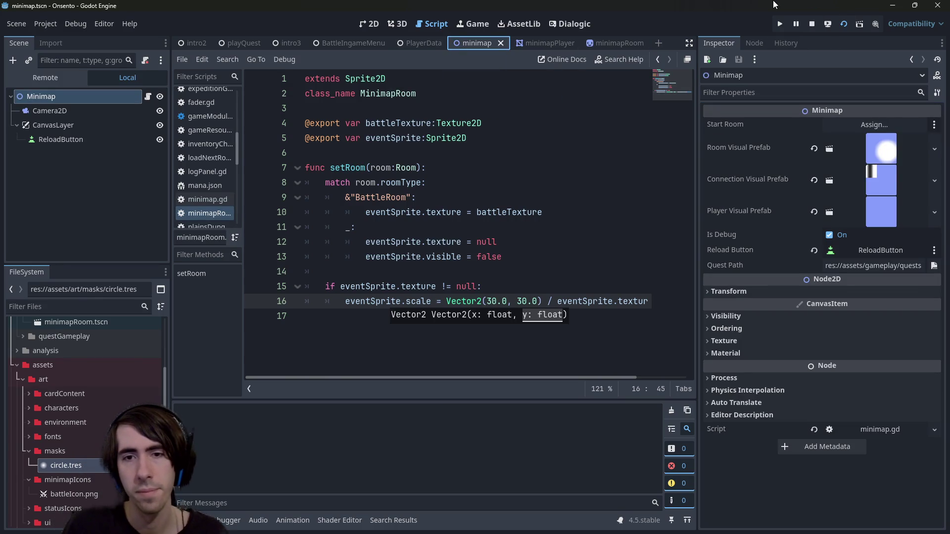
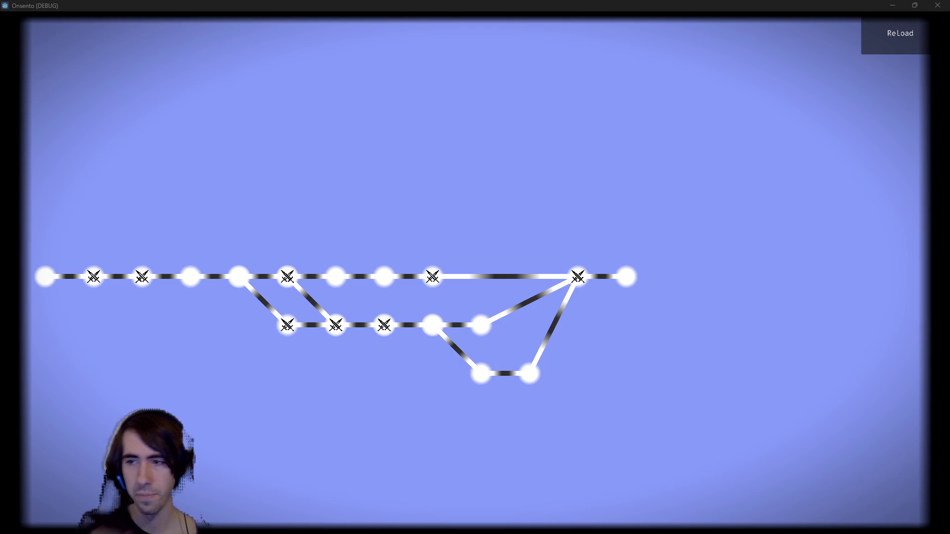
- Search game-icons.net for 'branch' and open the Branch arrow icon page
{"action": "key", "text": "alt+Tab"}
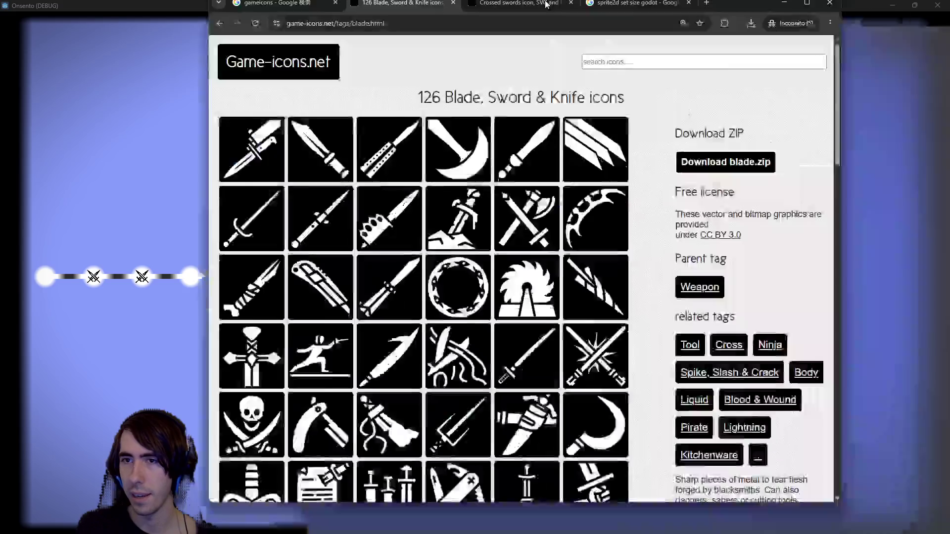
{"action": "left_click", "coordinate": [635, 70]}
{"action": "type", "text": "branch"}
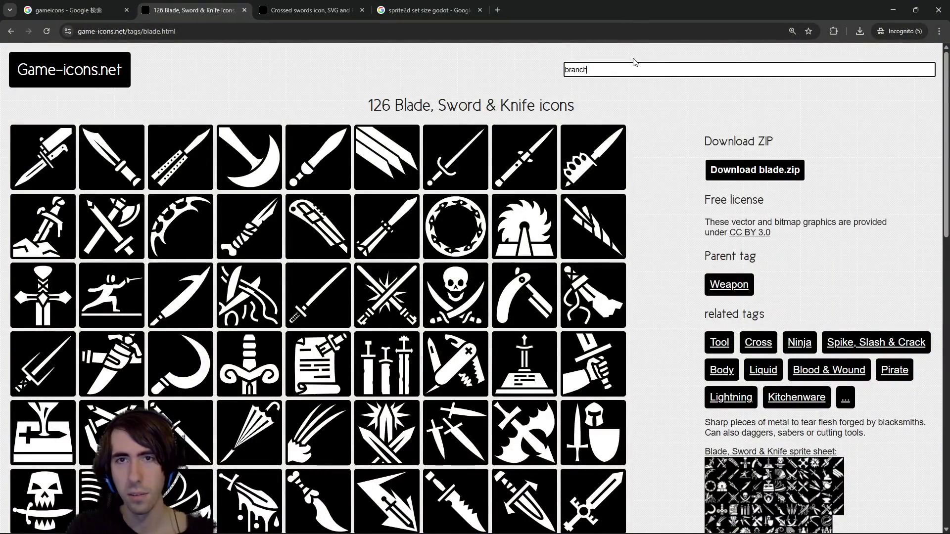
{"action": "left_click", "coordinate": [614, 94]}
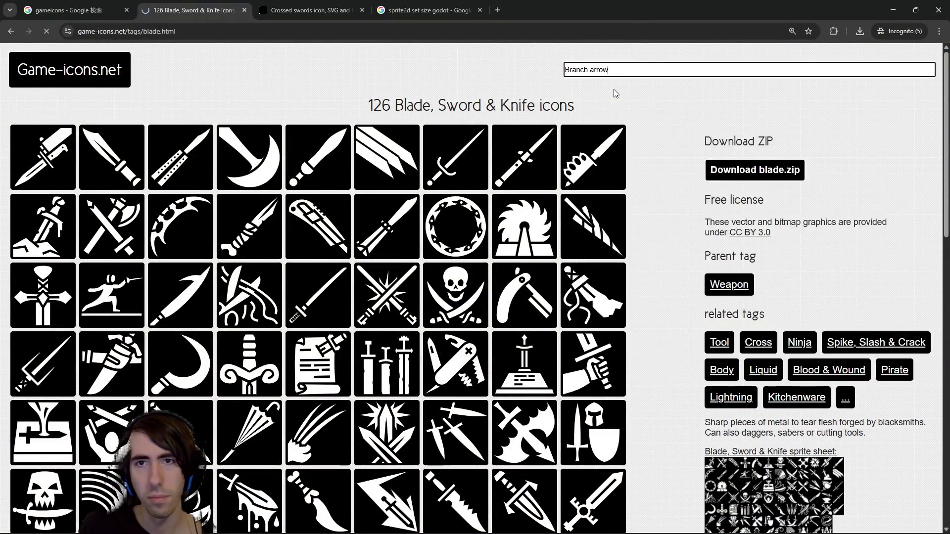
{"action": "type", "text": "branch"}
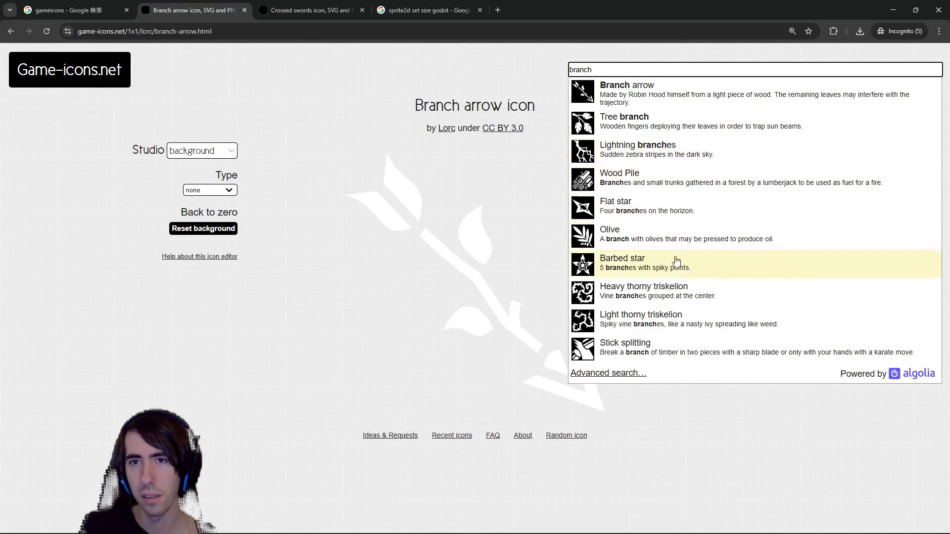
- Try 'path' and 'split' searches, then open the Interstellar path icon page
{"action": "key", "text": "ctrl+a"}
{"action": "key", "text": "BackSpace"}
{"action": "type", "text": "path"}
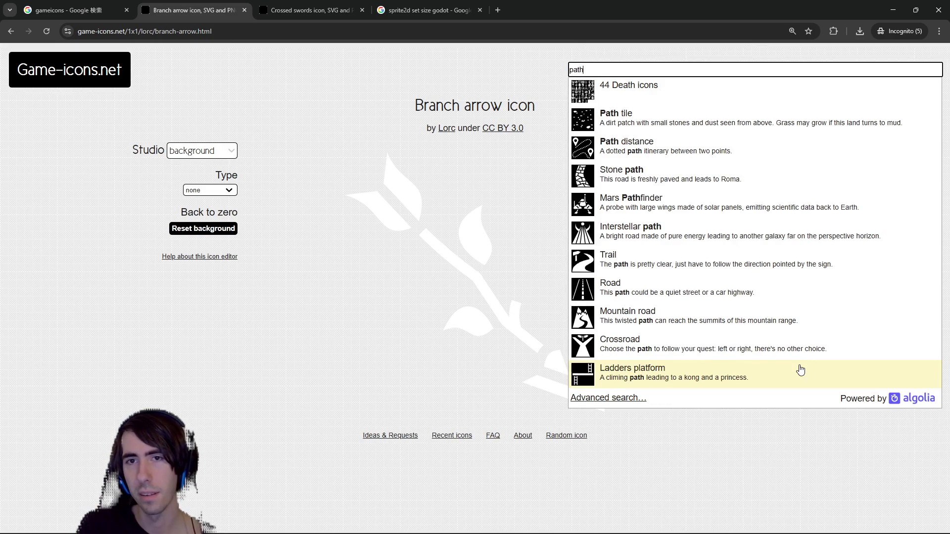
{"action": "key", "text": "ctrl+a"}
{"action": "key", "text": "BackSpace"}
{"action": "type", "text": "split"}
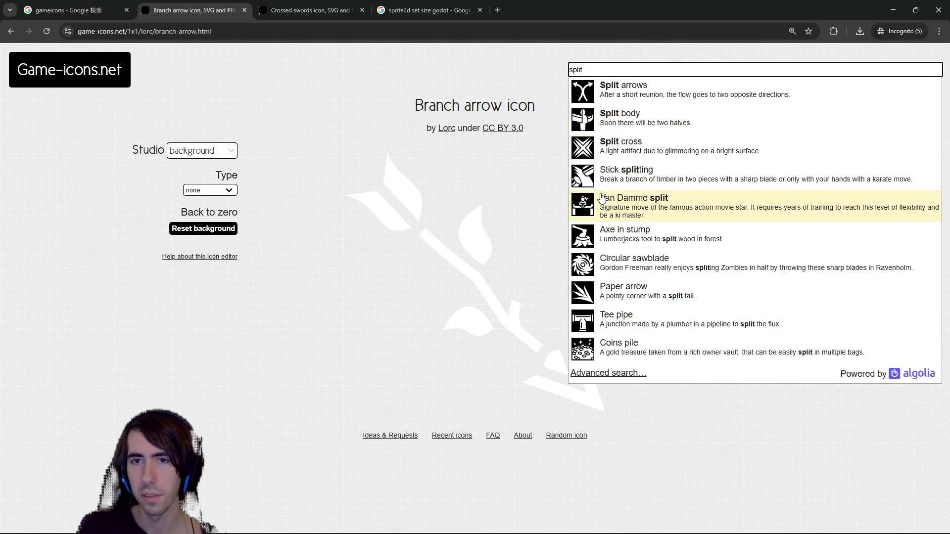
{"action": "key", "text": "ctrl+a"}
{"action": "key", "text": "BackSpace"}
{"action": "type", "text": "path"}
{"action": "left_click", "coordinate": [603, 240]}
- Search 'path' again, open the Crossroad icon page, and bring the running game forward
{"action": "left_click", "coordinate": [610, 72]}
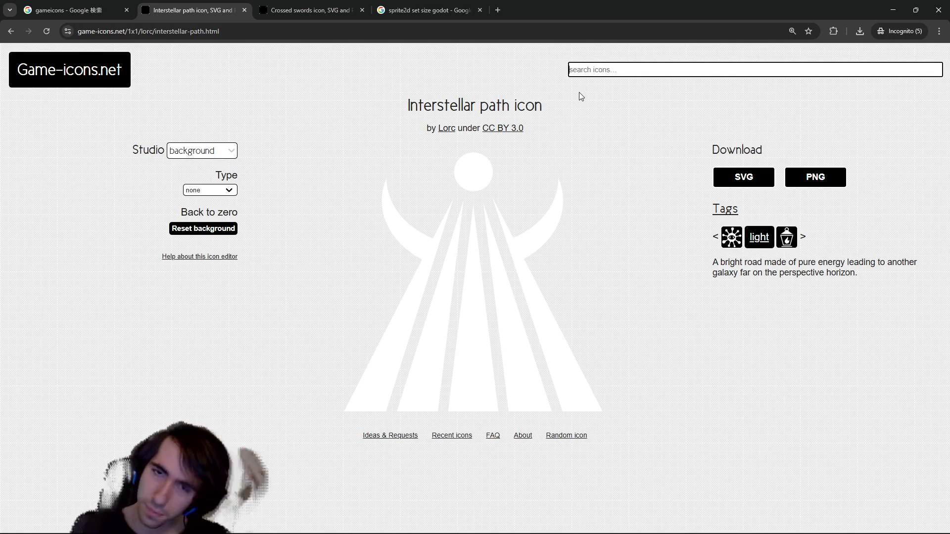
{"action": "type", "text": "path"}
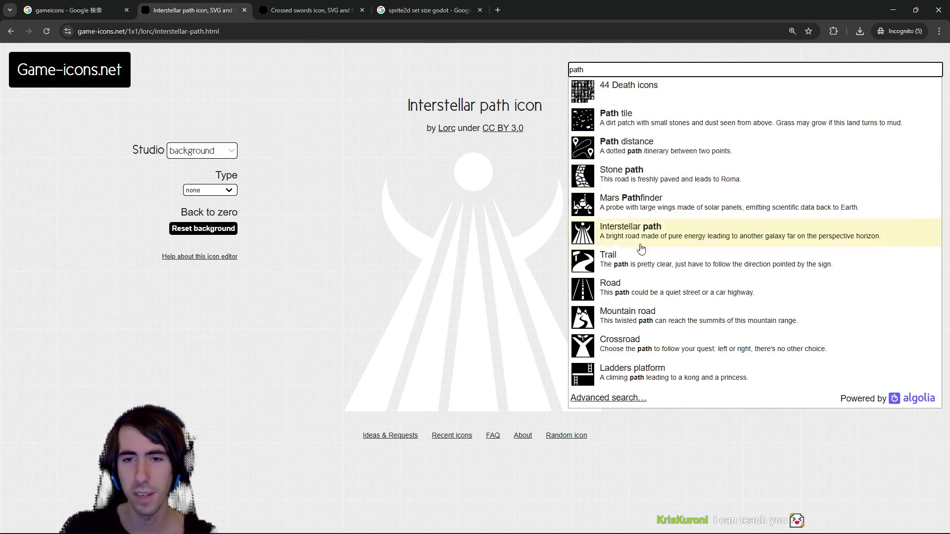
{"action": "left_click", "coordinate": [621, 345]}
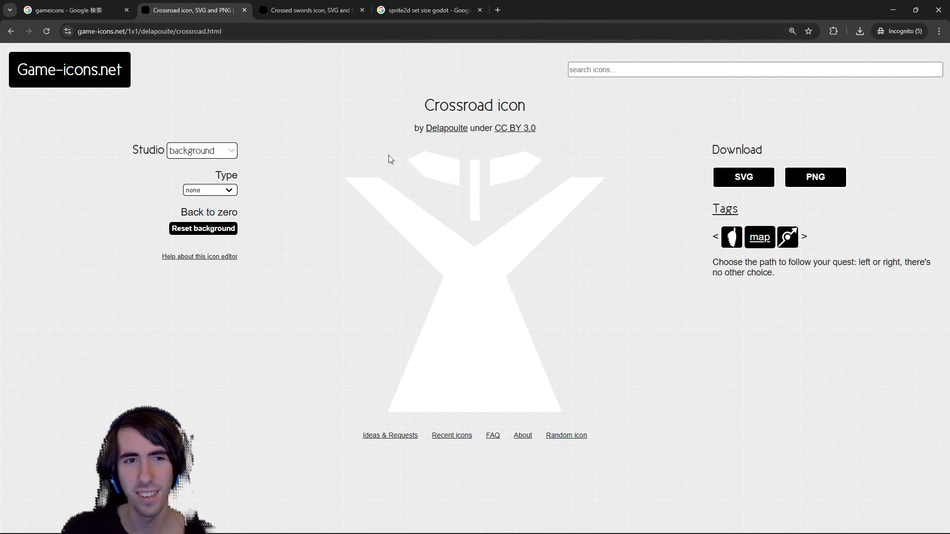
{"action": "left_click_drag", "start_coordinate": [665, 6], "coordinate": [791, 156]}
{"action": "key", "text": "alt+Tab"}
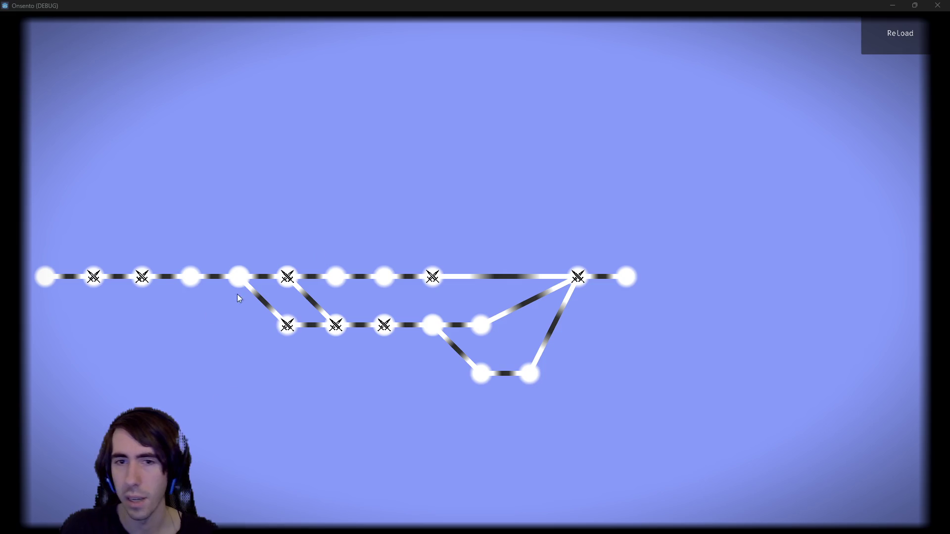
- Close the running Onsento game window to get back to the Godot editor
{"action": "left_click", "coordinate": [938, 5]}
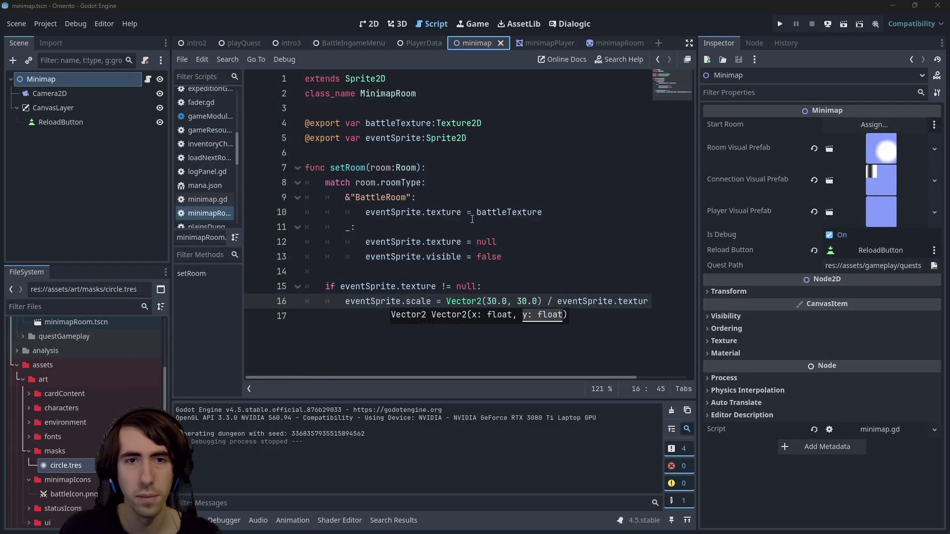
- Duplicate the battleTexture export line and rename the copy branchTexture
{"action": "left_click", "coordinate": [568, 212]}
{"action": "mouse_move", "coordinate": [488, 123]}
{"action": "left_mouse_down"}
{"action": "mouse_move", "coordinate": [376, 138]}
{"action": "mouse_move", "coordinate": [446, 99]}
{"action": "mouse_move", "coordinate": [323, 135]}
{"action": "left_mouse_up"}
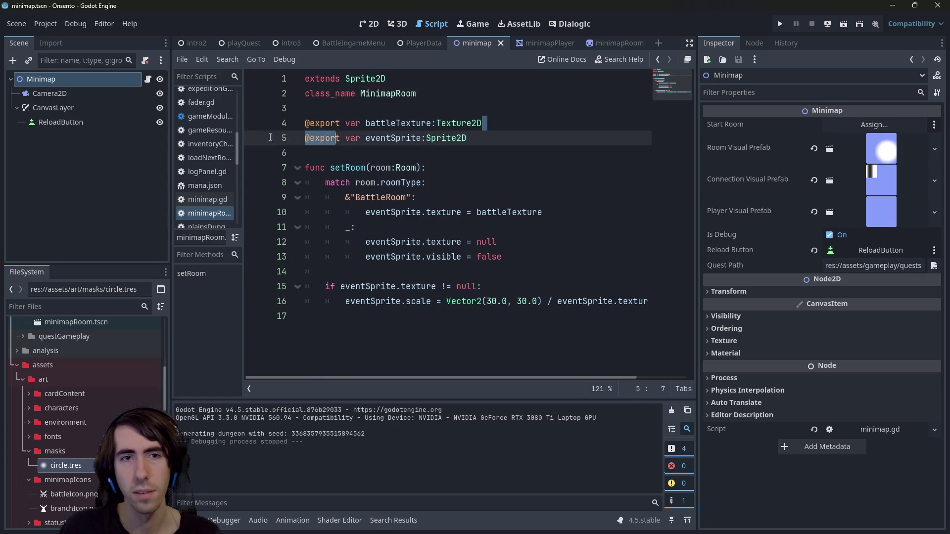
{"action": "key", "text": "ctrl+c"}
{"action": "key", "text": "ctrl+v"}
{"action": "key", "text": "ctrl+shift+Right"}
{"action": "type", "text": "branchText"}
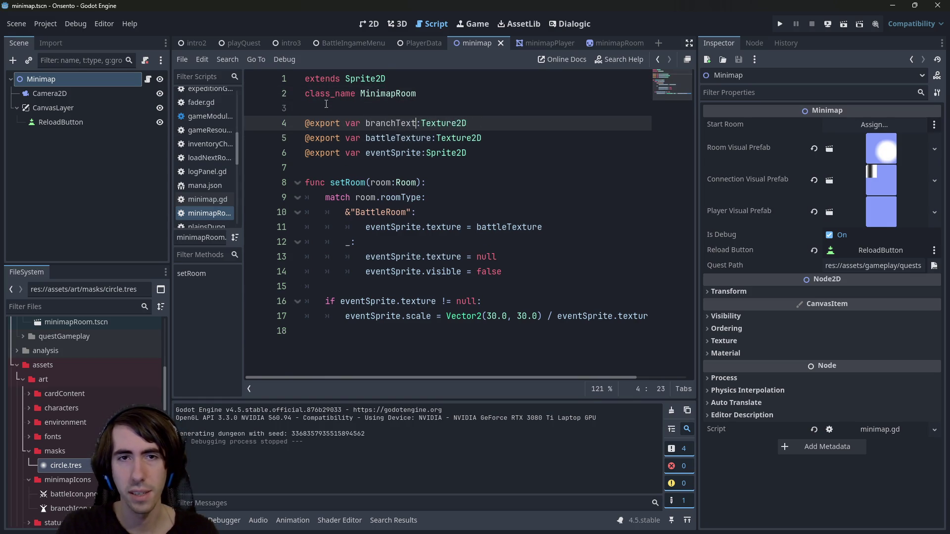
{"action": "type", "text": "ure"}
- Copy the BattleRoom match case into a BranchRoom case that assigns branchTexture
{"action": "left_click_drag", "start_coordinate": [543, 227], "coordinate": [307, 220]}
{"action": "key", "text": "shift+Up"}
{"action": "key", "text": "ctrl+c"}
{"action": "left_click", "coordinate": [577, 228]}
{"action": "key", "text": "Return"}
{"action": "key", "text": "ctrl+v"}
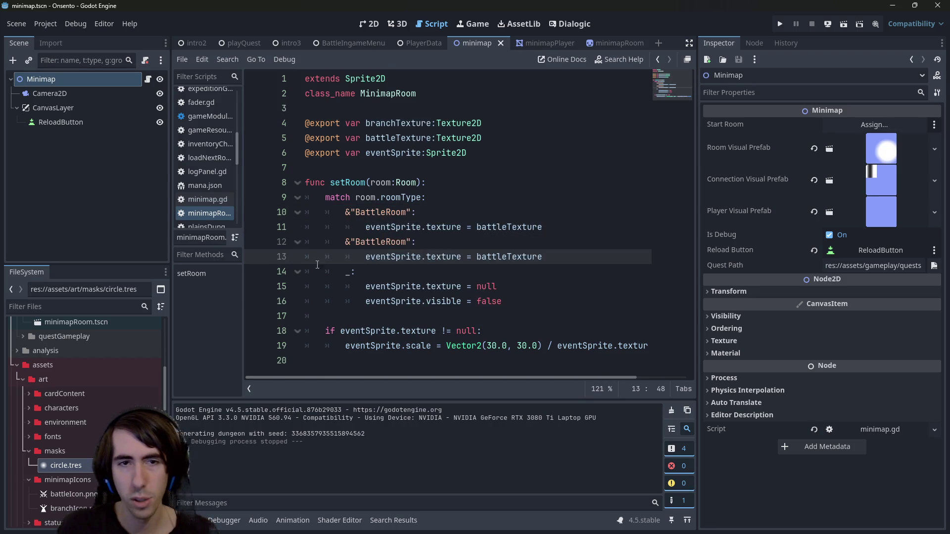
{"action": "left_click_drag", "start_coordinate": [387, 242], "coordinate": [356, 242]}
{"action": "type", "text": "Branch"}
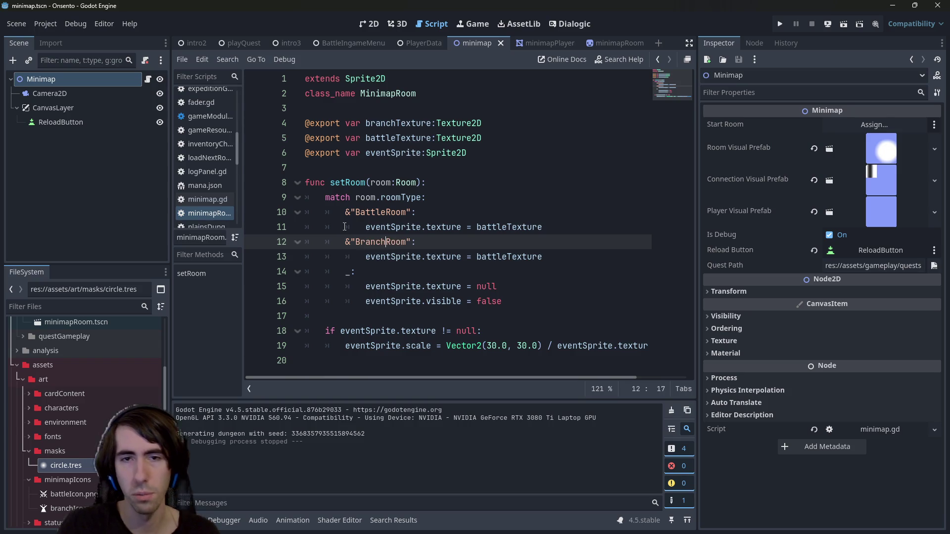
{"action": "double_click", "coordinate": [398, 123]}
{"action": "double_click", "coordinate": [510, 256]}
{"action": "type", "text": "br"}
{"action": "key", "text": "Return"}
{"action": "left_click", "coordinate": [53, 107]}
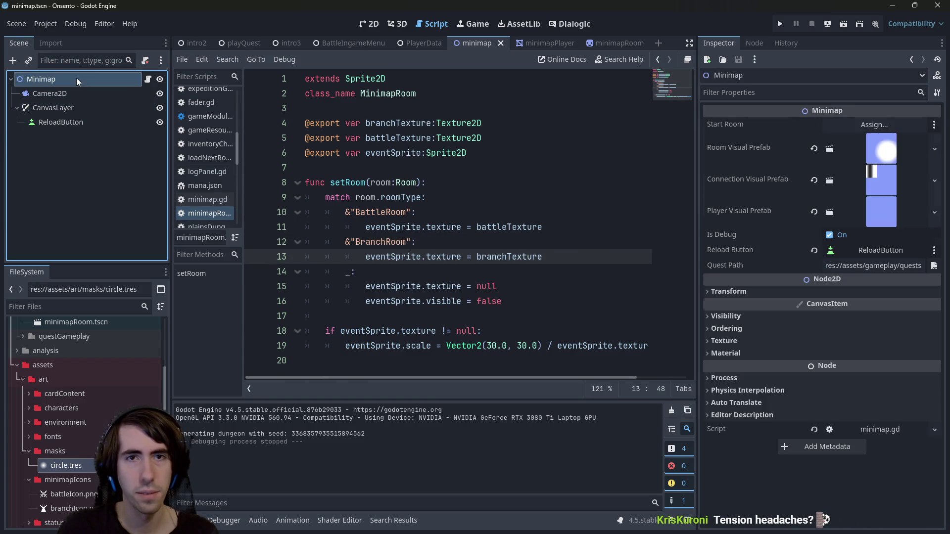
- In the minimapRoom scene, drag branchIcon.png onto the Room's Branch Texture property
{"action": "left_click", "coordinate": [614, 43]}
{"action": "double_click", "coordinate": [77, 80]}
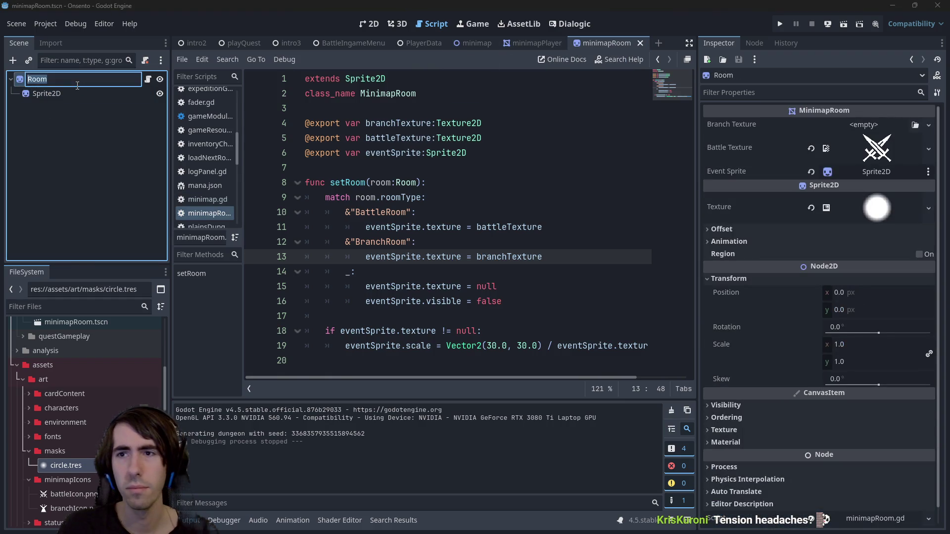
{"action": "key", "text": "Escape"}
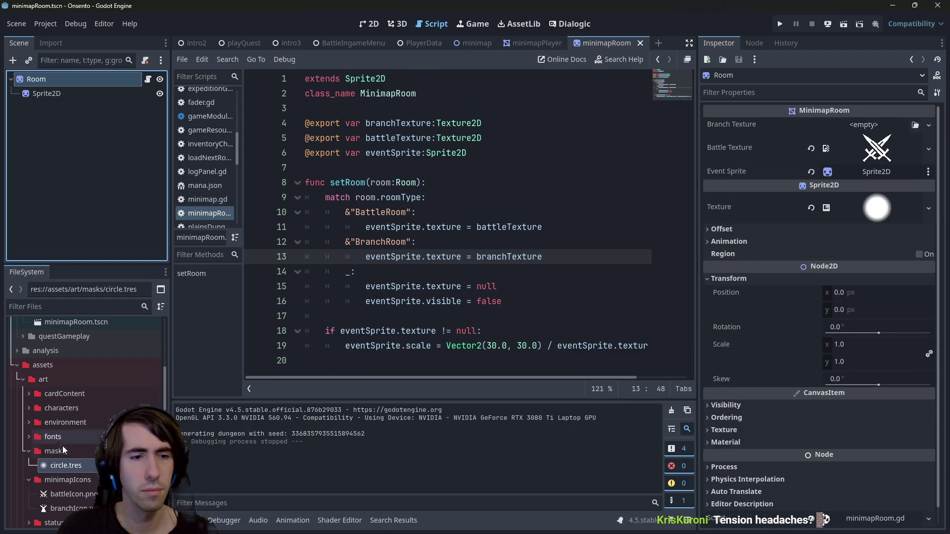
{"action": "scroll", "coordinate": [58, 447], "scroll_direction": "down", "scroll_amount": 3}
{"action": "mouse_move", "coordinate": [69, 456]}
{"action": "left_mouse_down"}
{"action": "mouse_move", "coordinate": [551, 326]}
{"action": "mouse_move", "coordinate": [871, 126]}
{"action": "left_mouse_up"}
- Run the minimap scene to test the branch icon, then close the game
{"action": "left_click", "coordinate": [476, 43]}
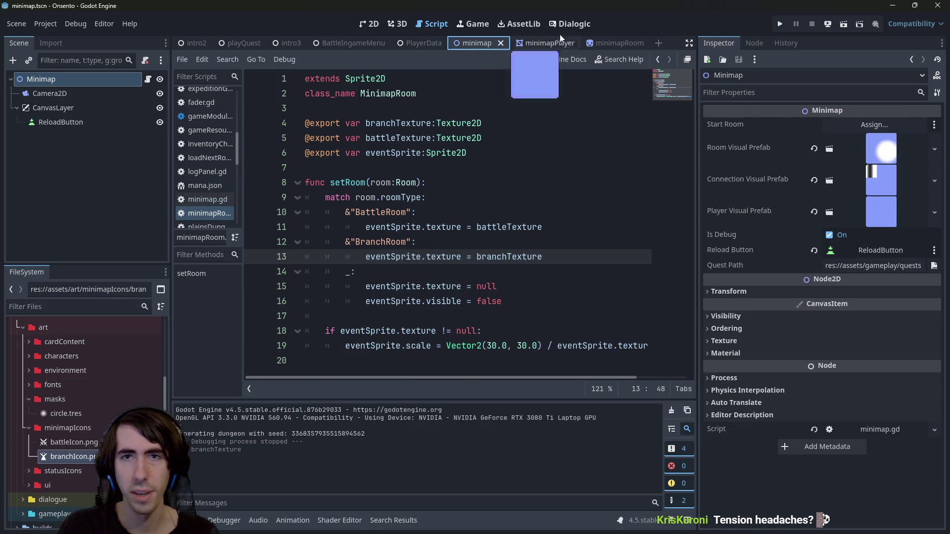
{"action": "left_click", "coordinate": [844, 23]}
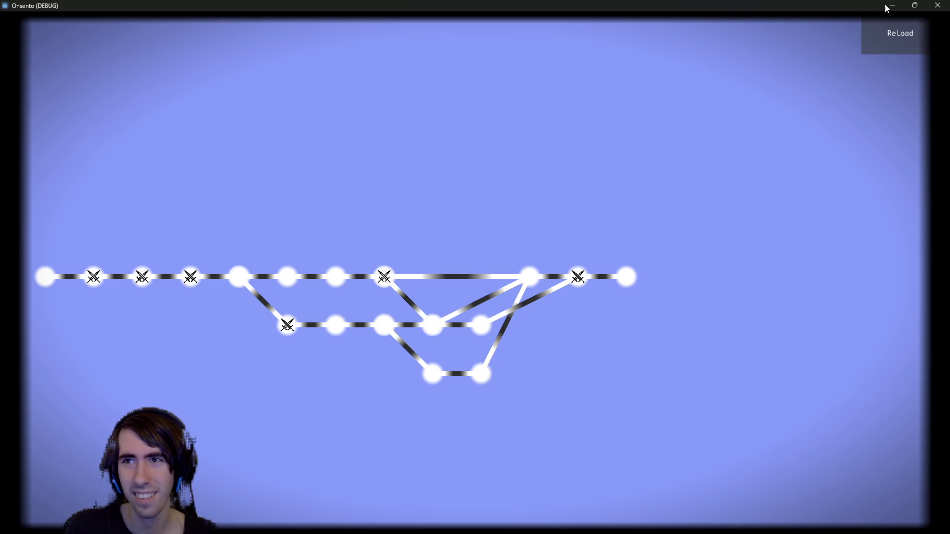
{"action": "left_click", "coordinate": [937, 5]}
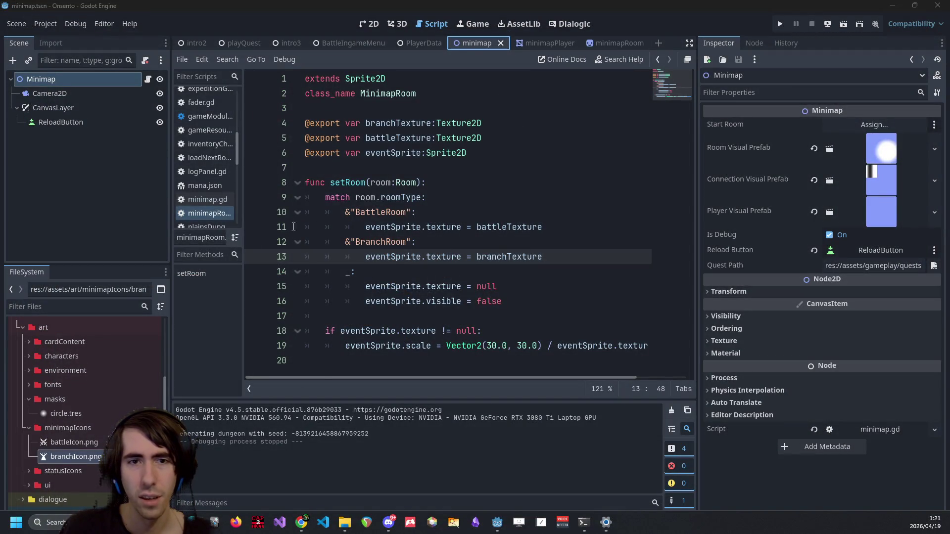
- Add breakpoints on lines 9 and 13, then run the minimap scene until it breaks
{"action": "left_click", "coordinate": [255, 198]}
{"action": "left_click", "coordinate": [254, 256]}
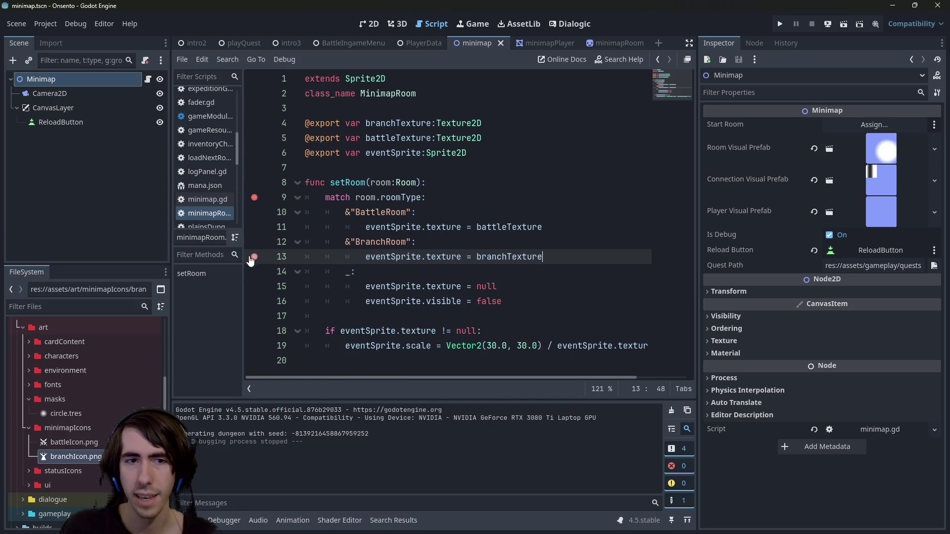
{"action": "left_click", "coordinate": [844, 24]}
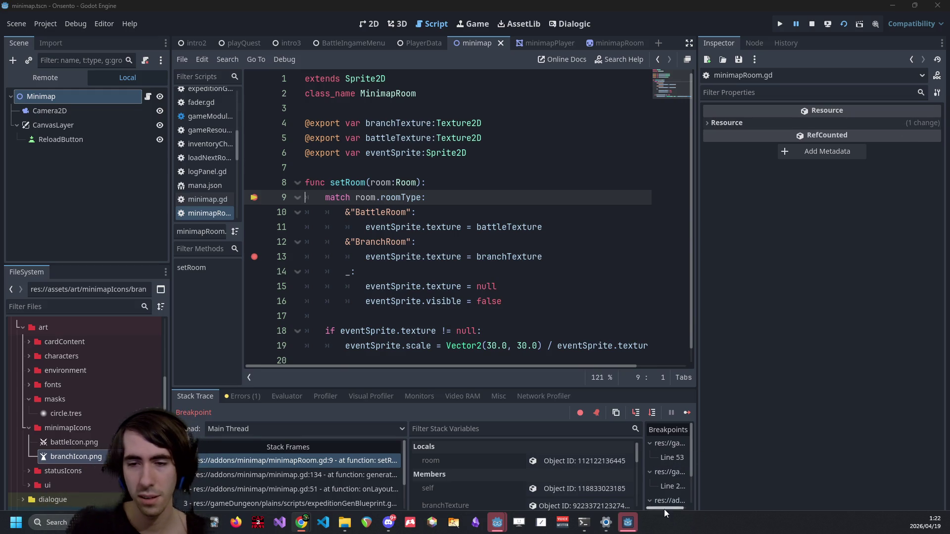
- Minimize the game and continue through breakpoint hits until a BranchRoom is reached
{"action": "left_click", "coordinate": [628, 523]}
{"action": "left_click", "coordinate": [892, 5]}
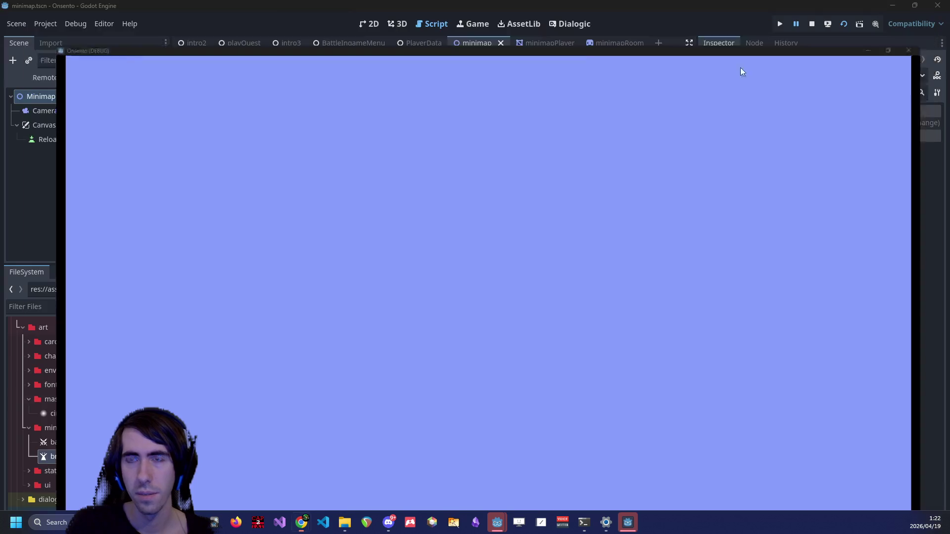
{"action": "left_click", "coordinate": [578, 462]}
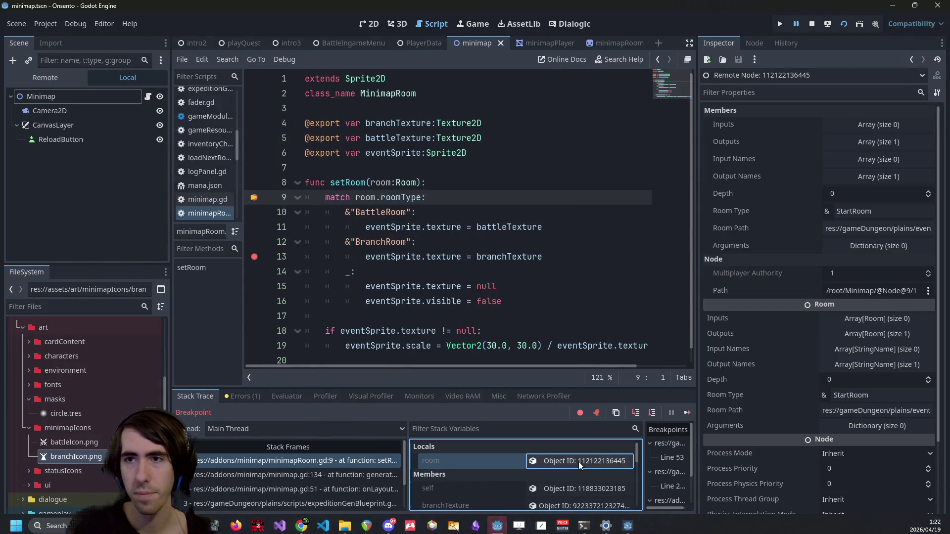
{"action": "left_click", "coordinate": [685, 414]}
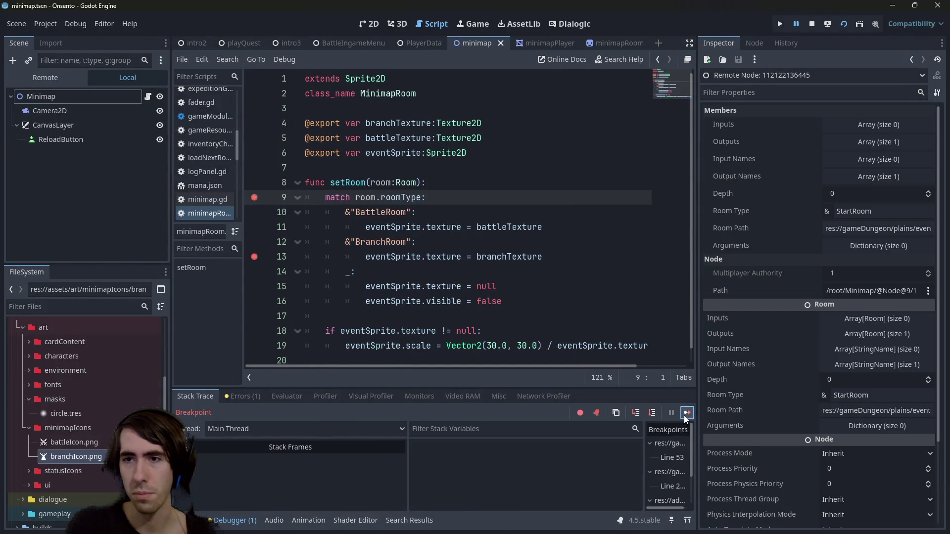
{"action": "left_click", "coordinate": [596, 465]}
{"action": "left_click", "coordinate": [691, 418]}
{"action": "left_click", "coordinate": [604, 460]}
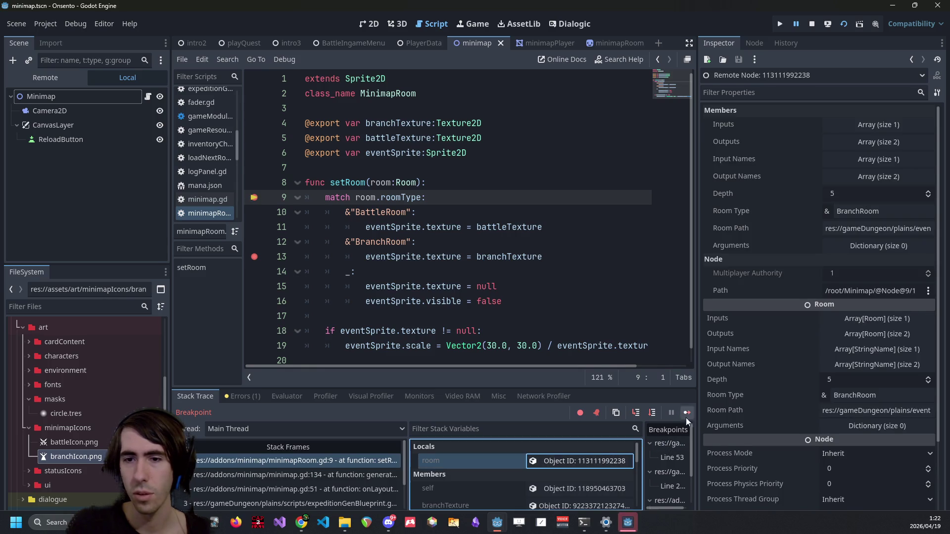
- Step over the branchTexture assignment to line 18, checking branchTexture's value along the way
{"action": "double_click", "coordinate": [381, 241]}
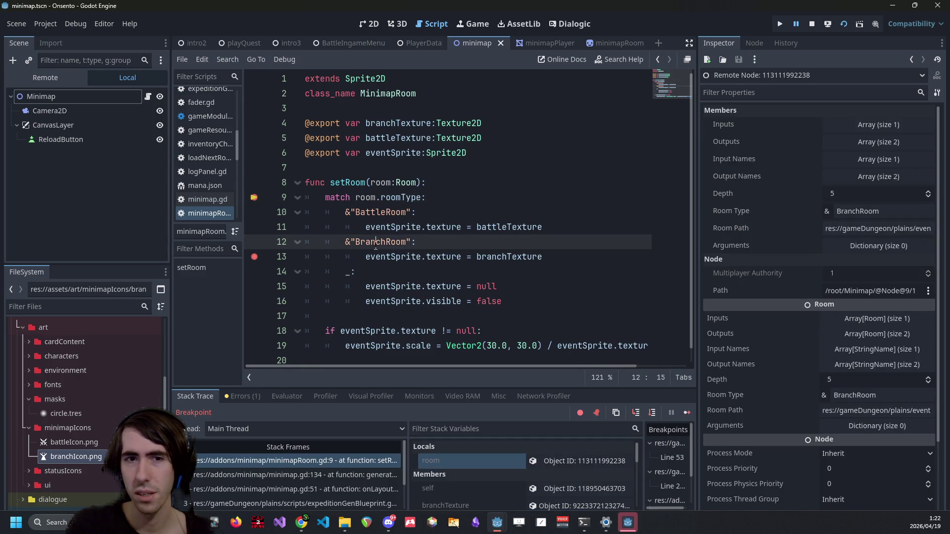
{"action": "left_click", "coordinate": [653, 413]}
{"action": "left_click", "coordinate": [654, 413]}
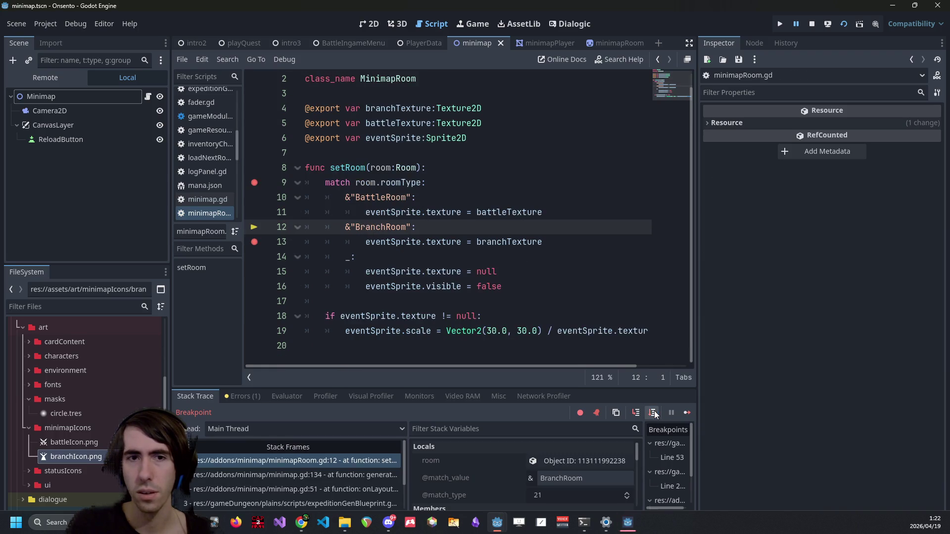
{"action": "left_click", "coordinate": [653, 414]}
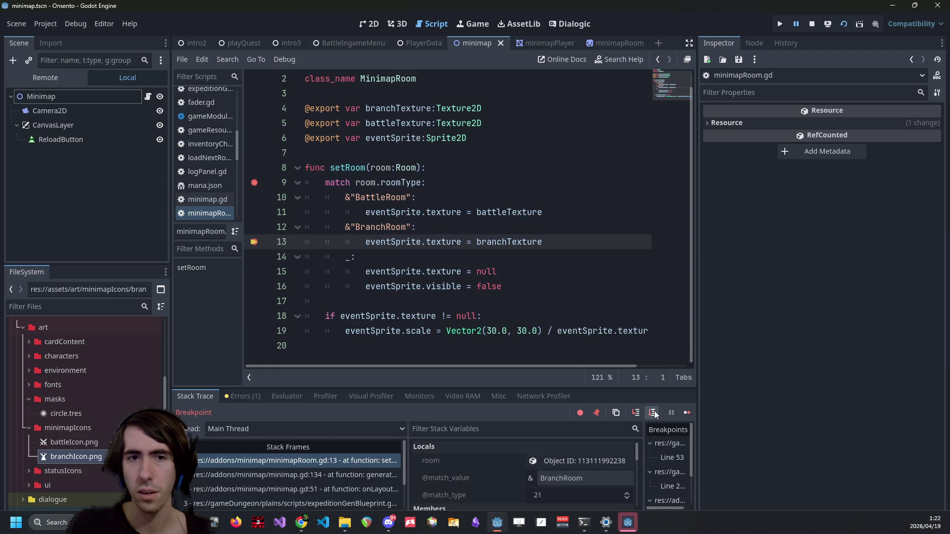
{"action": "double_click", "coordinate": [522, 242]}
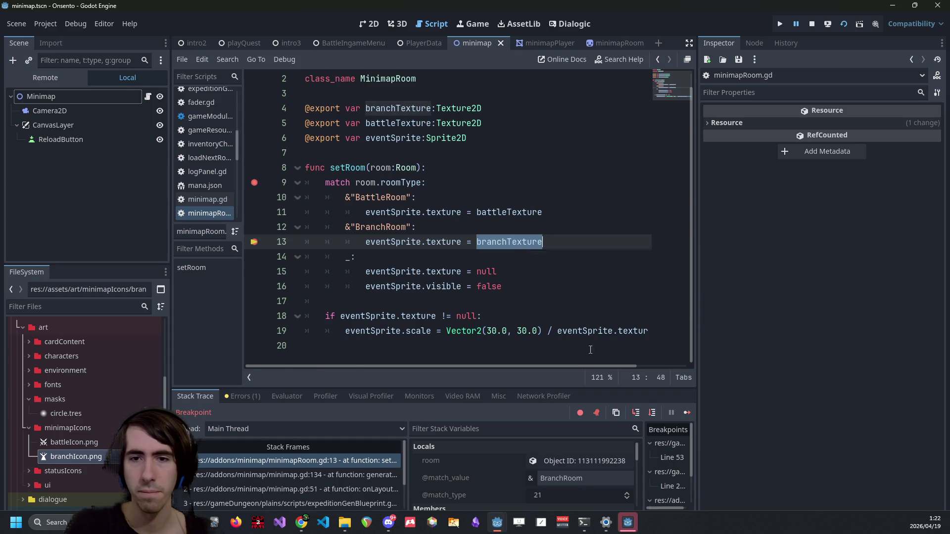
{"action": "double_click", "coordinate": [595, 331]}
{"action": "double_click", "coordinate": [523, 242]}
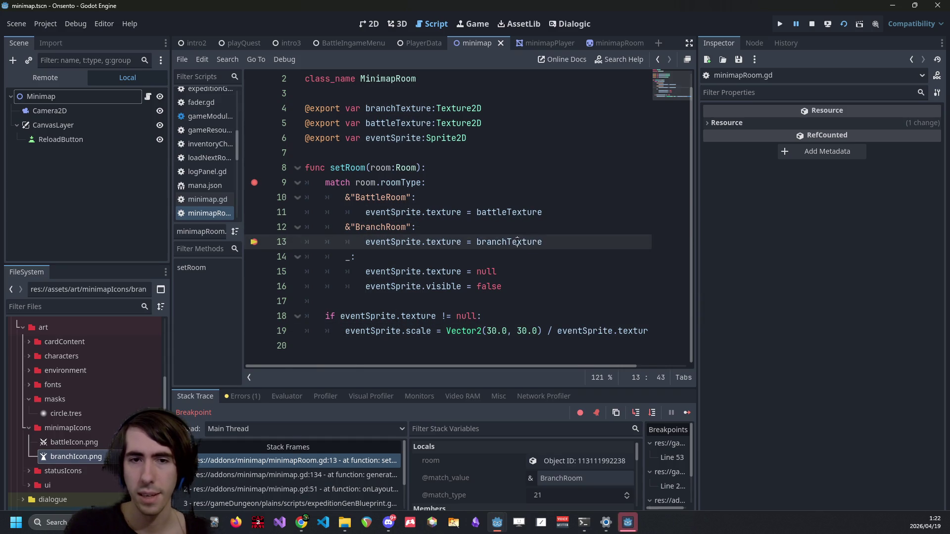
{"action": "left_click", "coordinate": [650, 416]}
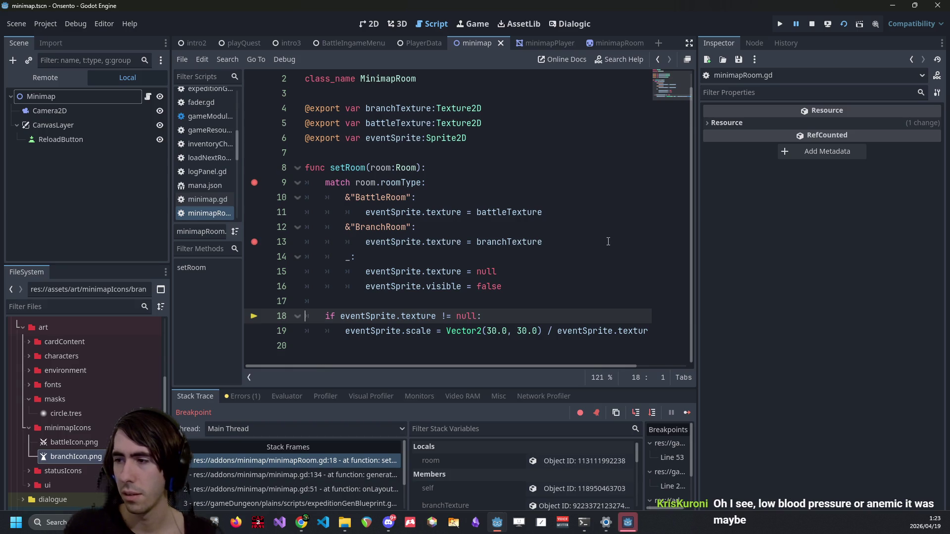
{"action": "key", "text": "alt+Tab"}
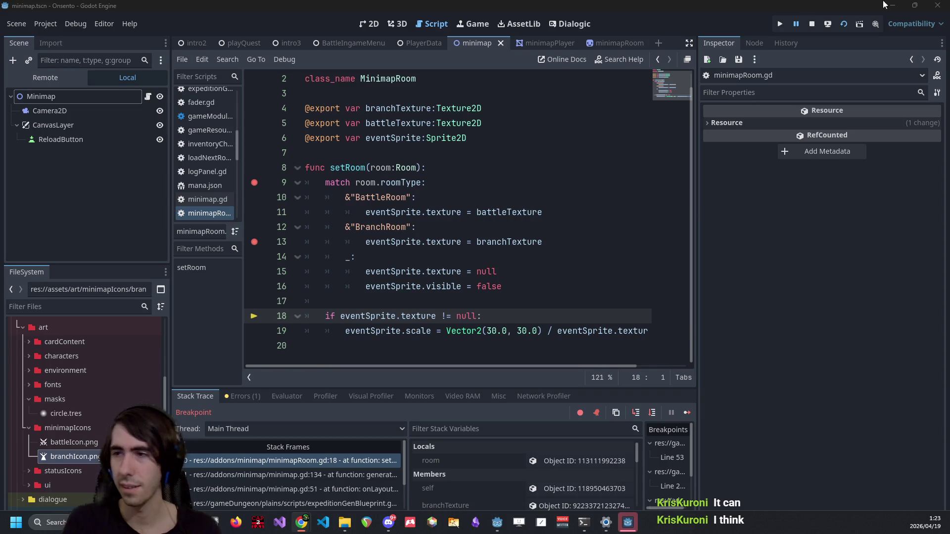
{"action": "key", "text": "alt+Tab"}
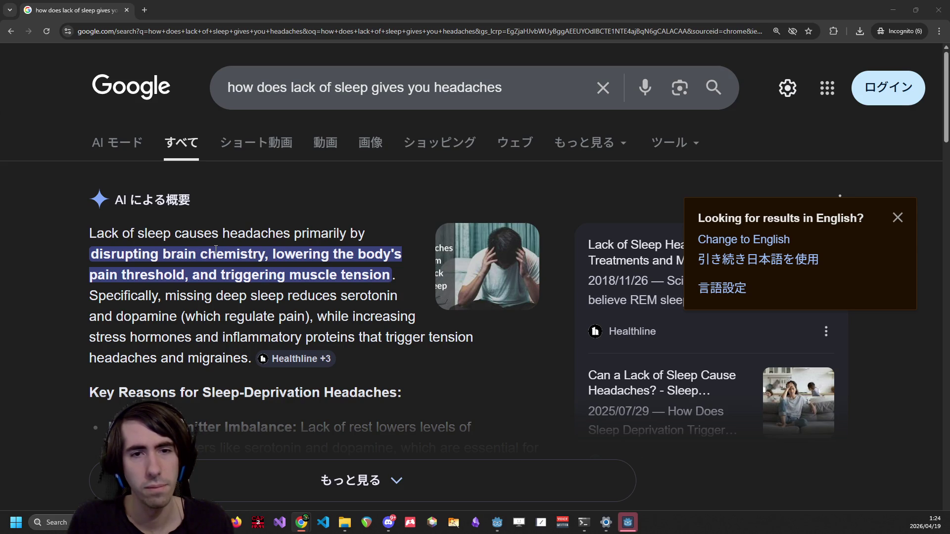
- Expand the AI overview and read the first reasons, highlighting the Lowered Pain Threshold point
{"action": "scroll", "coordinate": [316, 388], "scroll_direction": "down", "scroll_amount": 1}
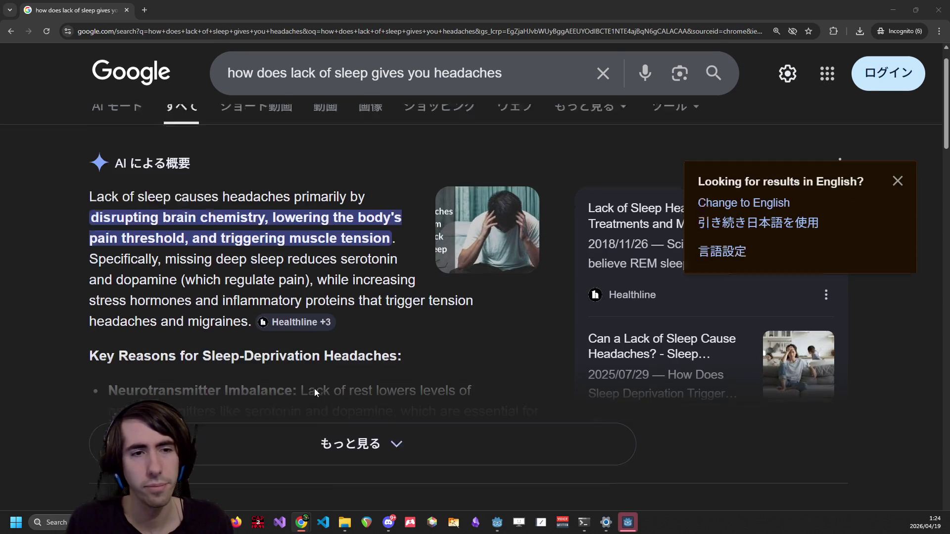
{"action": "scroll", "coordinate": [266, 299], "scroll_direction": "down", "scroll_amount": 1}
{"action": "left_click", "coordinate": [263, 403]}
{"action": "scroll", "coordinate": [257, 255], "scroll_direction": "down", "scroll_amount": 3}
{"action": "left_click_drag", "start_coordinate": [398, 181], "coordinate": [411, 186]}
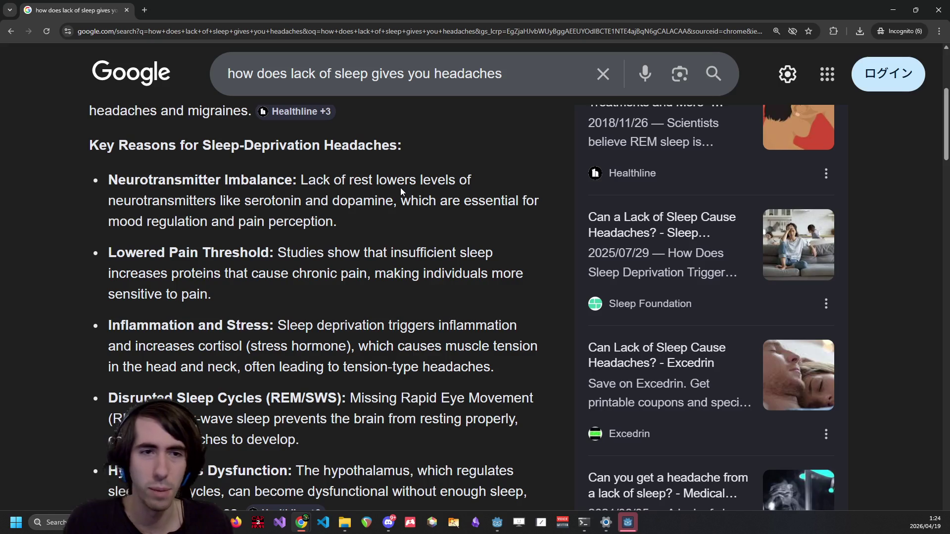
{"action": "left_click_drag", "start_coordinate": [150, 253], "coordinate": [446, 268]}
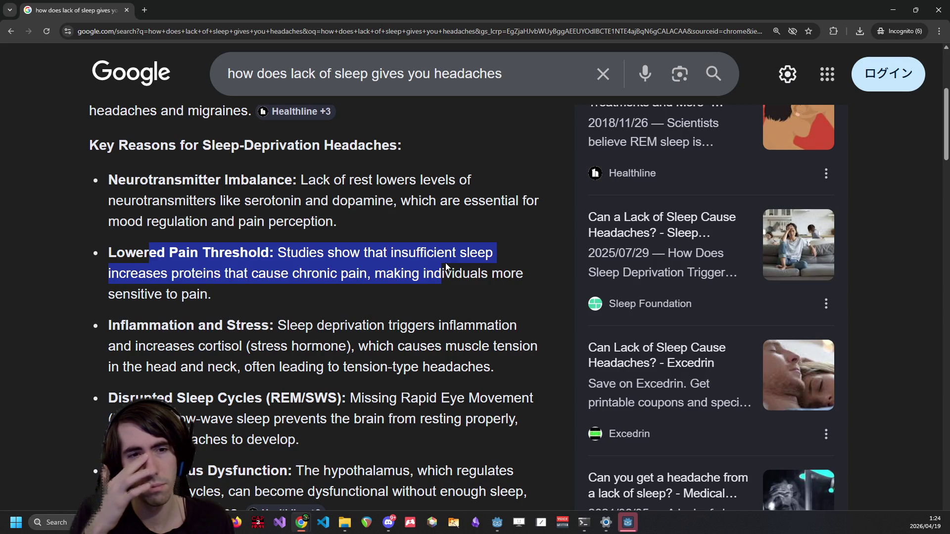
{"action": "left_click", "coordinate": [290, 289]}
{"action": "triple_click", "coordinate": [290, 289]}
{"action": "scroll", "coordinate": [298, 295], "scroll_direction": "down", "scroll_amount": 1}
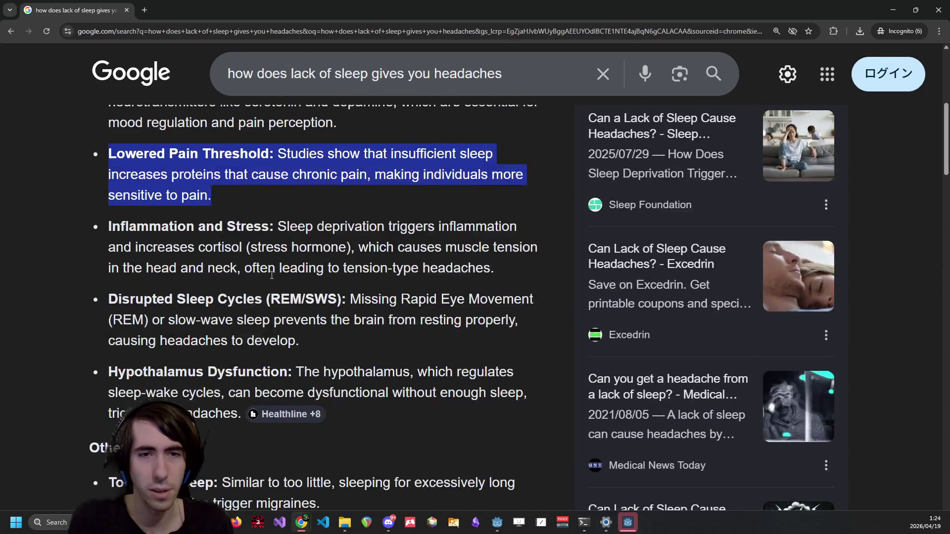
{"action": "scroll", "coordinate": [298, 296], "scroll_direction": "up", "scroll_amount": 1}
- Read through the Inflammation and Stress, Disrupted Sleep Cycles and Neurotransmitter Imbalance points
{"action": "left_click_drag", "start_coordinate": [168, 276], "coordinate": [394, 276]}
{"action": "left_click", "coordinate": [432, 270]}
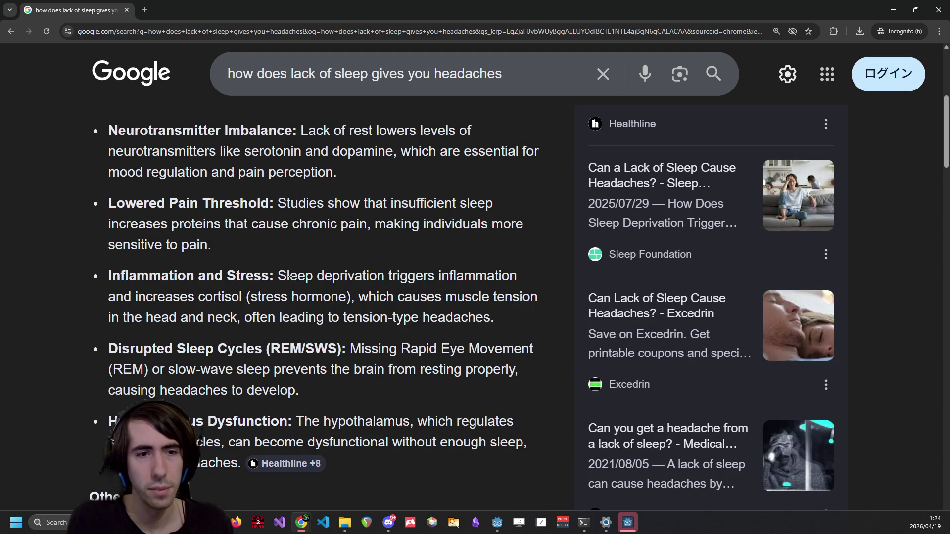
{"action": "scroll", "coordinate": [290, 273], "scroll_direction": "down", "scroll_amount": 1}
{"action": "mouse_move", "coordinate": [380, 301]}
{"action": "left_mouse_down"}
{"action": "mouse_move", "coordinate": [458, 320]}
{"action": "mouse_move", "coordinate": [465, 337]}
{"action": "left_mouse_up"}
{"action": "left_click", "coordinate": [465, 337]}
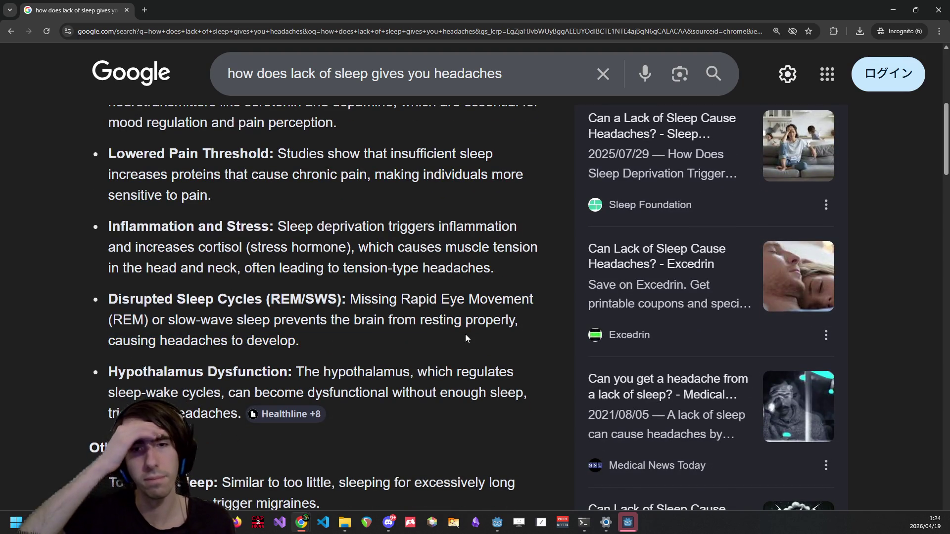
{"action": "scroll", "coordinate": [360, 356], "scroll_direction": "down", "scroll_amount": 7}
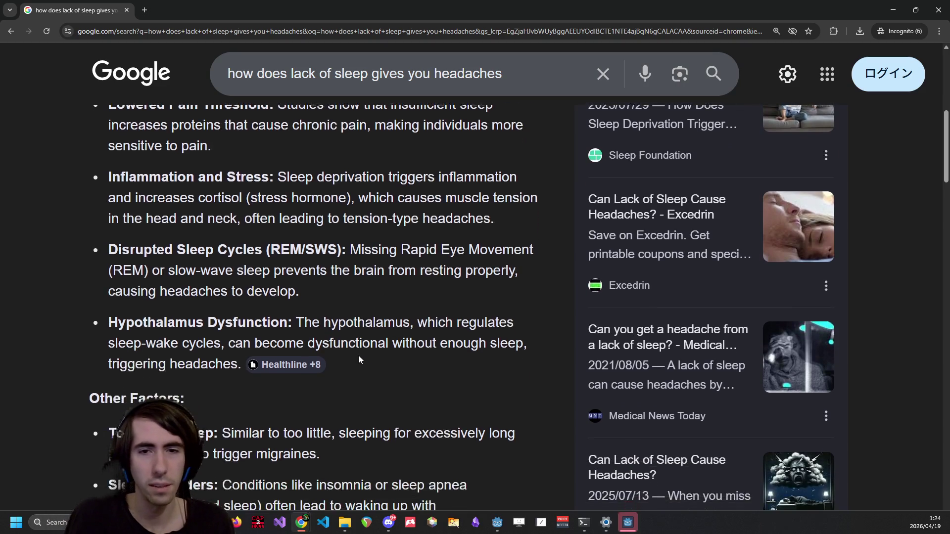
{"action": "scroll", "coordinate": [288, 252], "scroll_direction": "up", "scroll_amount": 5}
{"action": "scroll", "coordinate": [372, 356], "scroll_direction": "up", "scroll_amount": 5}
{"action": "scroll", "coordinate": [372, 356], "scroll_direction": "up", "scroll_amount": 3}
{"action": "scroll", "coordinate": [372, 356], "scroll_direction": "down", "scroll_amount": 3}
{"action": "left_click_drag", "start_coordinate": [301, 228], "coordinate": [357, 257]}
{"action": "left_click", "coordinate": [317, 224]}
{"action": "left_click_drag", "start_coordinate": [302, 229], "coordinate": [380, 275]}
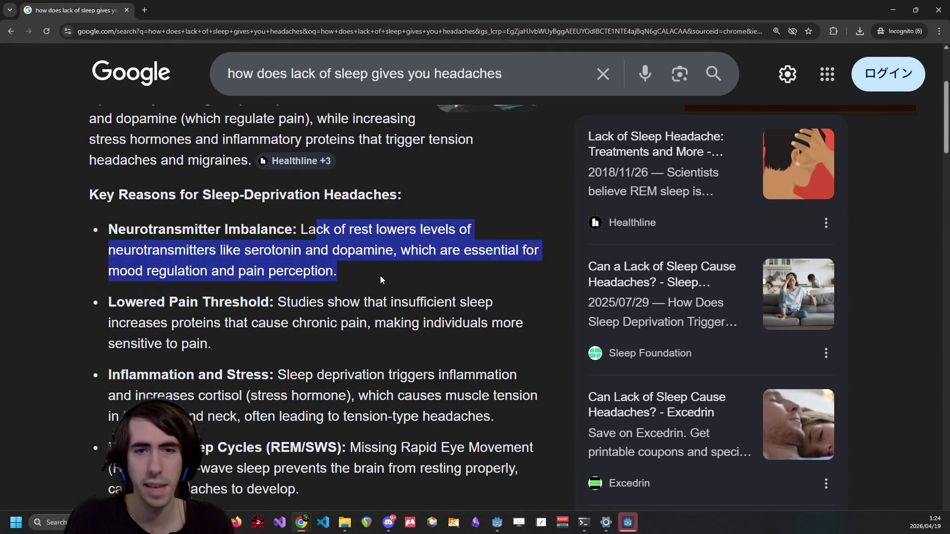
{"action": "left_click", "coordinate": [381, 275]}
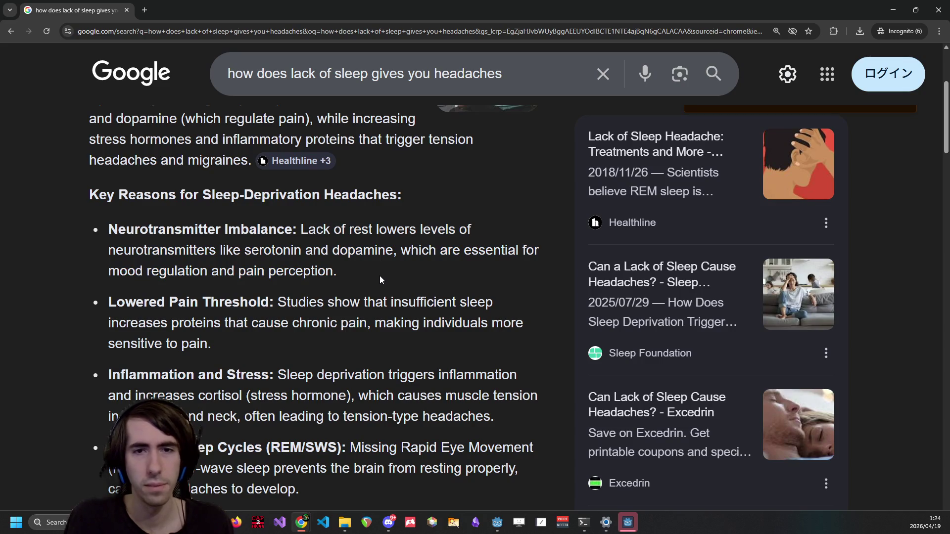
{"action": "scroll", "coordinate": [375, 275], "scroll_direction": "down", "scroll_amount": 10}
{"action": "scroll", "coordinate": [347, 291], "scroll_direction": "down", "scroll_amount": 6}
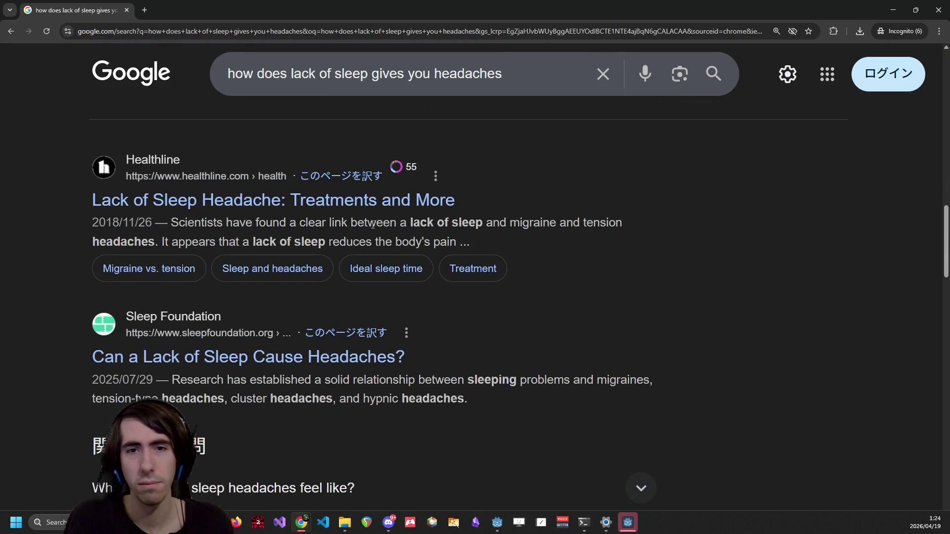
{"action": "scroll", "coordinate": [401, 277], "scroll_direction": "down", "scroll_amount": 2}
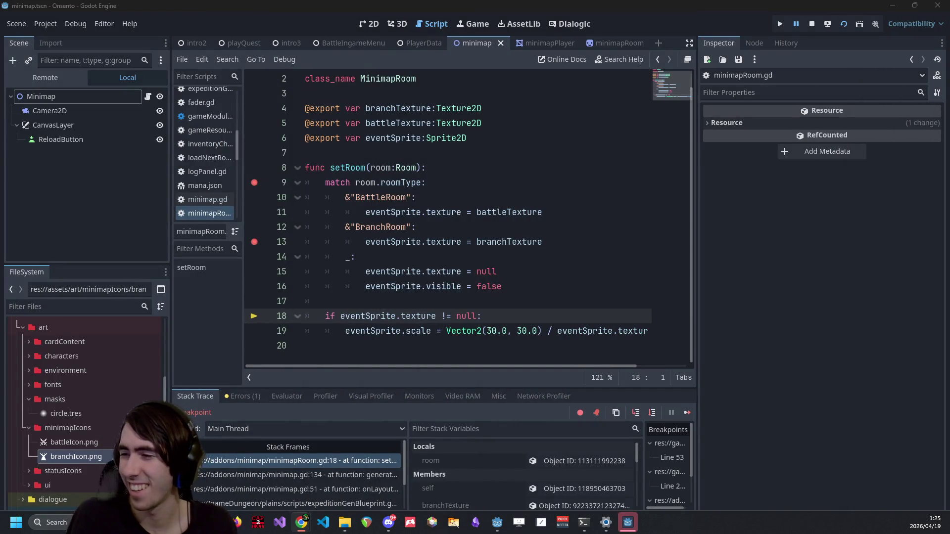
- Place the caret on line 18, re-add the line 13 breakpoint, and select branchTexture
{"action": "left_click", "coordinate": [526, 316]}
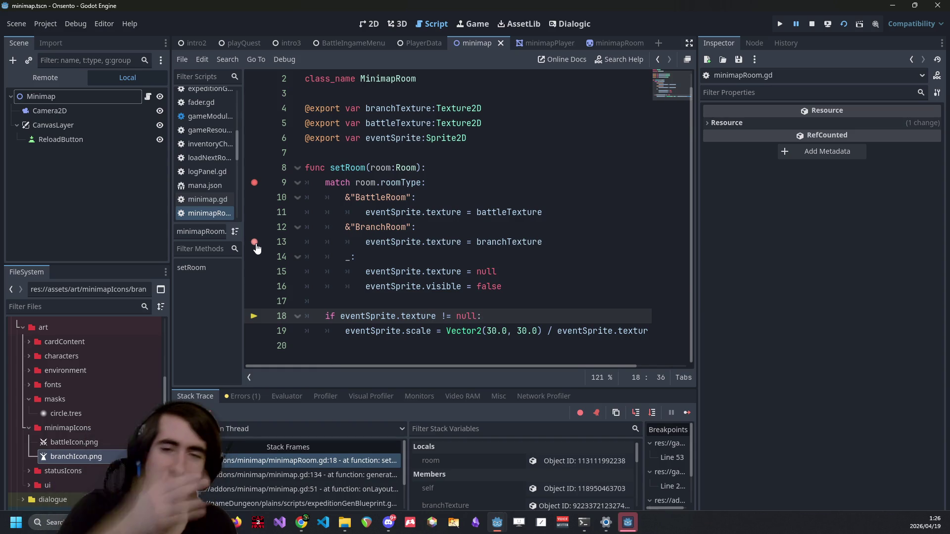
{"action": "left_click", "coordinate": [255, 242]}
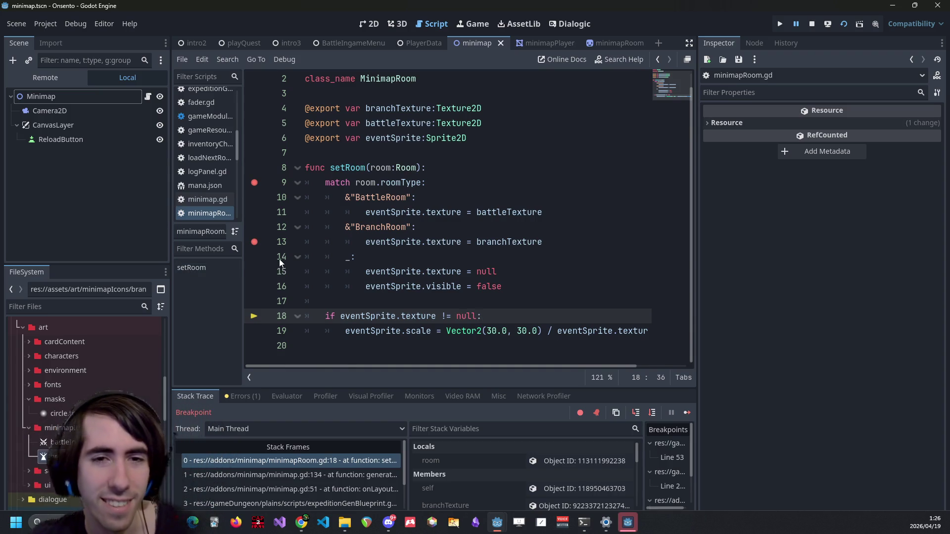
{"action": "double_click", "coordinate": [509, 242]}
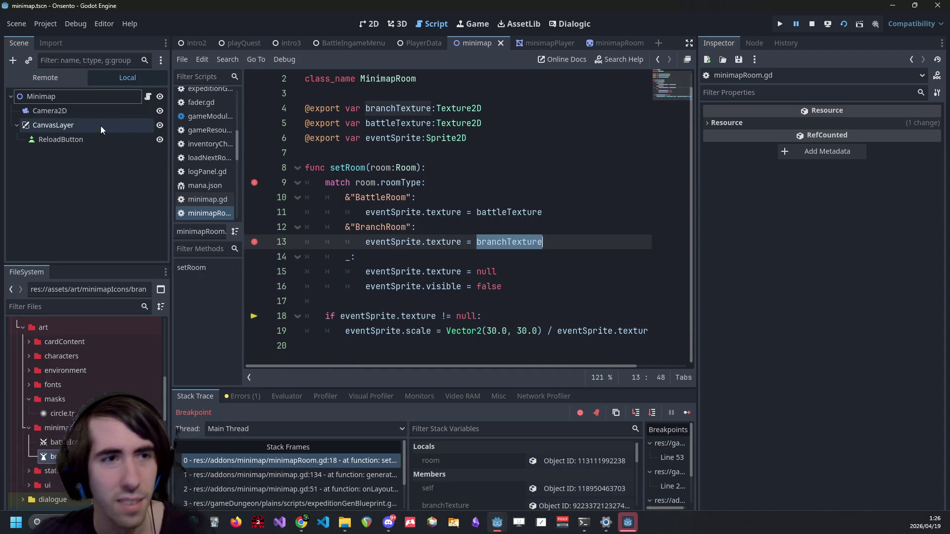
- In the minimapRoom scene, inspect the Sprite2D and Room nodes' branch and battle textures
{"action": "left_click", "coordinate": [66, 101]}
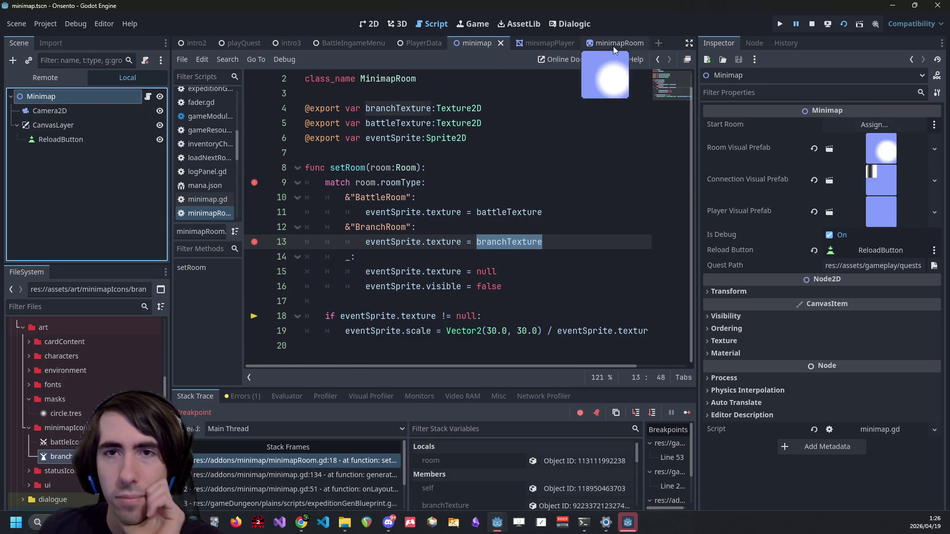
{"action": "left_click", "coordinate": [549, 44]}
{"action": "left_click", "coordinate": [612, 45]}
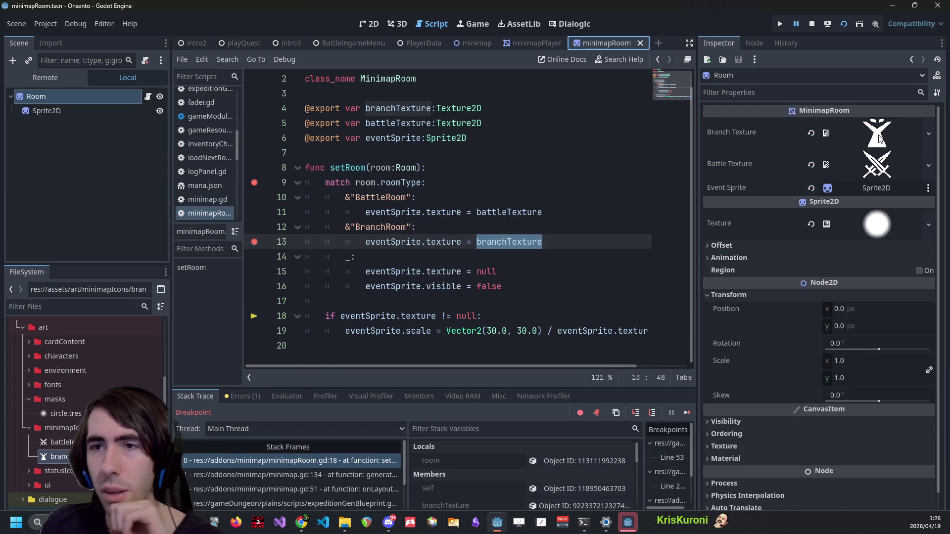
{"action": "mouse_move", "coordinate": [875, 139]}
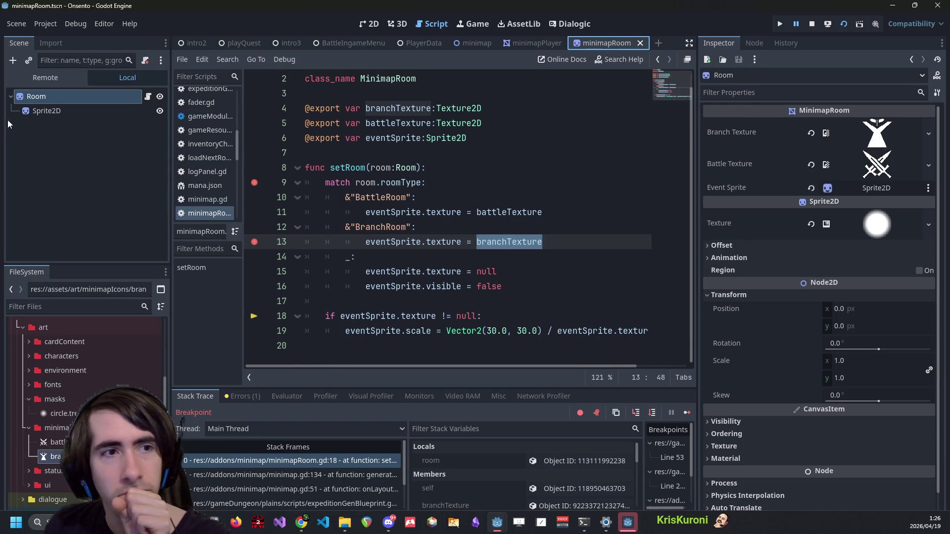
{"action": "left_click", "coordinate": [55, 111]}
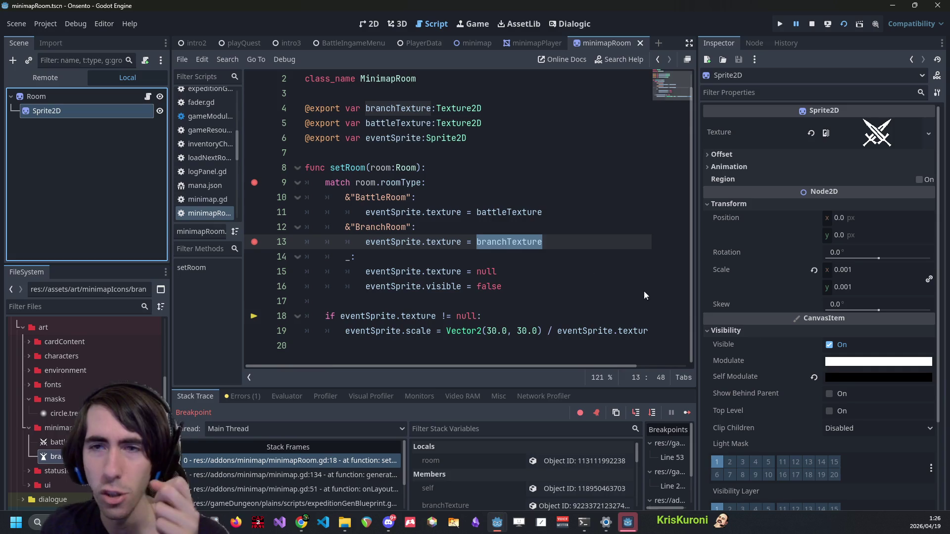
{"action": "left_click", "coordinate": [36, 96]}
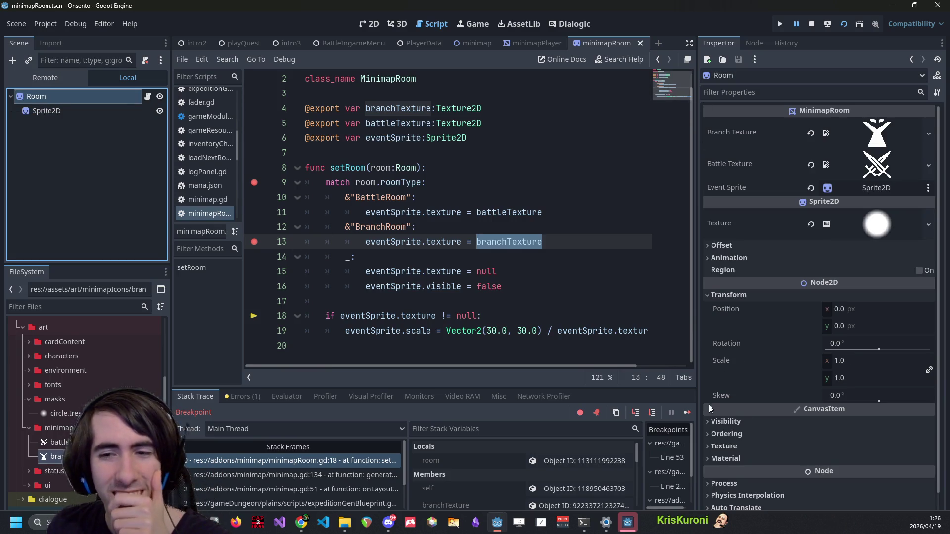
- Continue to the line 9 breakpoint and remove the line 13 breakpoint
{"action": "left_click", "coordinate": [687, 412]}
{"action": "left_click", "coordinate": [254, 256]}
{"action": "scroll", "coordinate": [539, 302], "scroll_direction": "down", "scroll_amount": 1}
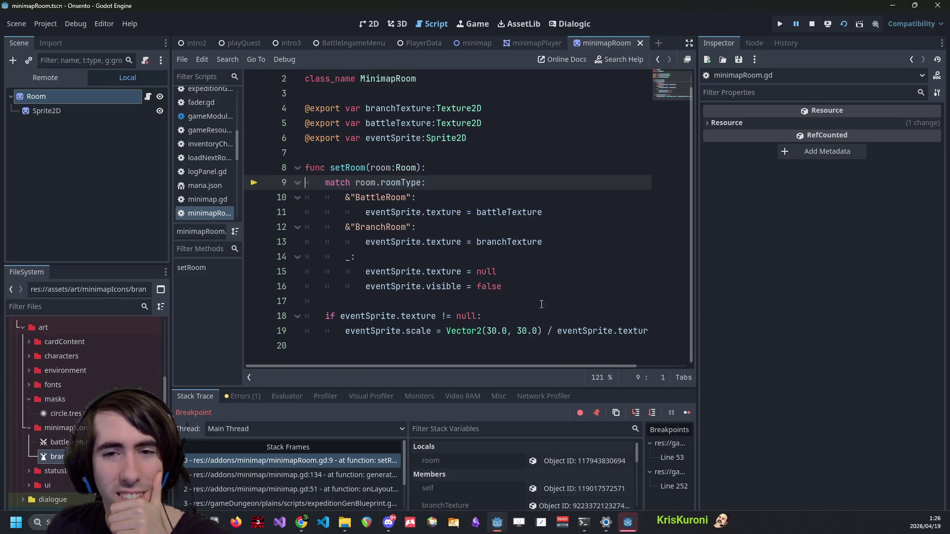
- Let the game run, close it, re-add the line 13 breakpoint, and test-run minimapRoom
{"action": "left_click", "coordinate": [687, 412]}
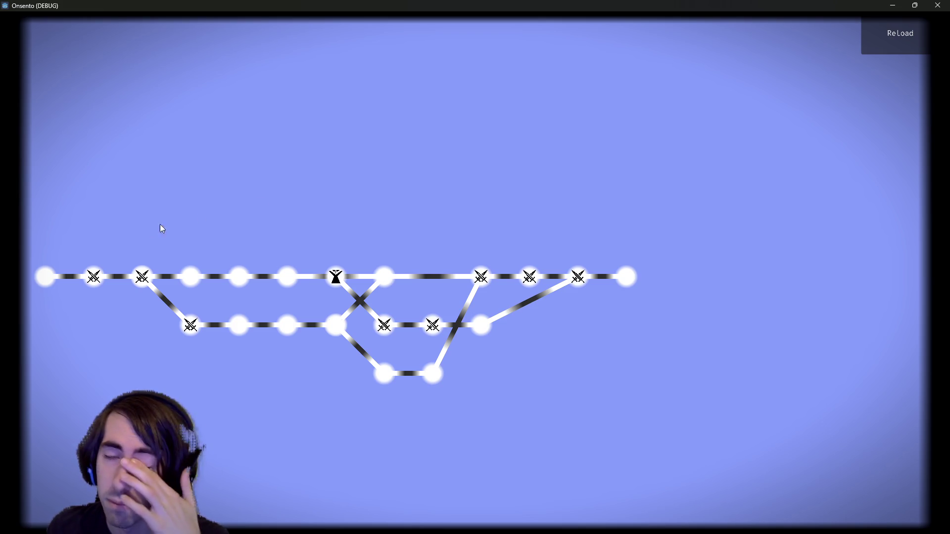
{"action": "left_click", "coordinate": [938, 5]}
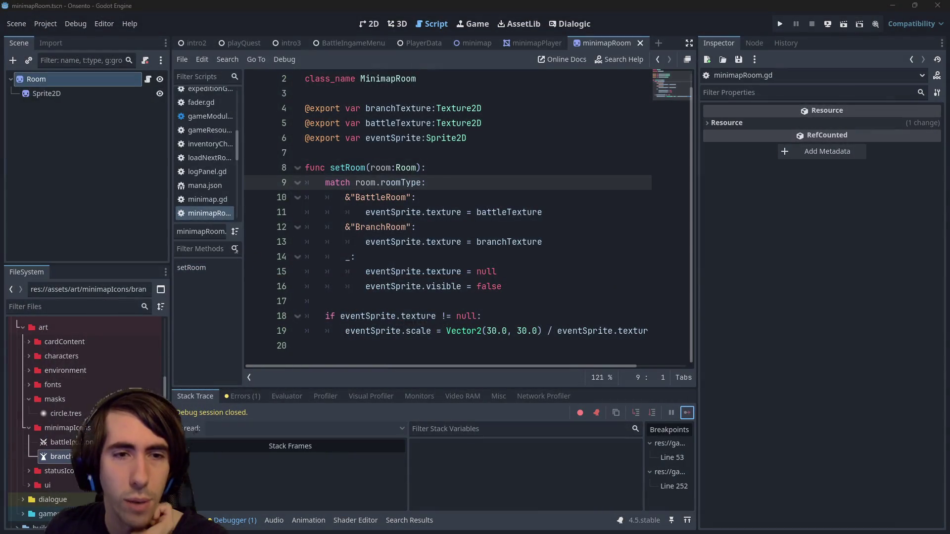
{"action": "left_click", "coordinate": [254, 242]}
{"action": "left_click", "coordinate": [844, 25]}
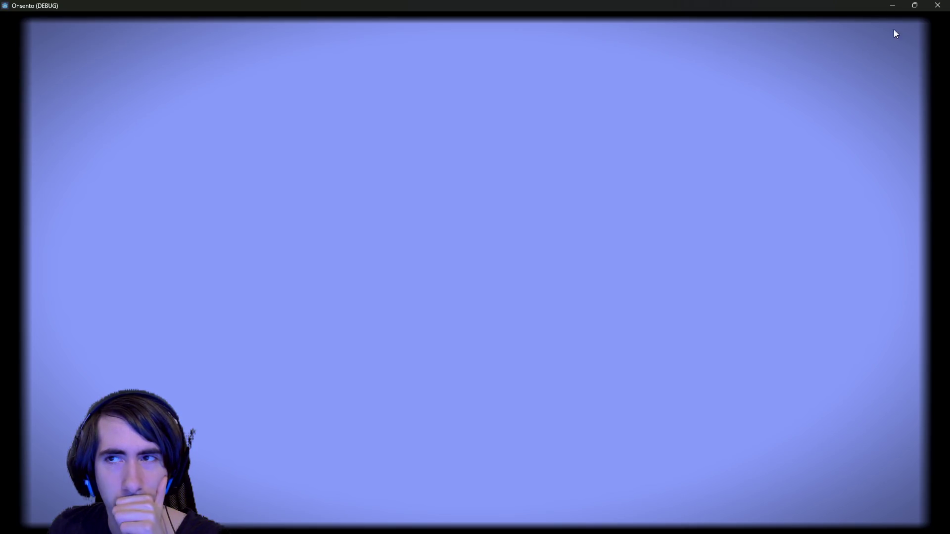
{"action": "left_click", "coordinate": [938, 5]}
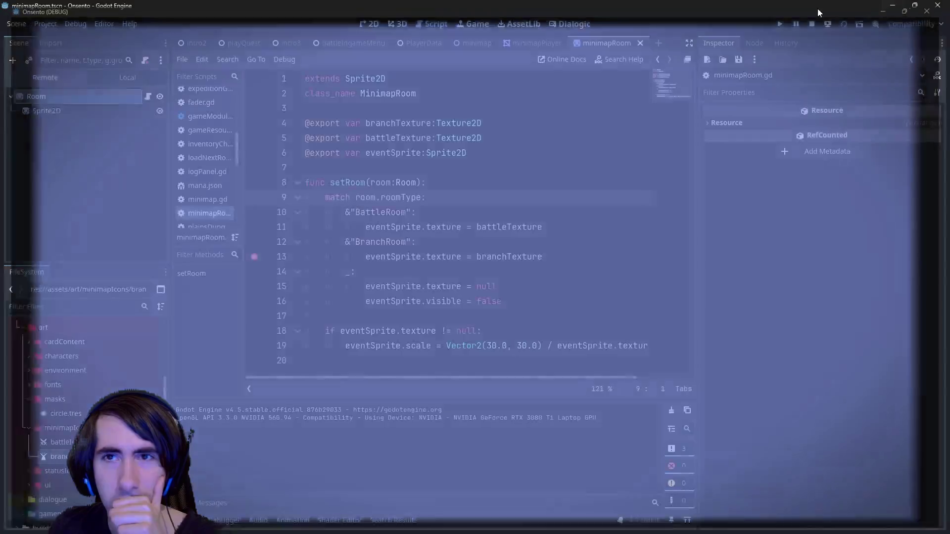
- Run the Minimap scene and resume past the breakpoint to see the branch icon
{"action": "left_click", "coordinate": [493, 40]}
{"action": "left_click", "coordinate": [844, 24]}
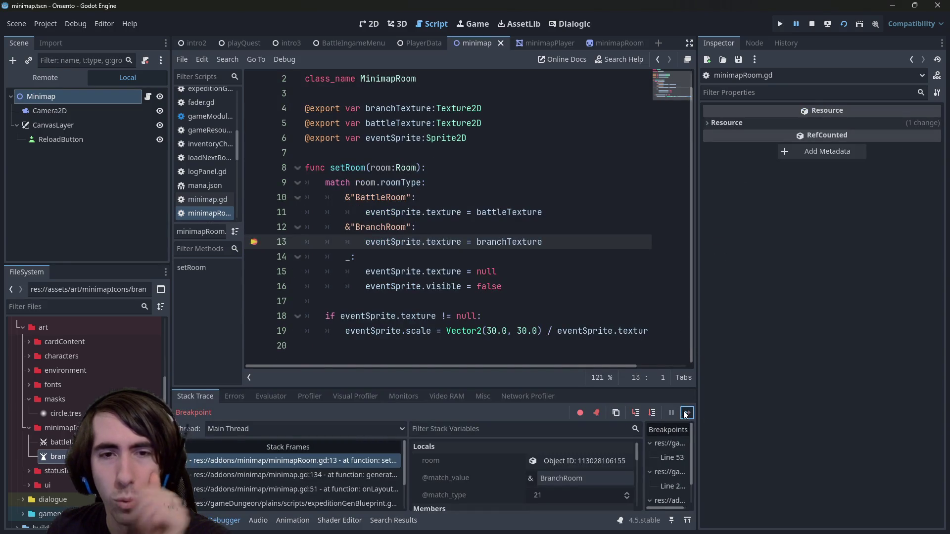
{"action": "left_click", "coordinate": [685, 414]}
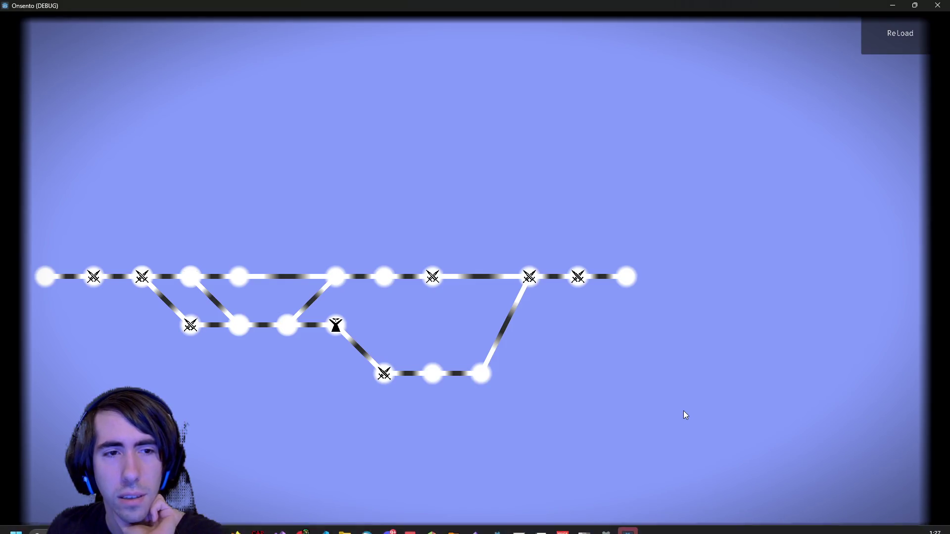